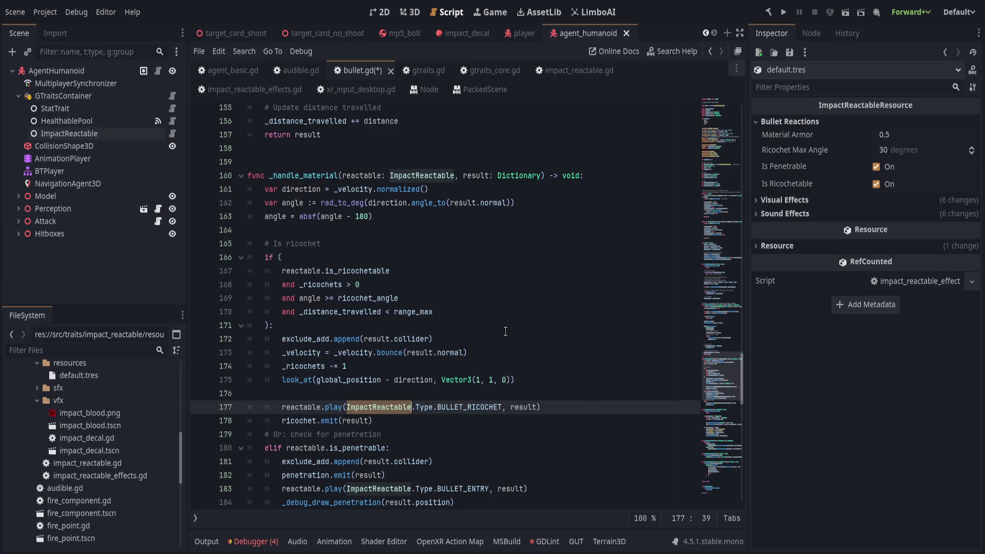
Step: Review how reactable and ImpactReactable are used in bullet.gd around lines 141–177
{"action": "left_click", "coordinate": [341, 396]}
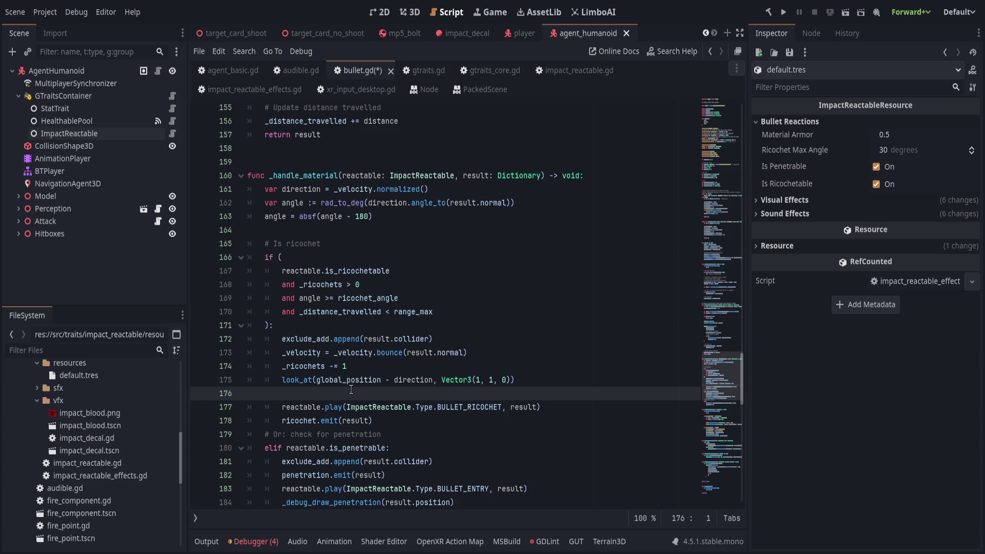
{"action": "double_click", "coordinate": [293, 406]}
{"action": "scroll", "coordinate": [453, 384], "scroll_direction": "up", "scroll_amount": 6}
{"action": "scroll", "coordinate": [453, 384], "scroll_direction": "up", "scroll_amount": 8}
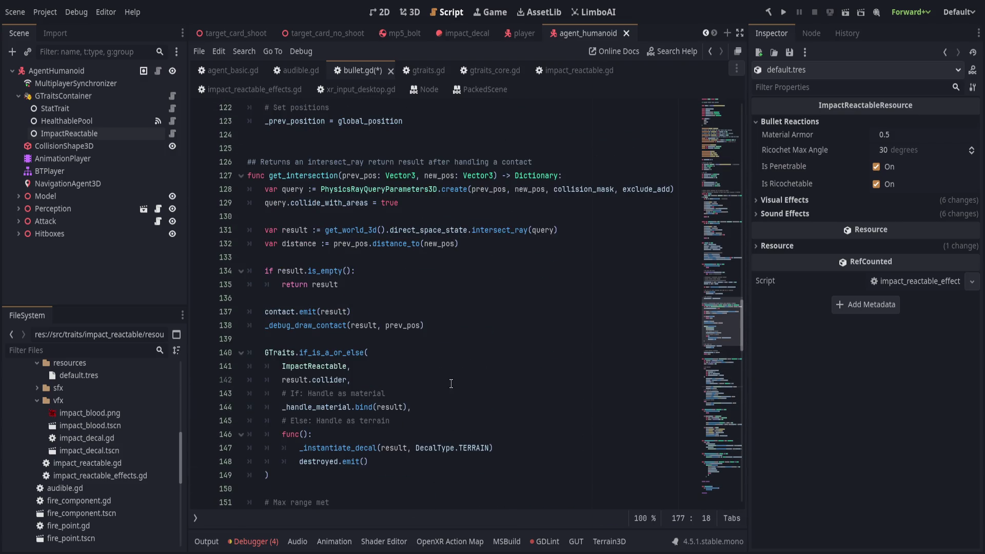
{"action": "scroll", "coordinate": [447, 380], "scroll_direction": "down", "scroll_amount": 4}
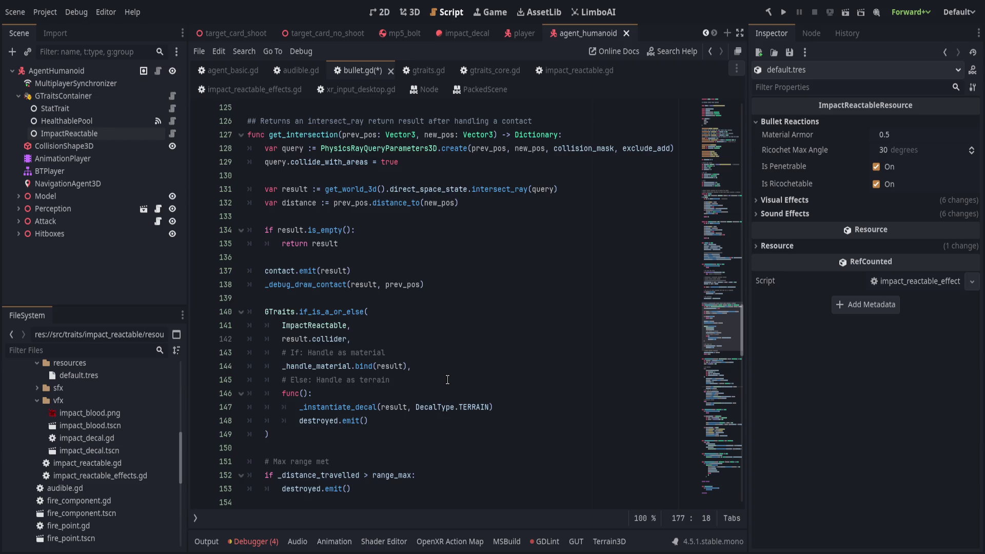
{"action": "scroll", "coordinate": [448, 379], "scroll_direction": "down", "scroll_amount": 1}
{"action": "left_click", "coordinate": [326, 327]}
{"action": "left_click", "coordinate": [476, 281]}
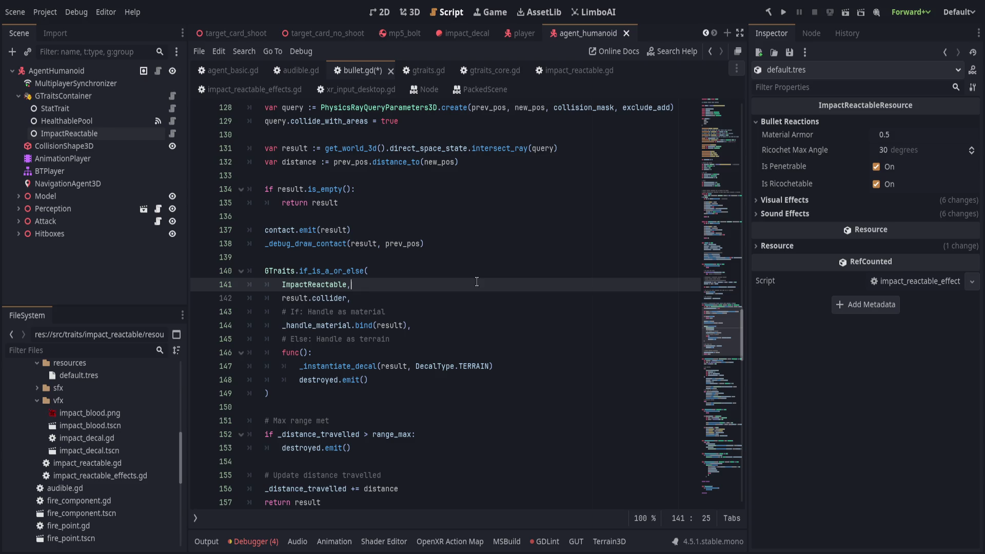
{"action": "double_click", "coordinate": [312, 285]}
{"action": "left_click", "coordinate": [437, 312]}
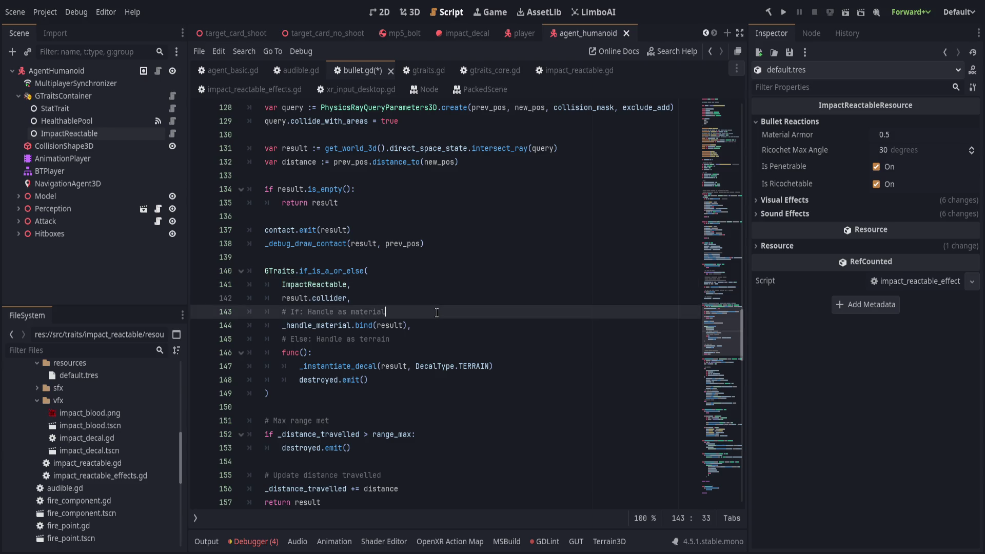
Step: Review the _handle_material function on lines 160–167
{"action": "scroll", "coordinate": [445, 331], "scroll_direction": "down", "scroll_amount": 2}
{"action": "scroll", "coordinate": [446, 333], "scroll_direction": "down", "scroll_amount": 5}
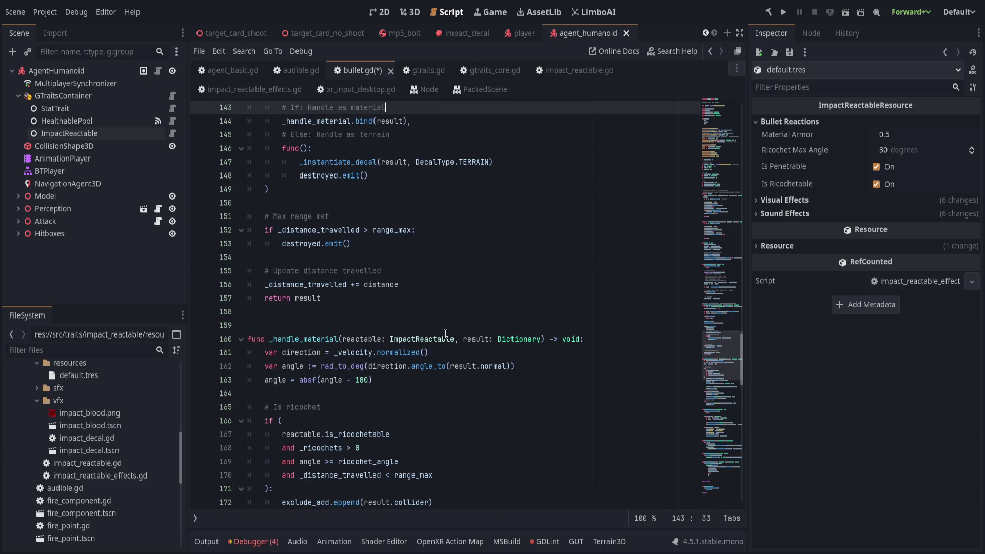
{"action": "double_click", "coordinate": [309, 257]}
{"action": "left_click", "coordinate": [435, 269]}
{"action": "key", "text": "Down"}
{"action": "key", "text": "Down"}
{"action": "key", "text": "Down"}
{"action": "scroll", "coordinate": [499, 349], "scroll_direction": "down", "scroll_amount": 3}
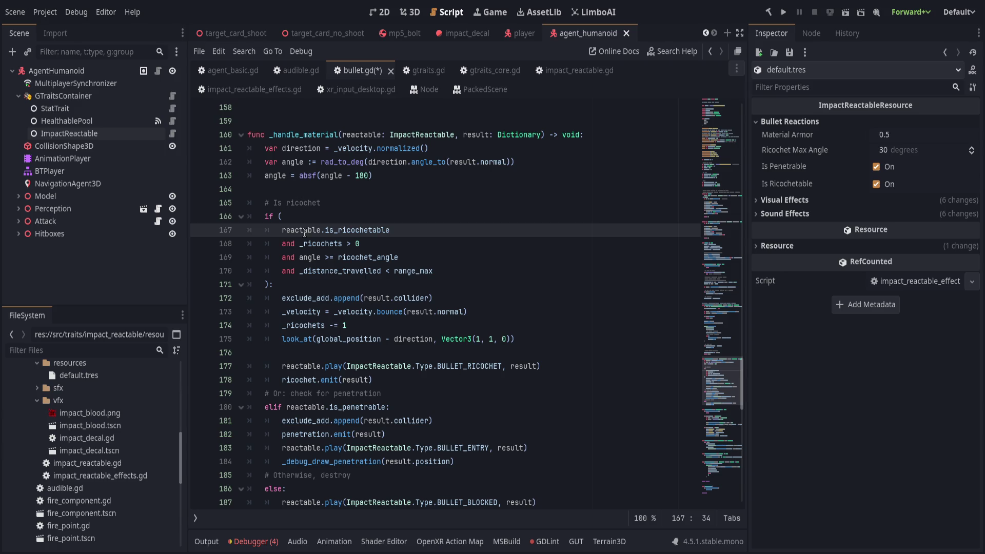
{"action": "left_click", "coordinate": [337, 216]}
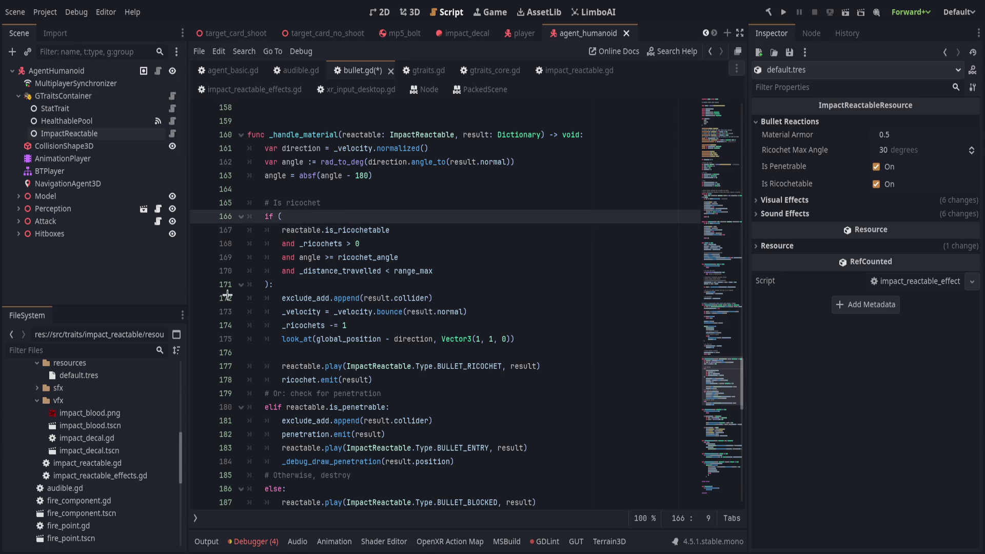
Step: Open impact_reactable.gd, save bullet.gd, and check the Type enum
{"action": "double_click", "coordinate": [136, 463]}
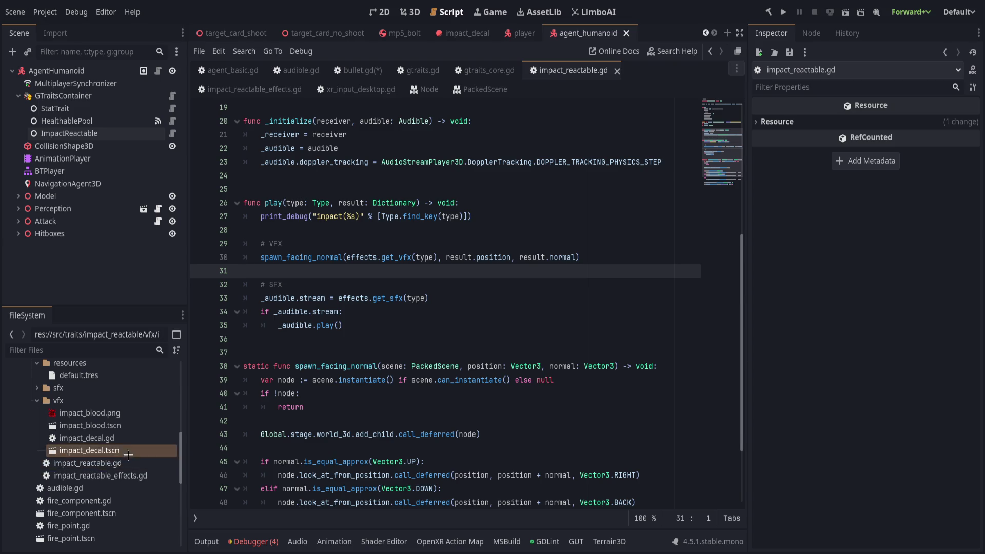
{"action": "scroll", "coordinate": [417, 337], "scroll_direction": "up", "scroll_amount": 2}
{"action": "left_click", "coordinate": [331, 325]}
{"action": "key", "text": "ctrl+s"}
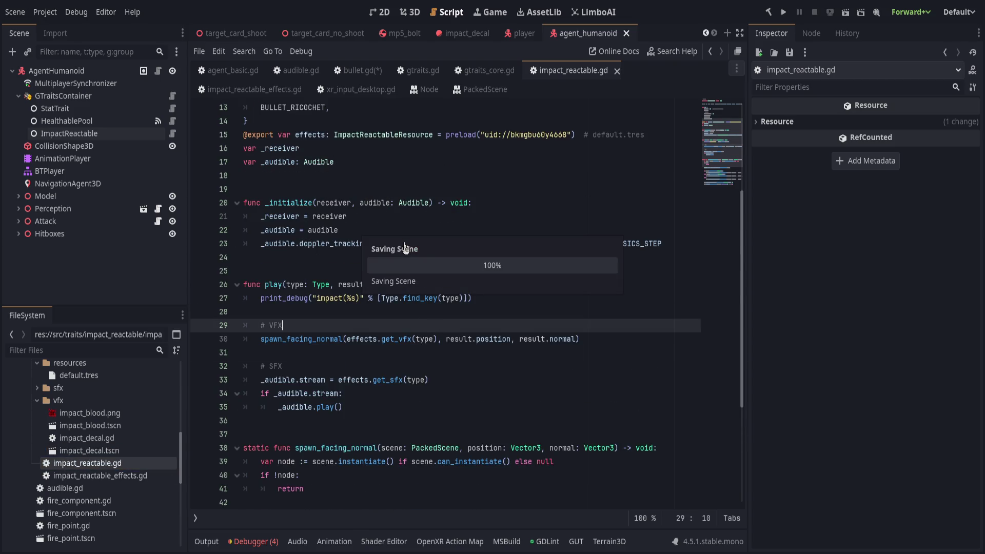
{"action": "scroll", "coordinate": [392, 234], "scroll_direction": "up", "scroll_amount": 4}
{"action": "left_click", "coordinate": [316, 283]}
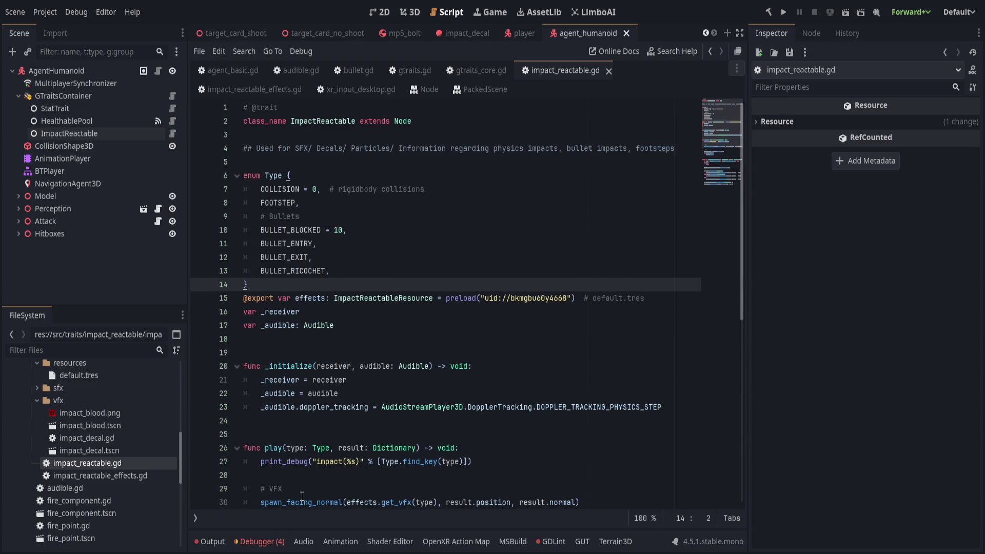
{"action": "left_click", "coordinate": [550, 541]}
Step: Check the GDLint problems and move the five signal declarations above const BULLET, then save
{"action": "left_click", "coordinate": [344, 386]}
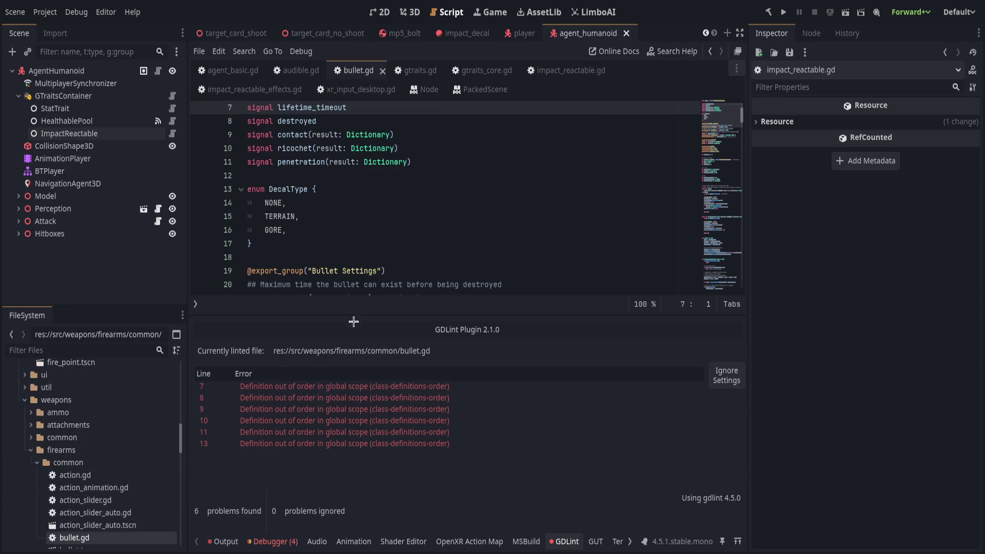
{"action": "scroll", "coordinate": [368, 262], "scroll_direction": "up", "scroll_amount": 2}
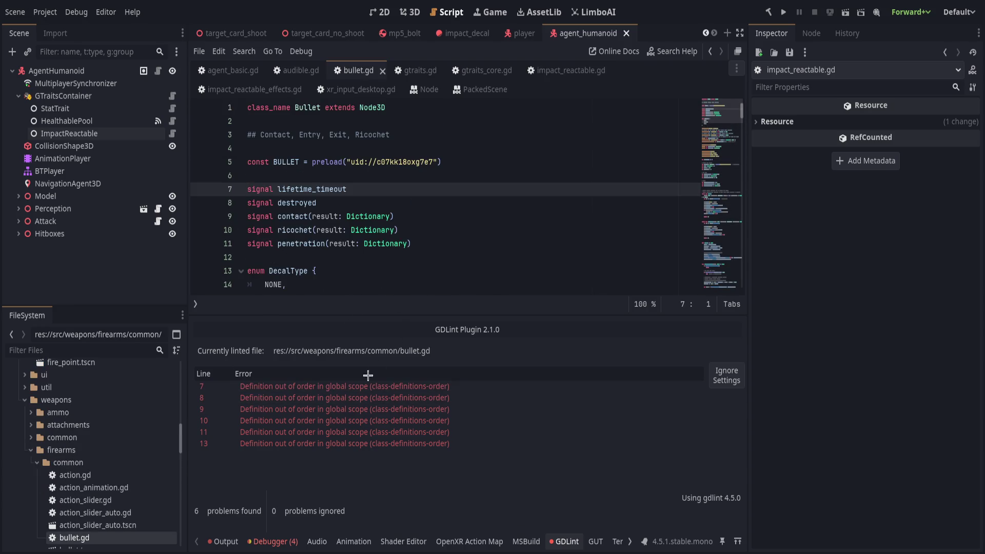
{"action": "left_click", "coordinate": [346, 398]}
{"action": "left_click", "coordinate": [344, 409]}
{"action": "left_click", "coordinate": [344, 421]}
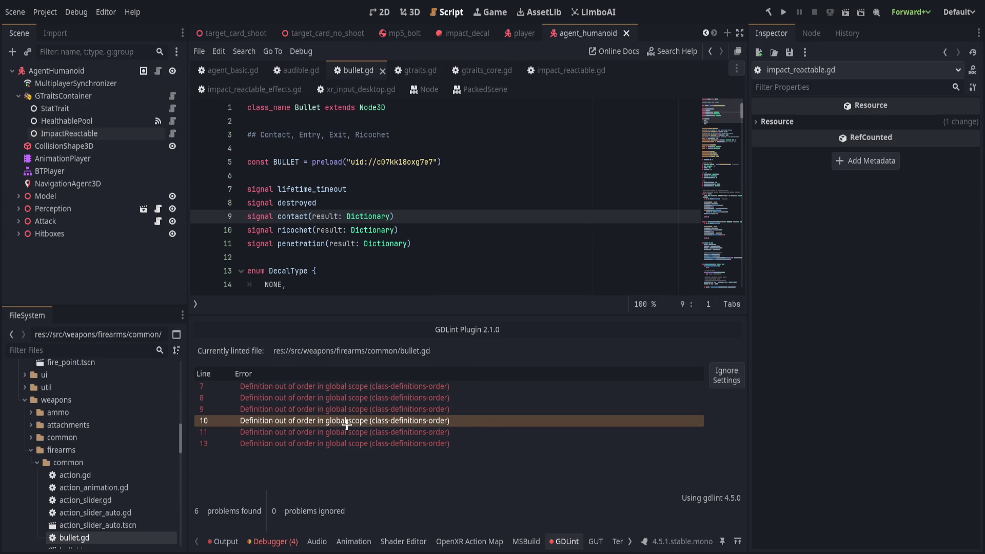
{"action": "left_click", "coordinate": [344, 432]}
{"action": "left_click", "coordinate": [344, 443]}
{"action": "left_click_drag", "start_coordinate": [281, 189], "coordinate": [331, 243]}
{"action": "key", "text": "alt+Up"}
{"action": "key", "text": "alt+Up"}
{"action": "key", "text": "alt+Up"}
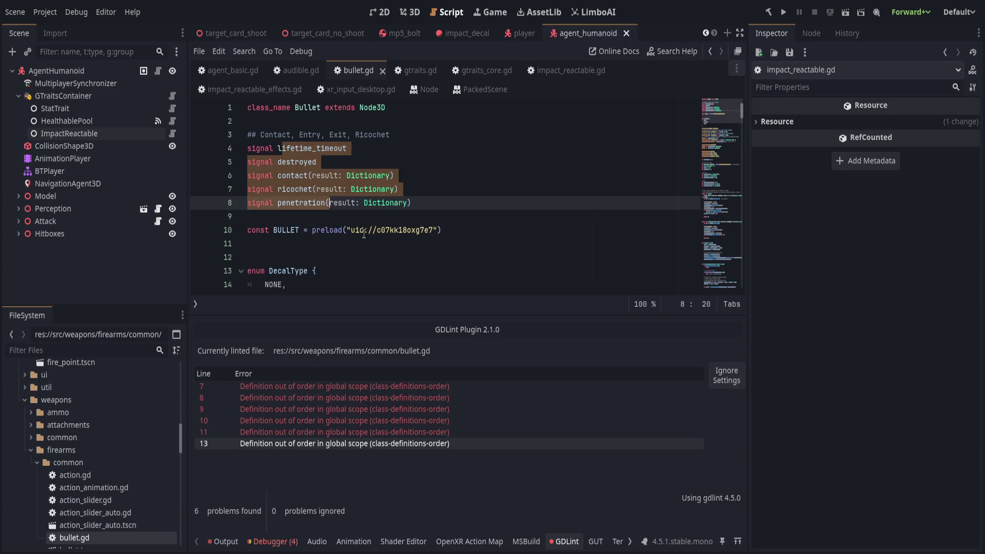
{"action": "key", "text": "ctrl+s"}
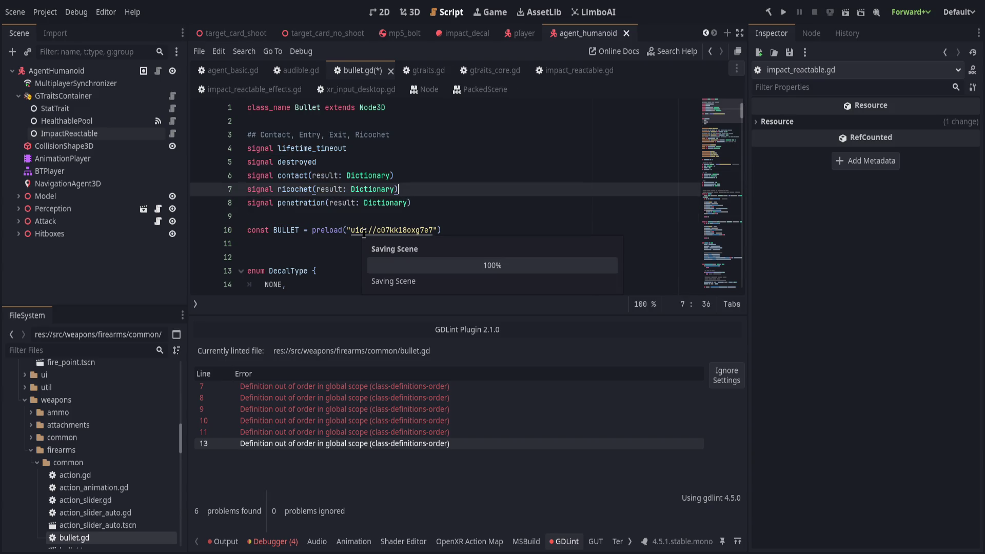
Step: Reword the line 3 comment to begin 'Signals emitted for', add a blank line, and save
{"action": "key", "text": "Up"}
{"action": "key", "text": "Up"}
{"action": "key", "text": "Up"}
{"action": "key", "text": "ctrl+Left"}
{"action": "key", "text": "ctrl+Left"}
{"action": "key", "text": "ctrl+Left"}
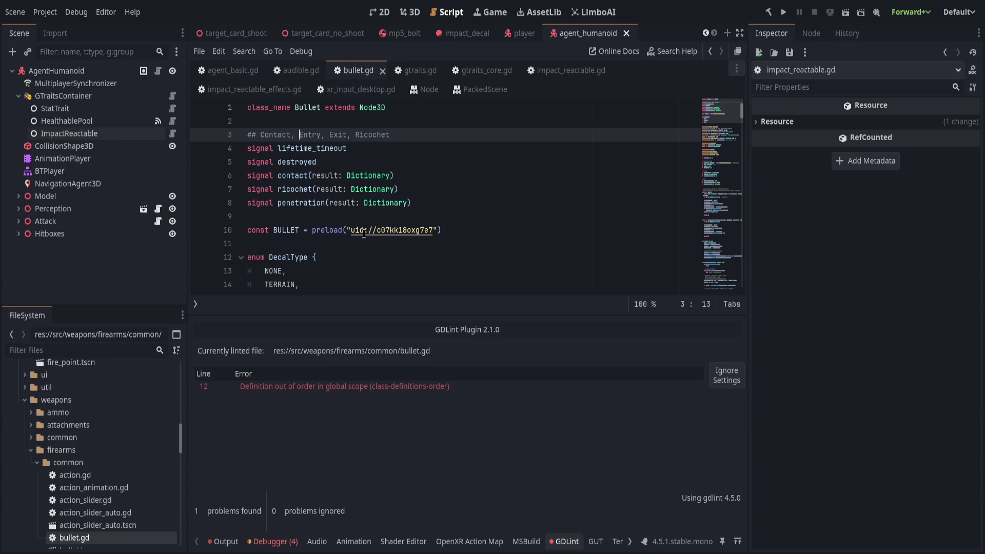
{"action": "type", "text": "Handle"}
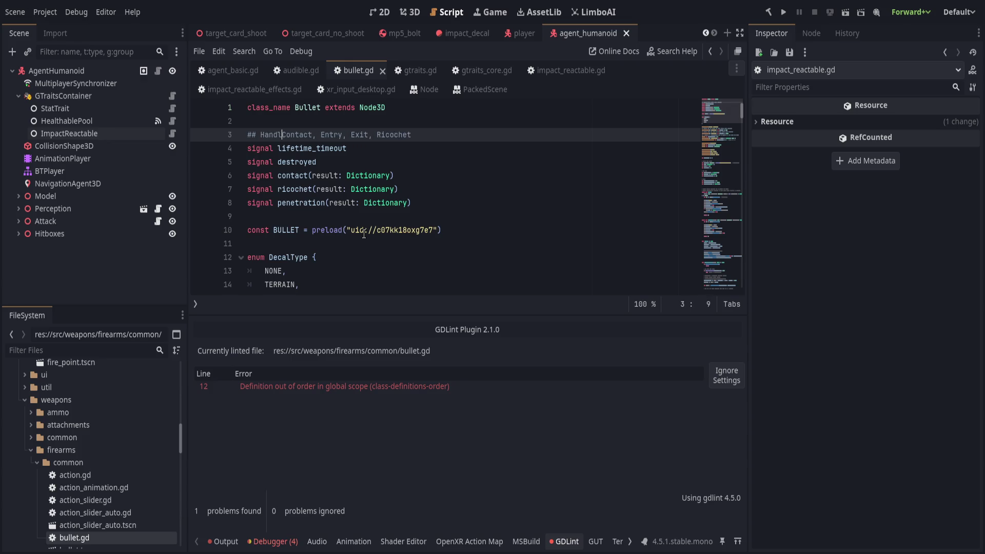
{"action": "key", "text": "BackSpace"}
{"action": "key", "text": "BackSpace"}
{"action": "key", "text": "BackSpace"}
{"action": "type", "text": "Signals emit"}
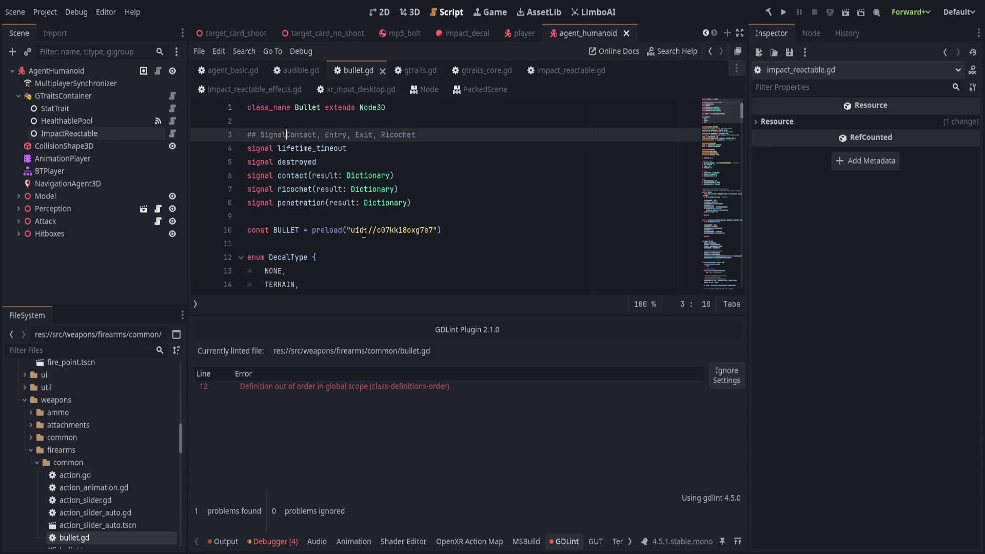
{"action": "type", "text": "te f"}
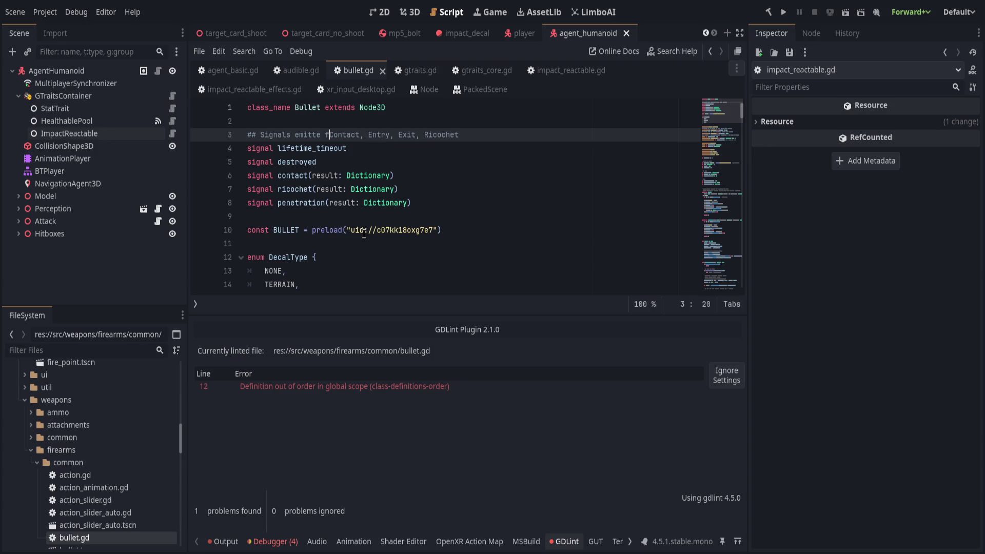
{"action": "type", "text": "d for"}
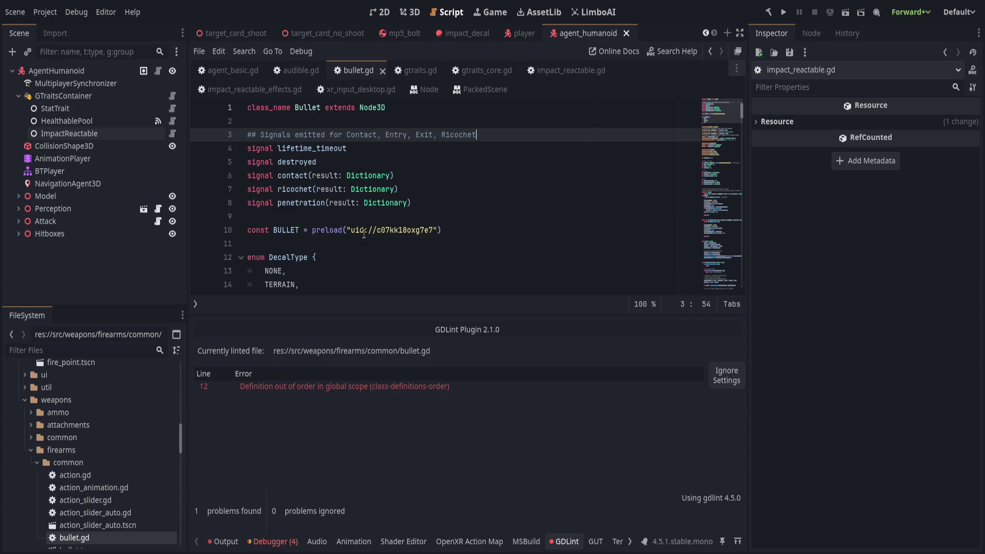
{"action": "key", "text": "ctrl+Return"}
{"action": "key", "text": "ctrl+s"}
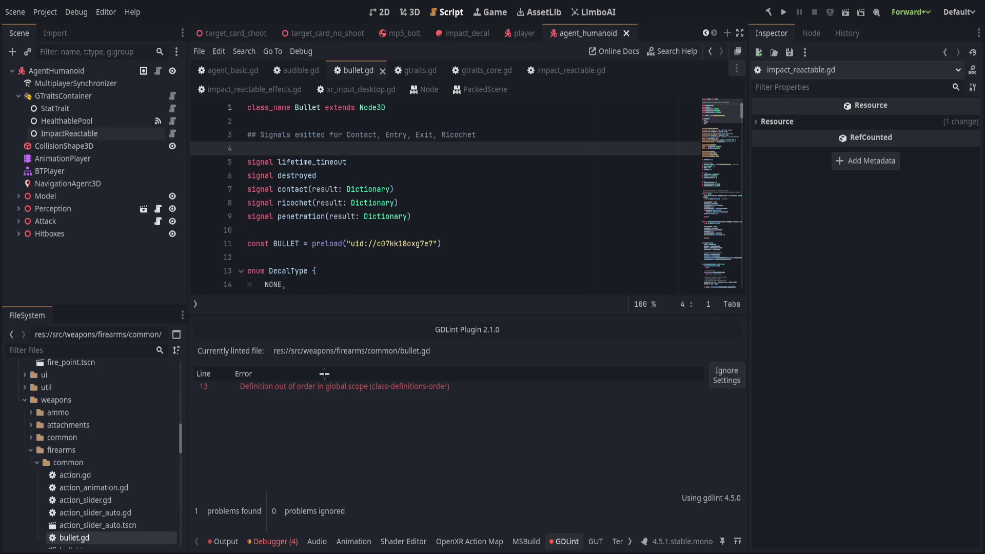
Step: Move the DecalType enum above const BULLET, add a blank line after it, and save
{"action": "left_click", "coordinate": [323, 386]}
{"action": "scroll", "coordinate": [352, 249], "scroll_direction": "down", "scroll_amount": 1}
{"action": "left_click_drag", "start_coordinate": [277, 230], "coordinate": [326, 289]}
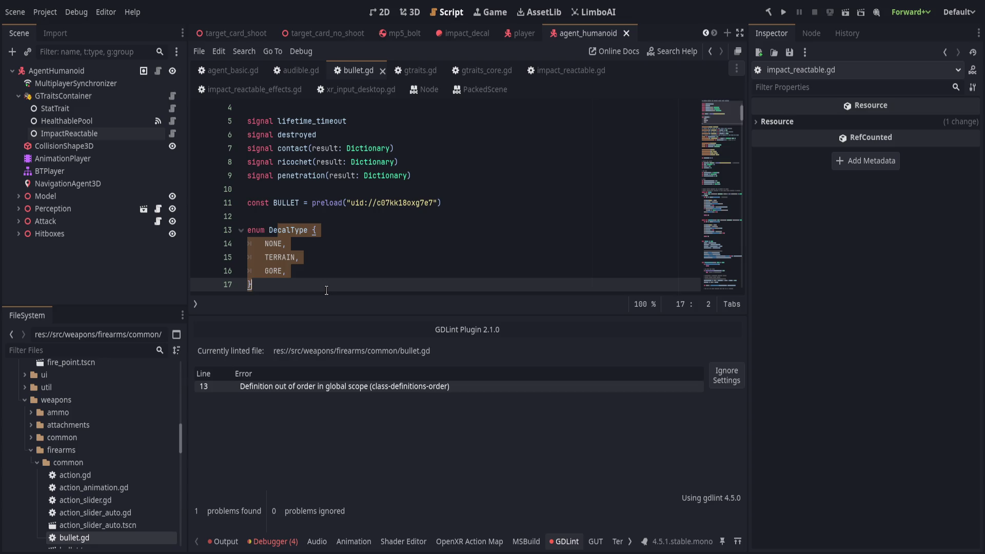
{"action": "key", "text": "alt+Up"}
{"action": "key", "text": "alt+Up"}
{"action": "key", "text": "ctrl+s"}
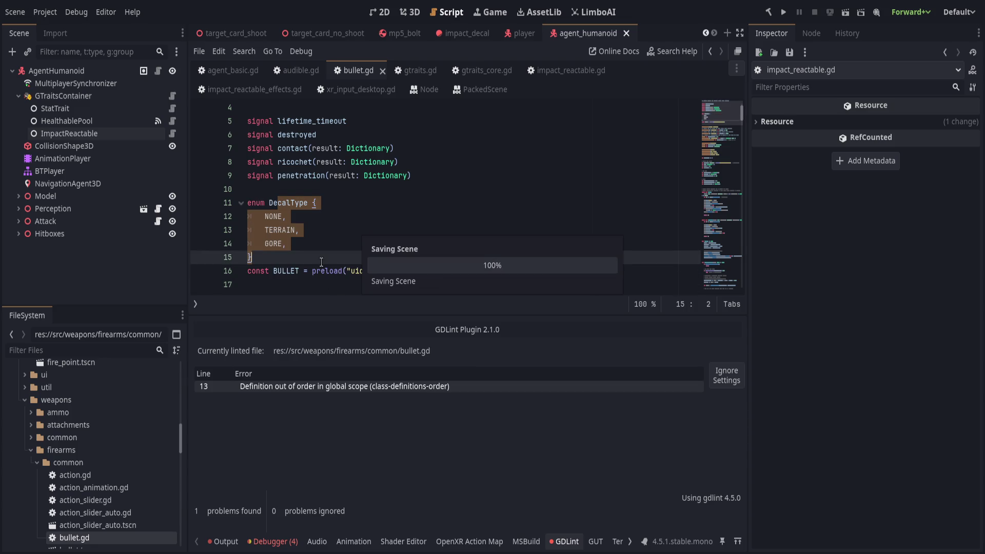
{"action": "left_click", "coordinate": [563, 542]}
{"action": "key", "text": "Return"}
{"action": "key", "text": "ctrl+s"}
{"action": "scroll", "coordinate": [392, 349], "scroll_direction": "down", "scroll_amount": 1}
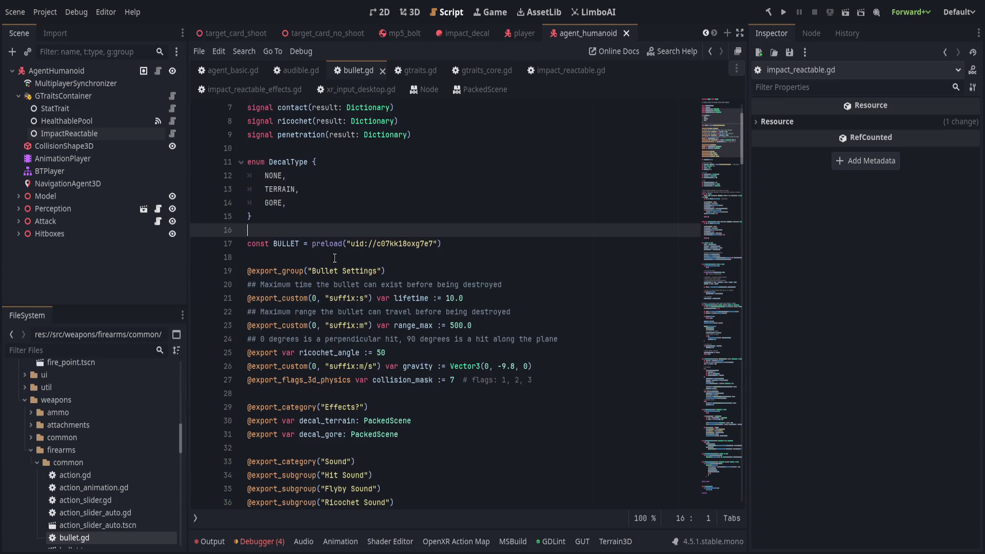
{"action": "scroll", "coordinate": [439, 364], "scroll_direction": "down", "scroll_amount": 4}
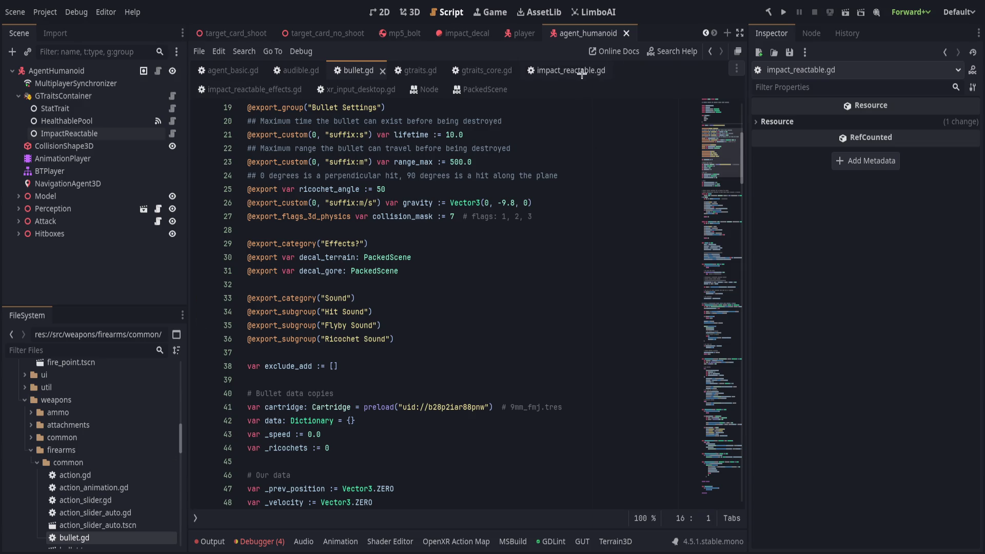
{"action": "left_click", "coordinate": [549, 72]}
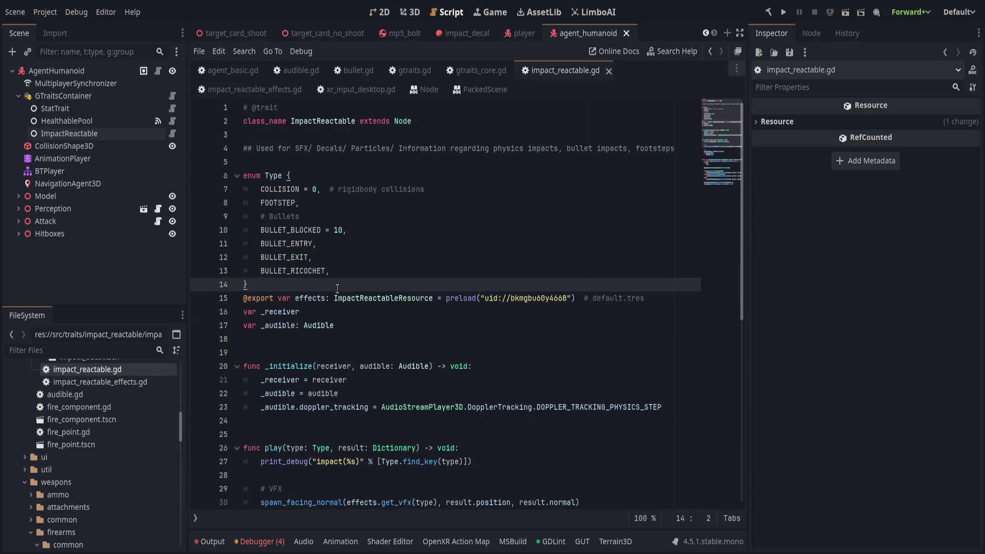
{"action": "key", "text": "Return"}
{"action": "key", "text": "Down"}
{"action": "key", "text": "Return"}
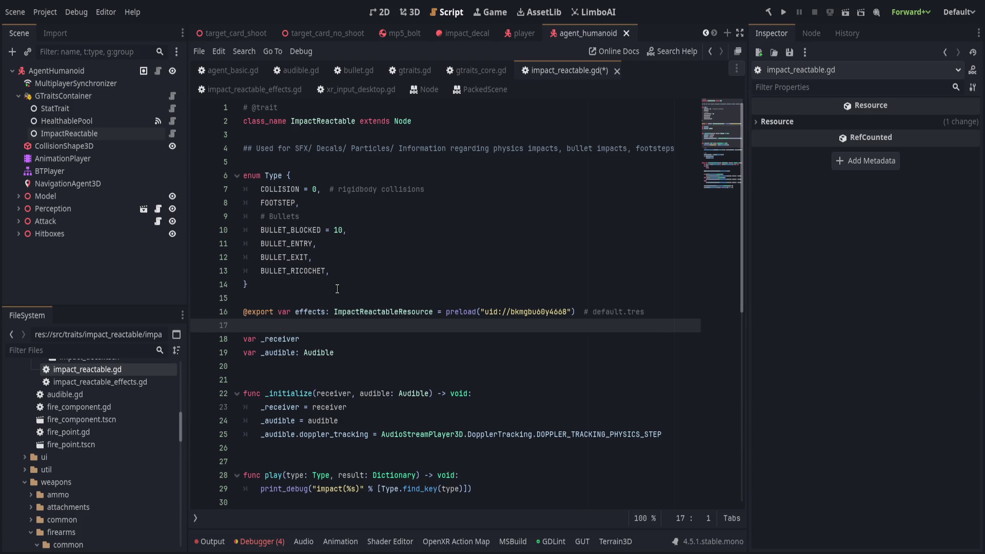
{"action": "key", "text": "ctrl+s"}
Step: Rename the exported property on line 16 to data
{"action": "double_click", "coordinate": [310, 311]}
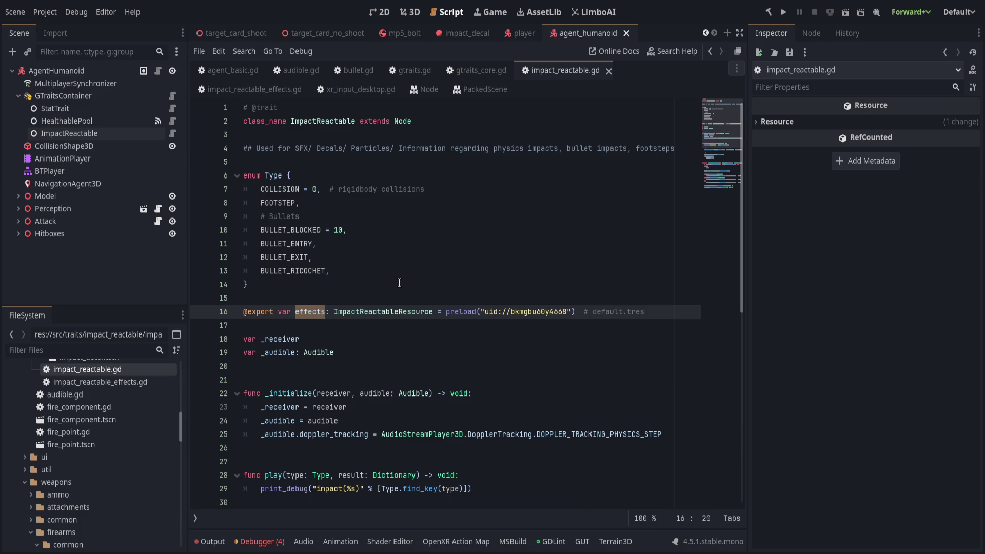
{"action": "type", "text": "resource"}
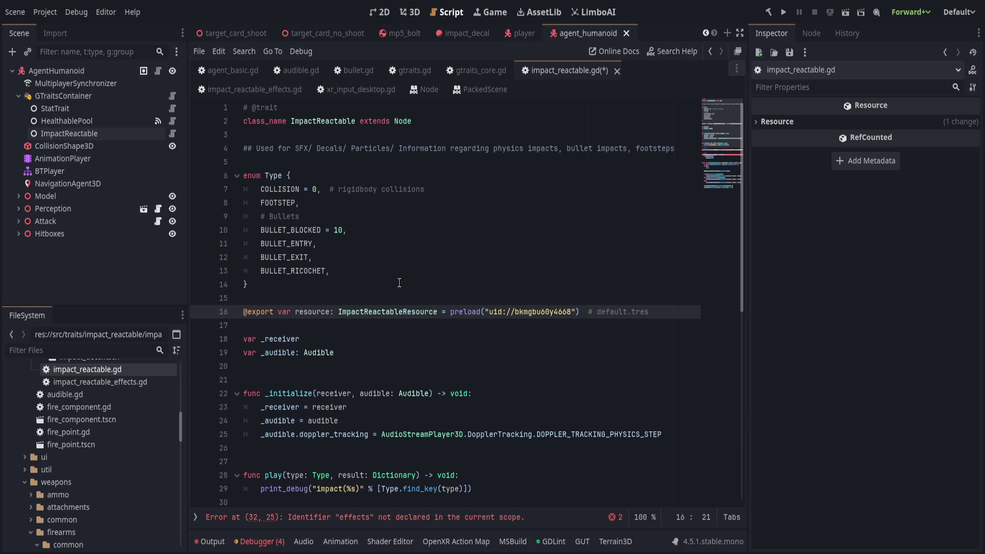
{"action": "key", "text": "ctrl+BackSpace"}
{"action": "type", "text": "data"}
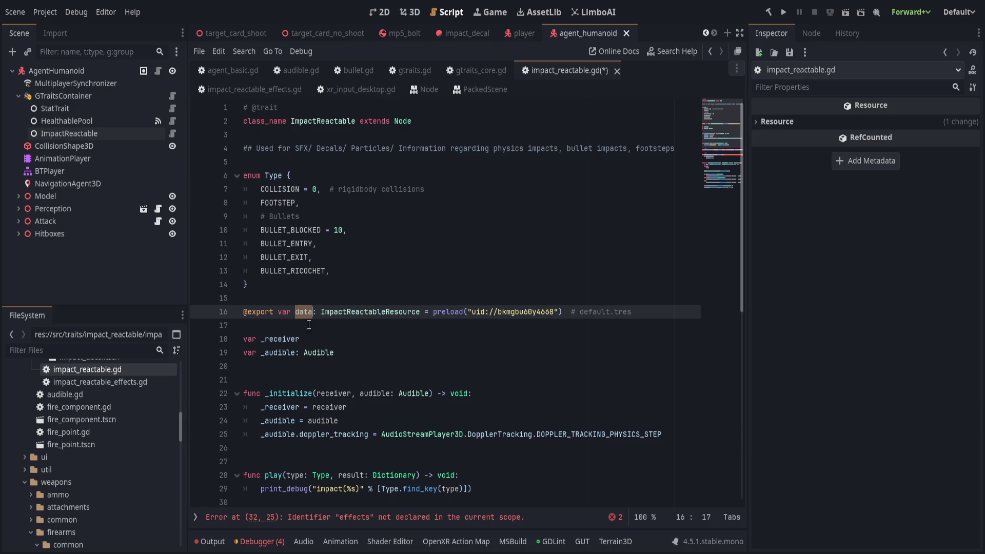
Step: Replace effects with data on lines 32 and 35 and save the script
{"action": "scroll", "coordinate": [331, 398], "scroll_direction": "down", "scroll_amount": 4}
{"action": "double_click", "coordinate": [364, 365]}
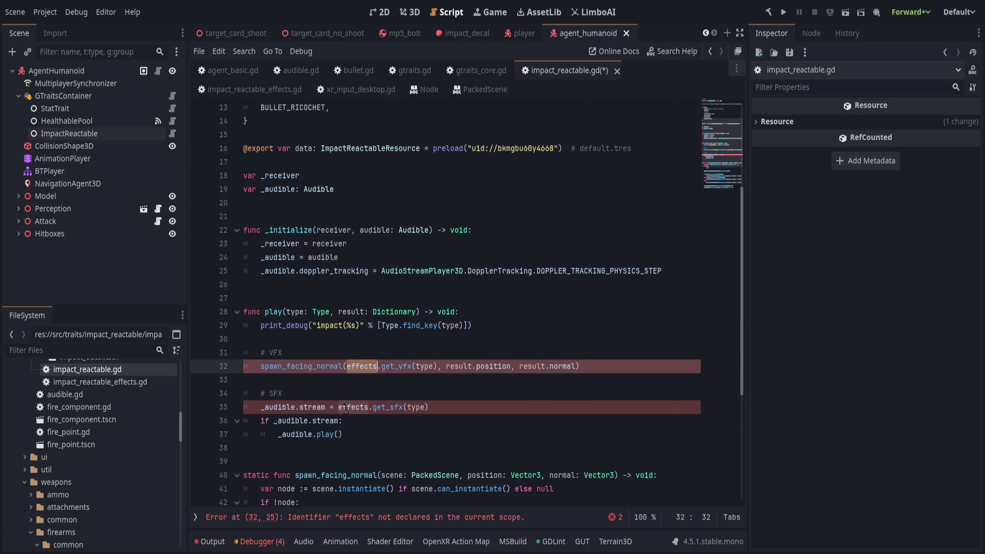
{"action": "type", "text": "data"}
{"action": "double_click", "coordinate": [346, 407]}
{"action": "type", "text": "data"}
{"action": "left_click", "coordinate": [393, 385]}
{"action": "scroll", "coordinate": [392, 385], "scroll_direction": "down", "scroll_amount": 5}
{"action": "scroll", "coordinate": [393, 385], "scroll_direction": "up", "scroll_amount": 5}
{"action": "scroll", "coordinate": [393, 384], "scroll_direction": "up", "scroll_amount": 4}
{"action": "key", "text": "ctrl+s"}
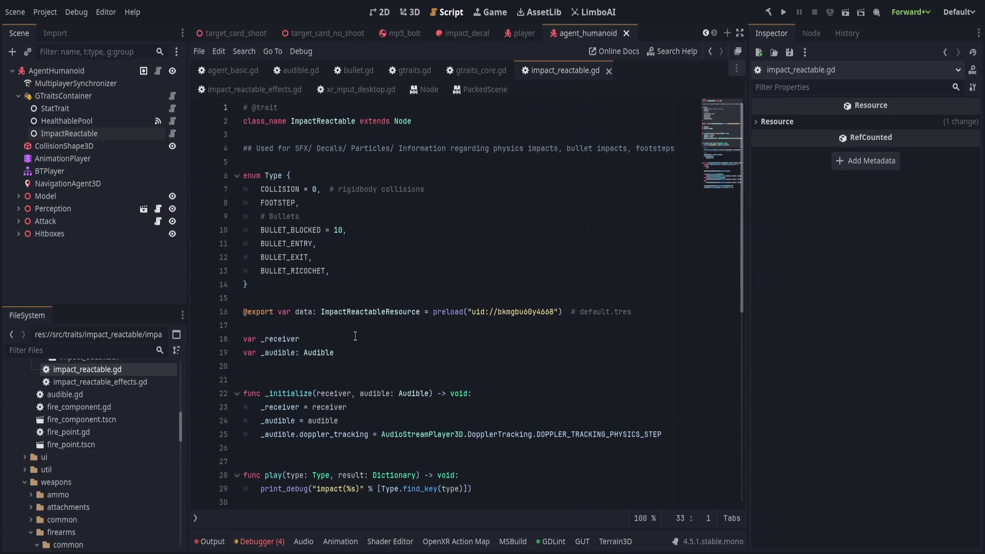
{"action": "left_click", "coordinate": [356, 337]}
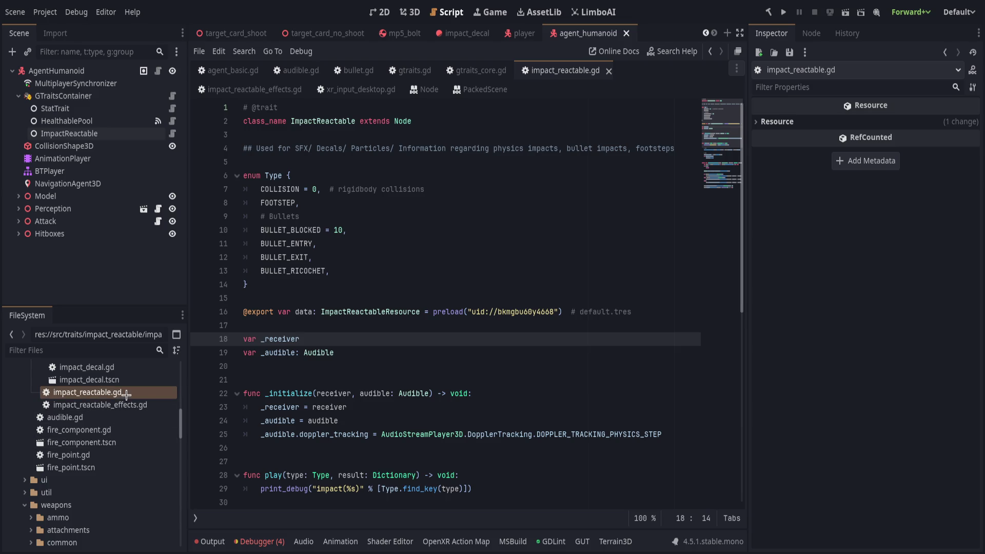
{"action": "scroll", "coordinate": [400, 405], "scroll_direction": "down", "scroll_amount": 5}
{"action": "scroll", "coordinate": [397, 401], "scroll_direction": "up", "scroll_amount": 2}
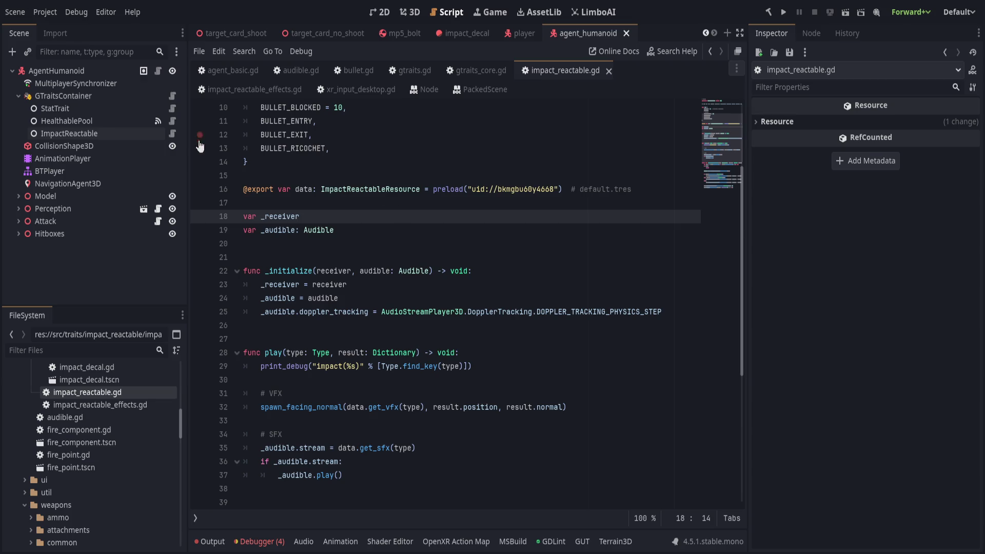
{"action": "left_click", "coordinate": [354, 70]}
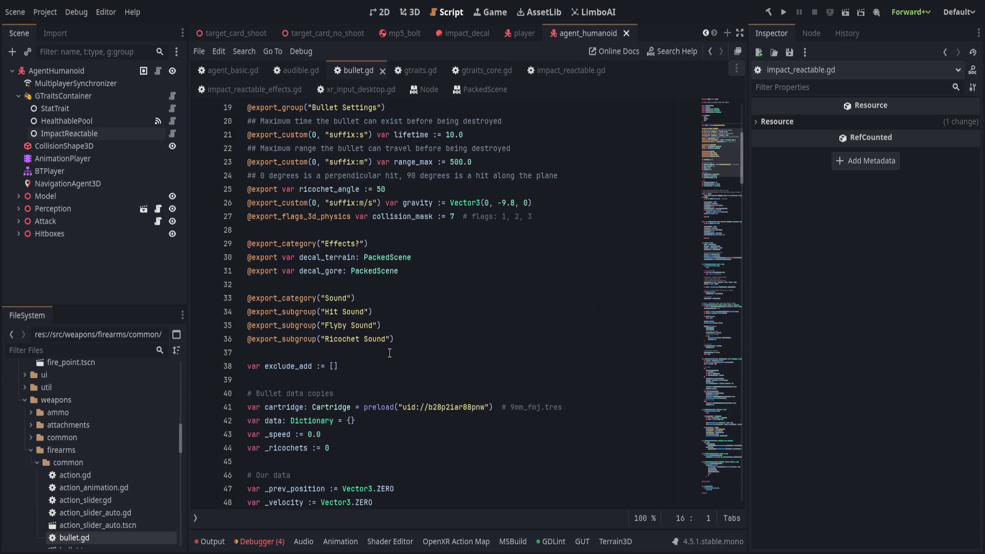
{"action": "scroll", "coordinate": [390, 354], "scroll_direction": "down", "scroll_amount": 6}
{"action": "scroll", "coordinate": [389, 354], "scroll_direction": "down", "scroll_amount": 20}
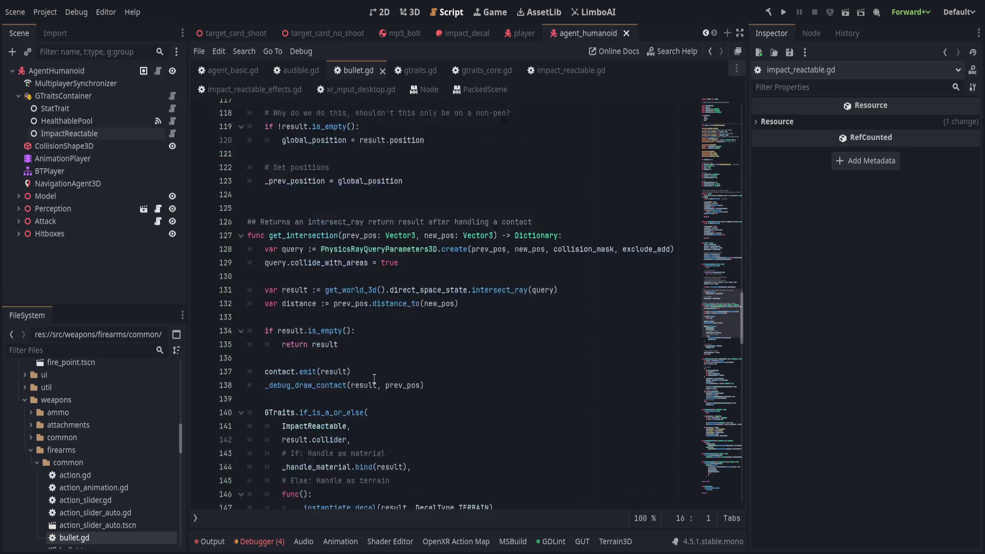
{"action": "scroll", "coordinate": [364, 388], "scroll_direction": "down", "scroll_amount": 4}
{"action": "key", "text": "ctrl+f"}
{"action": "type", "text": "re"}
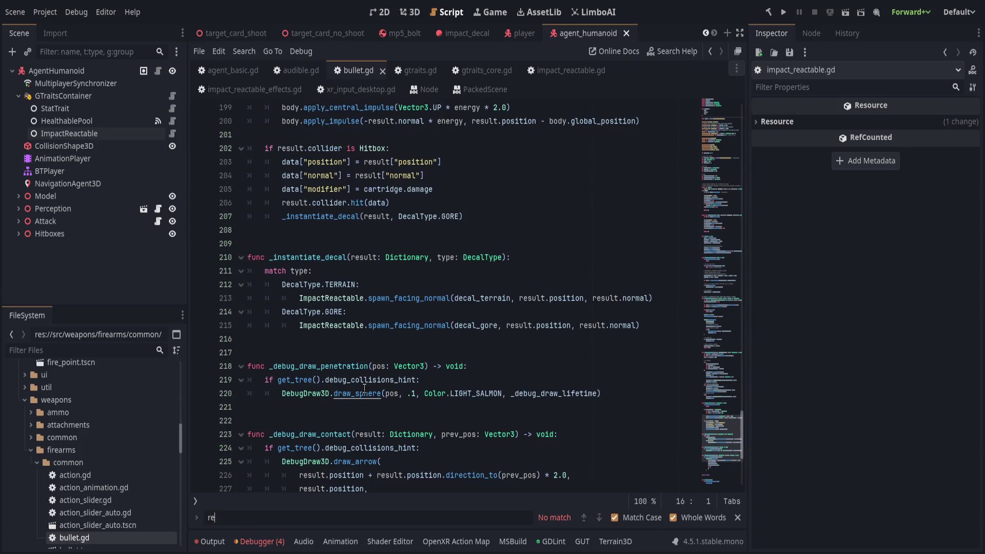
{"action": "key", "text": "Escape"}
{"action": "scroll", "coordinate": [364, 388], "scroll_direction": "down", "scroll_amount": 5}
{"action": "scroll", "coordinate": [364, 388], "scroll_direction": "up", "scroll_amount": 9}
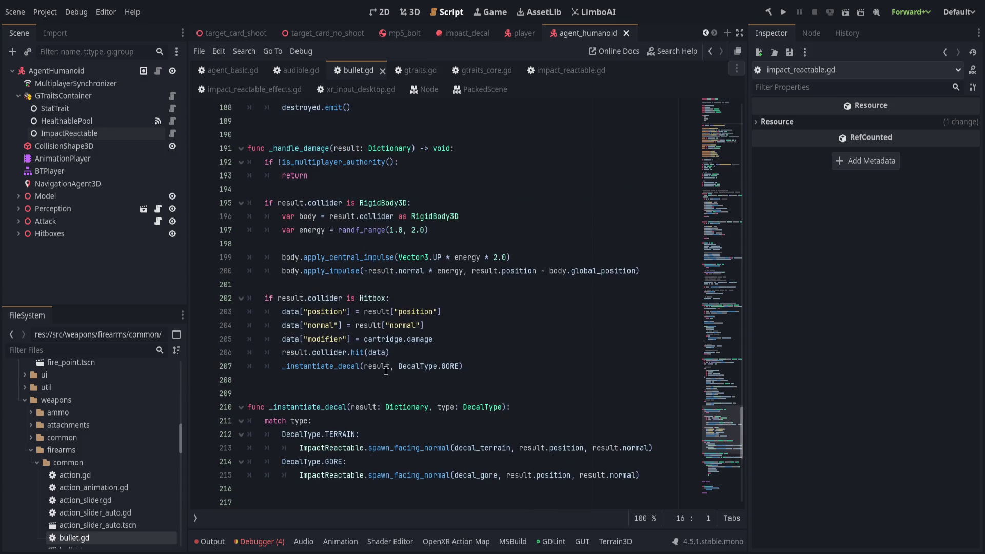
{"action": "left_click", "coordinate": [484, 362]}
{"action": "scroll", "coordinate": [381, 399], "scroll_direction": "up", "scroll_amount": 3}
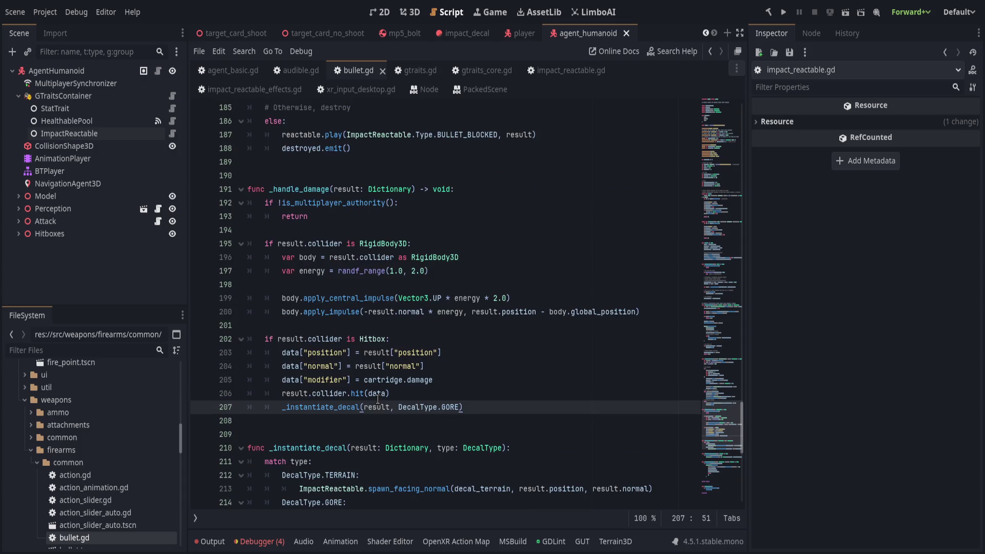
{"action": "left_click_drag", "start_coordinate": [327, 365], "coordinate": [373, 380]}
{"action": "left_click", "coordinate": [444, 386]}
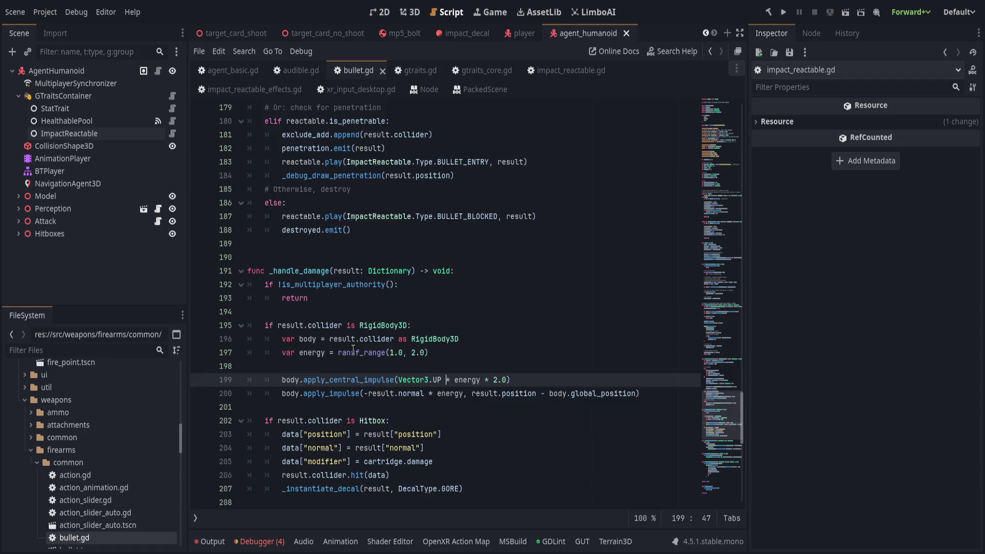
{"action": "scroll", "coordinate": [359, 390], "scroll_direction": "up", "scroll_amount": 1}
{"action": "left_click", "coordinate": [313, 379]}
{"action": "scroll", "coordinate": [338, 395], "scroll_direction": "up", "scroll_amount": 1}
{"action": "double_click", "coordinate": [325, 407]}
{"action": "scroll", "coordinate": [373, 401], "scroll_direction": "up", "scroll_amount": 3}
{"action": "left_click", "coordinate": [437, 328]}
{"action": "scroll", "coordinate": [420, 400], "scroll_direction": "up", "scroll_amount": 3}
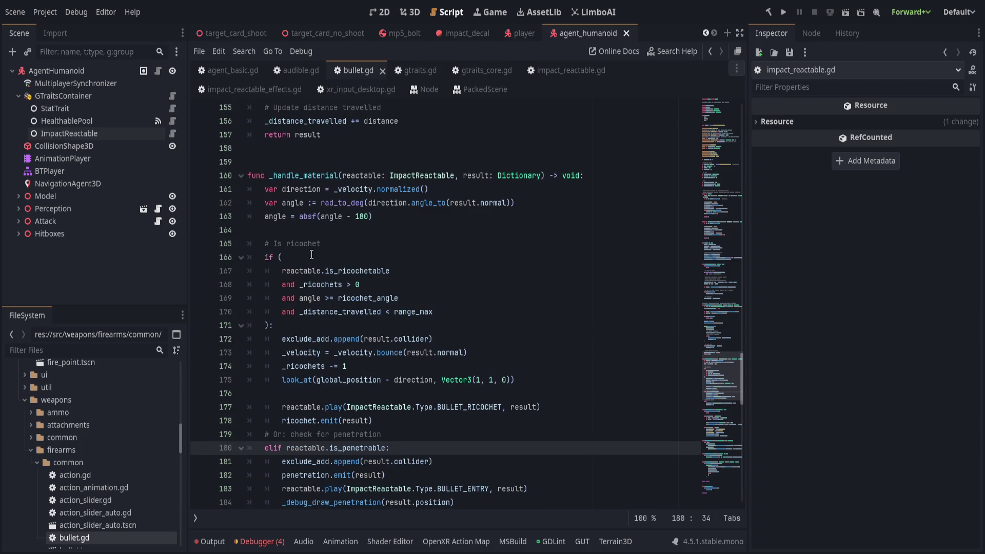
{"action": "left_click", "coordinate": [387, 255]}
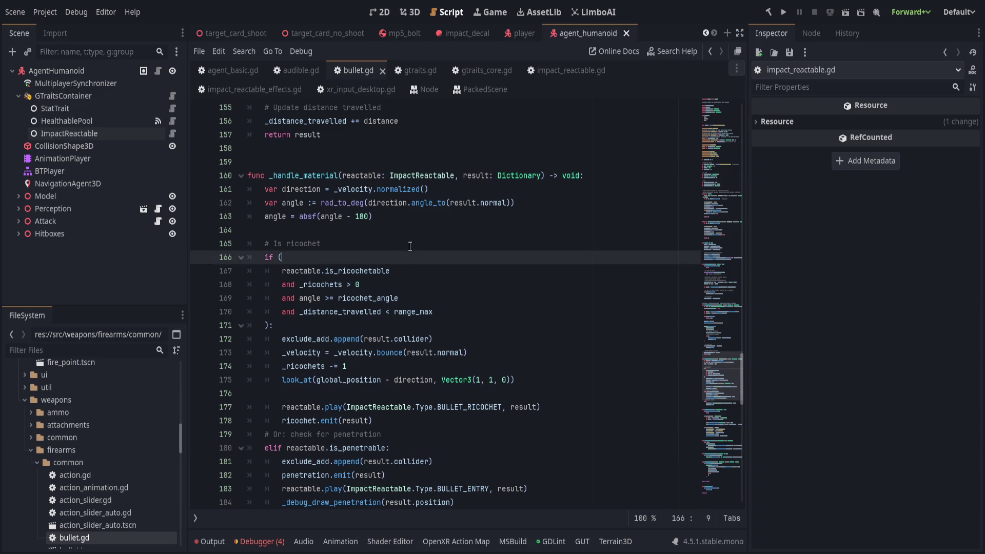
{"action": "left_click", "coordinate": [408, 243]}
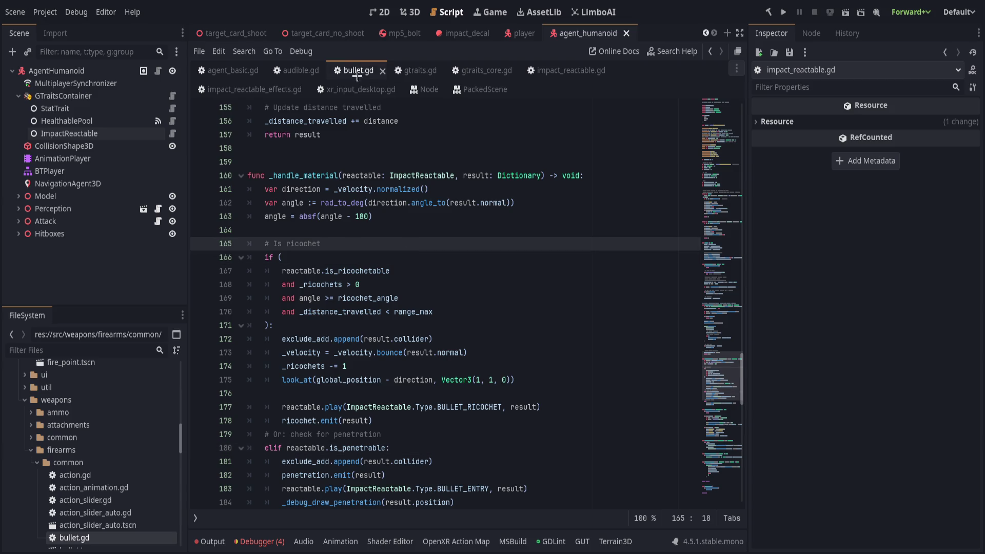
{"action": "left_click", "coordinate": [427, 262]}
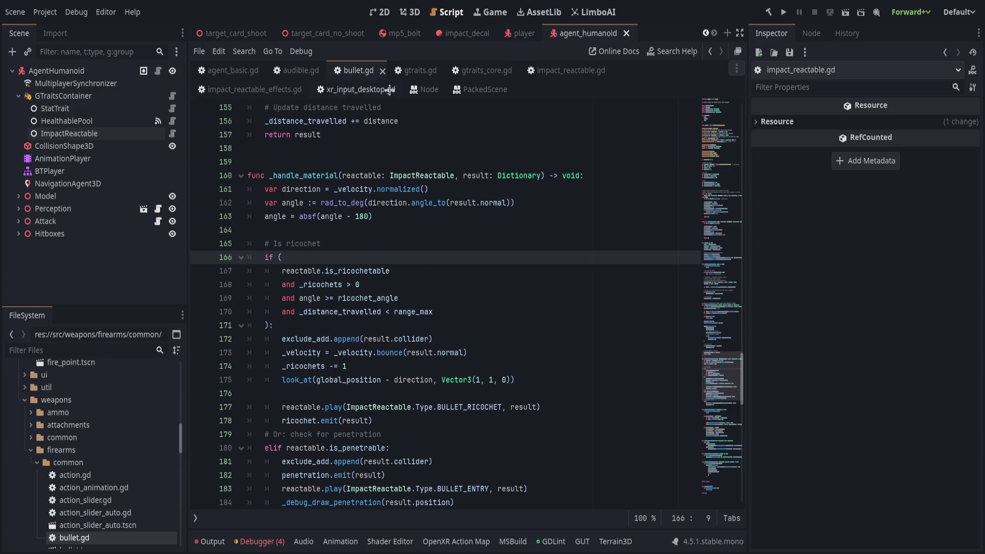
{"action": "left_click", "coordinate": [589, 74]}
Step: Insert blank lines above spawn_facing_normal and begin a 'func is_ricochet()' stub
{"action": "scroll", "coordinate": [440, 338], "scroll_direction": "down", "scroll_amount": 5}
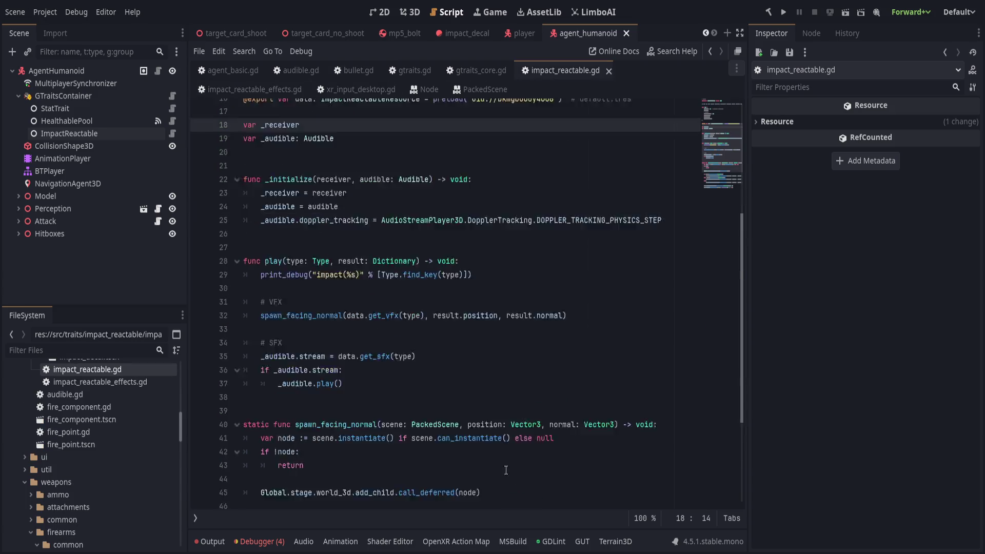
{"action": "left_click", "coordinate": [464, 297]}
{"action": "scroll", "coordinate": [477, 328], "scroll_direction": "up", "scroll_amount": 3}
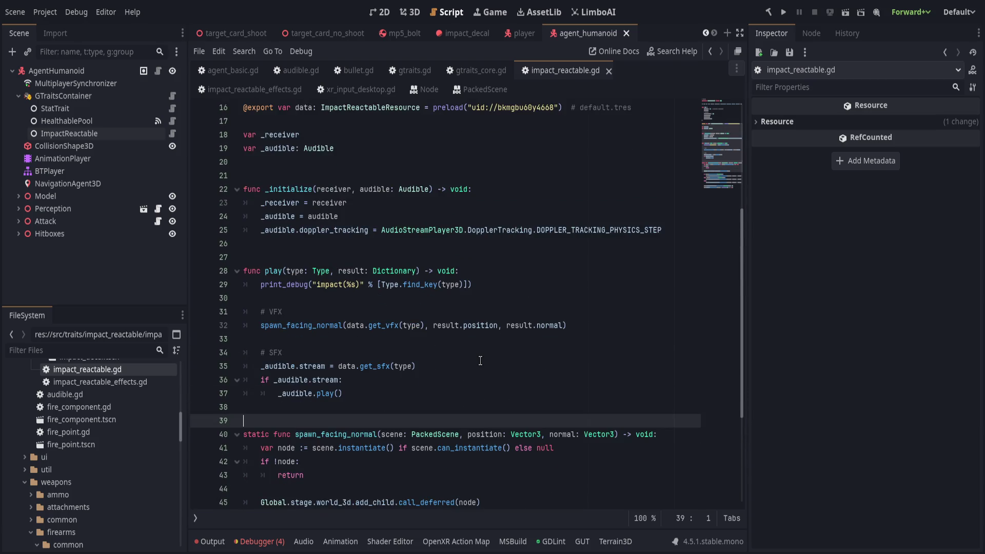
{"action": "key", "text": "Return"}
{"action": "key", "text": "Return"}
{"action": "key", "text": "Return"}
{"action": "key", "text": "Up"}
{"action": "key", "text": "Up"}
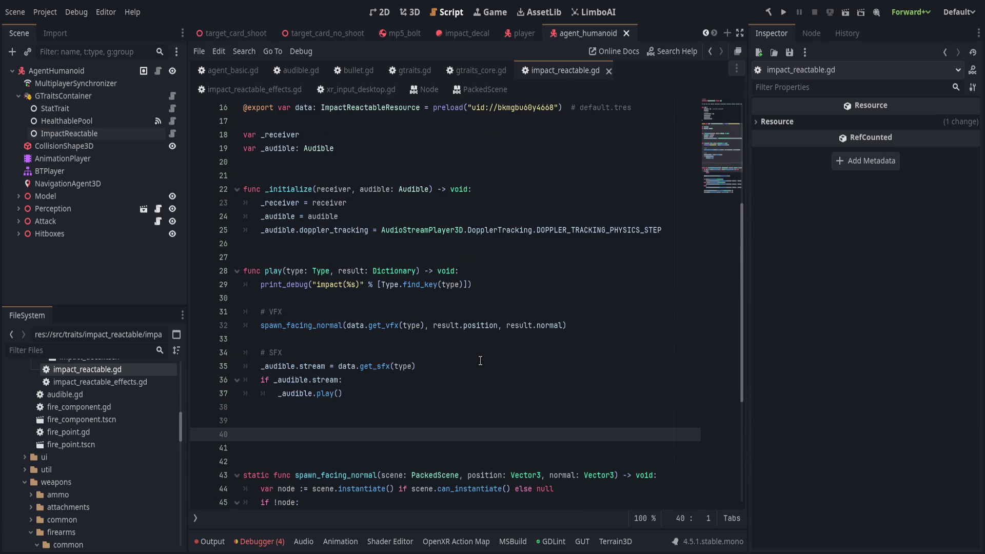
{"action": "key", "text": "BackSpace"}
{"action": "type", "text": "func is_ro"}
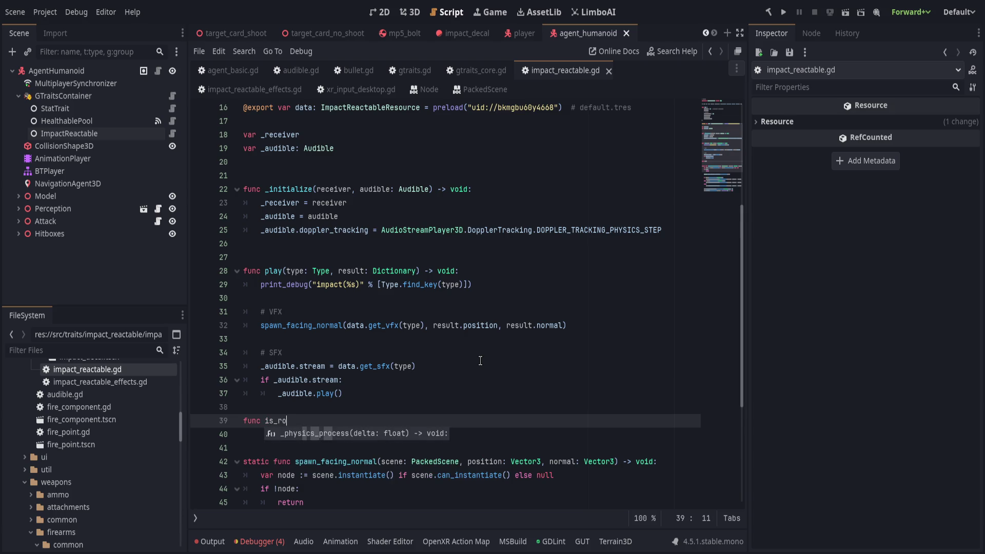
{"action": "key", "text": "BackSpace"}
{"action": "type", "text": "icochet"}
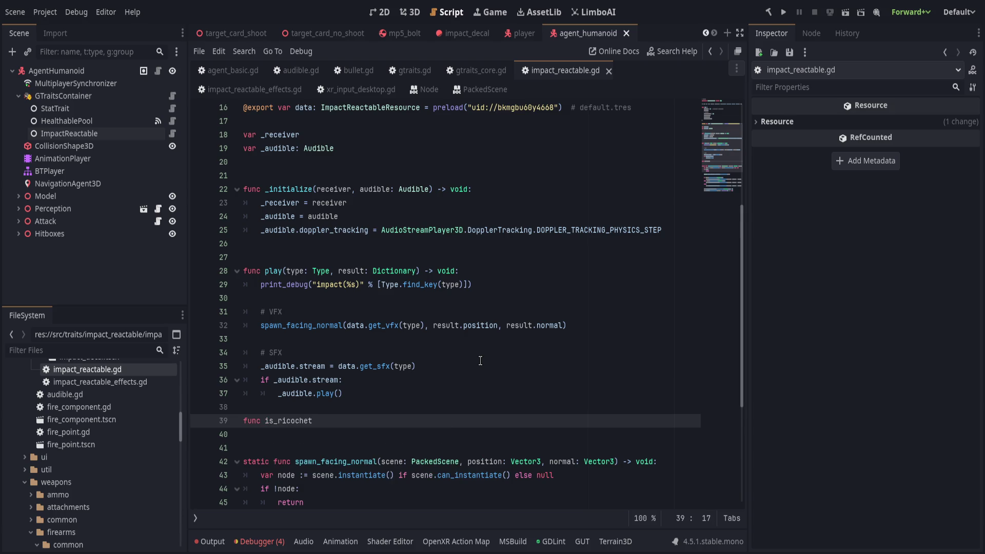
{"action": "type", "text": "("}
Step: Move the impact_reactable.gd tab next to bullet.gd, undo the is_ricochet stub, and save
{"action": "left_click_drag", "start_coordinate": [402, 74], "coordinate": [402, 75]}
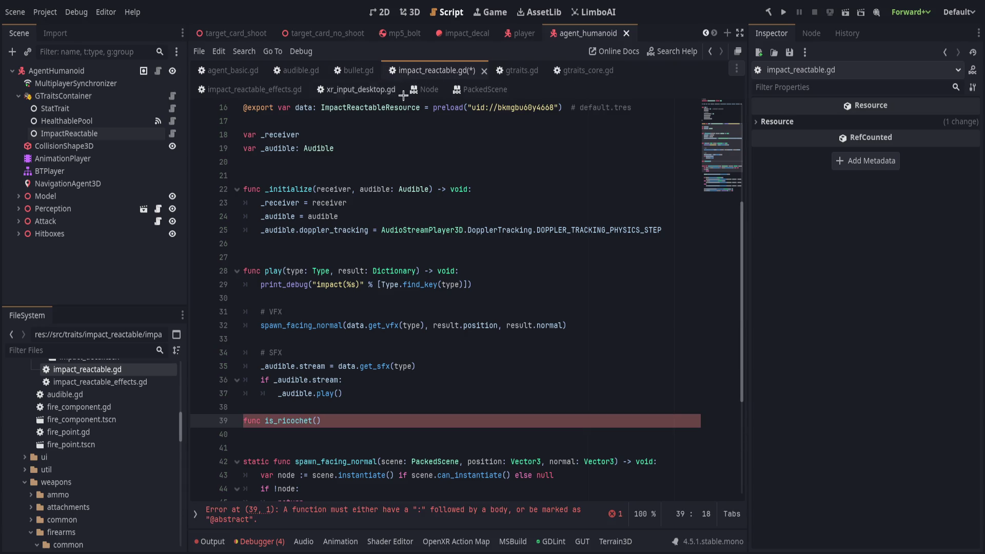
{"action": "left_click", "coordinate": [353, 70]}
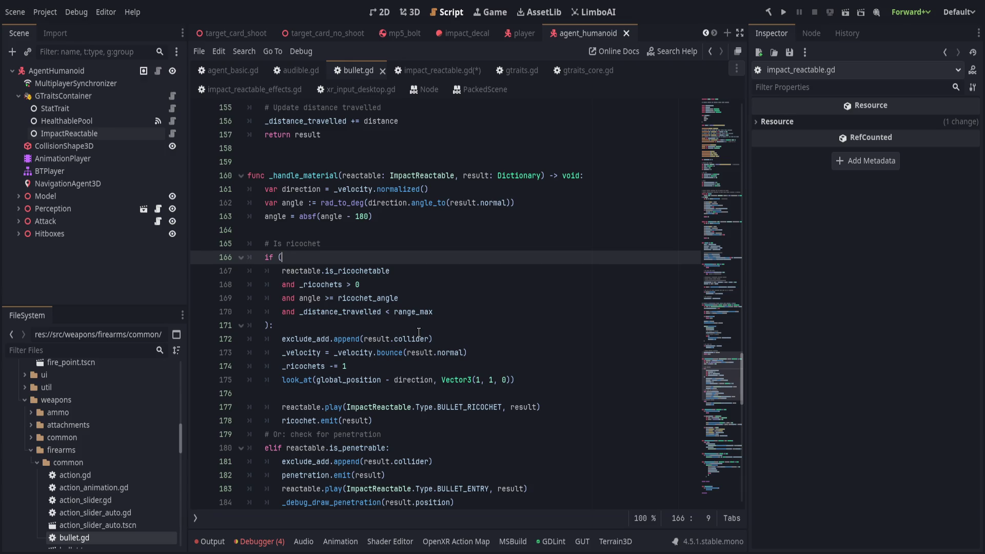
{"action": "left_click", "coordinate": [413, 74]}
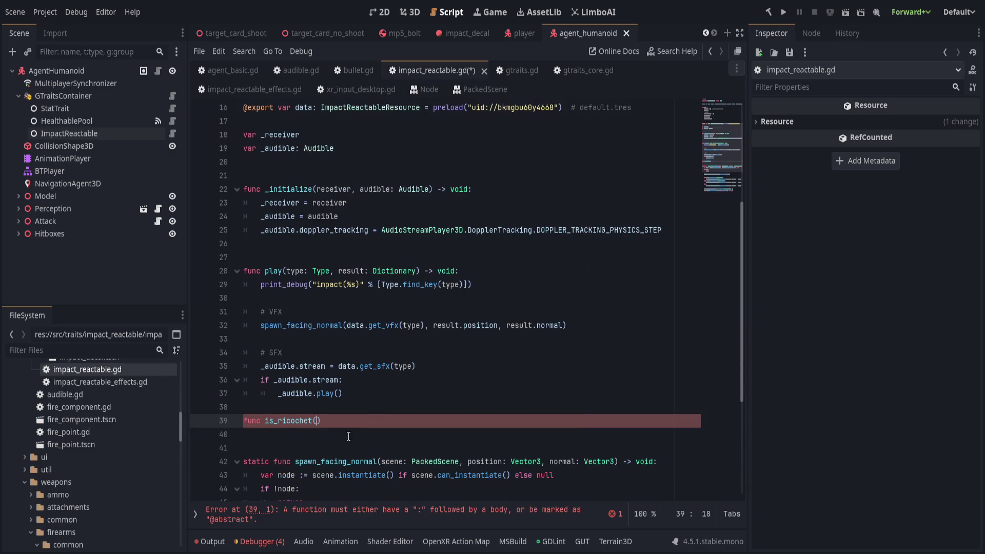
{"action": "key", "text": "ctrl+z"}
{"action": "key", "text": "ctrl+s"}
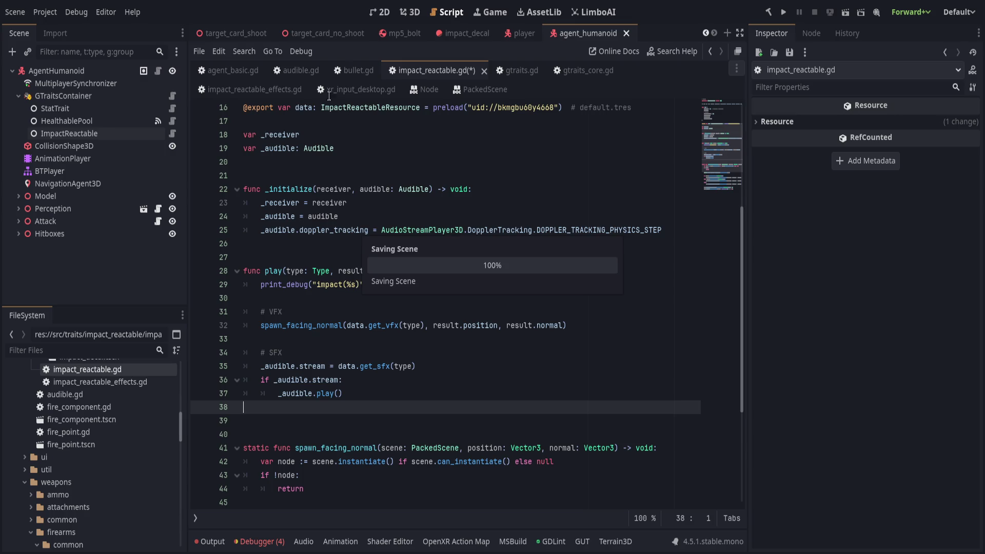
{"action": "left_click", "coordinate": [355, 70]}
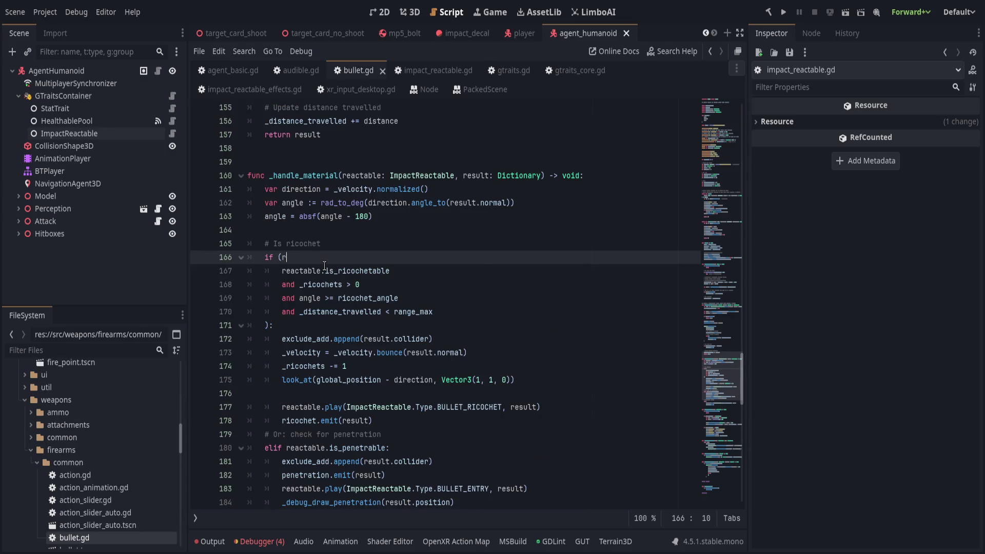
Step: Change the ricochet check to reactable.data.is_ricochetable and delete the old redundant line
{"action": "type", "text": "eactable.is_ric"}
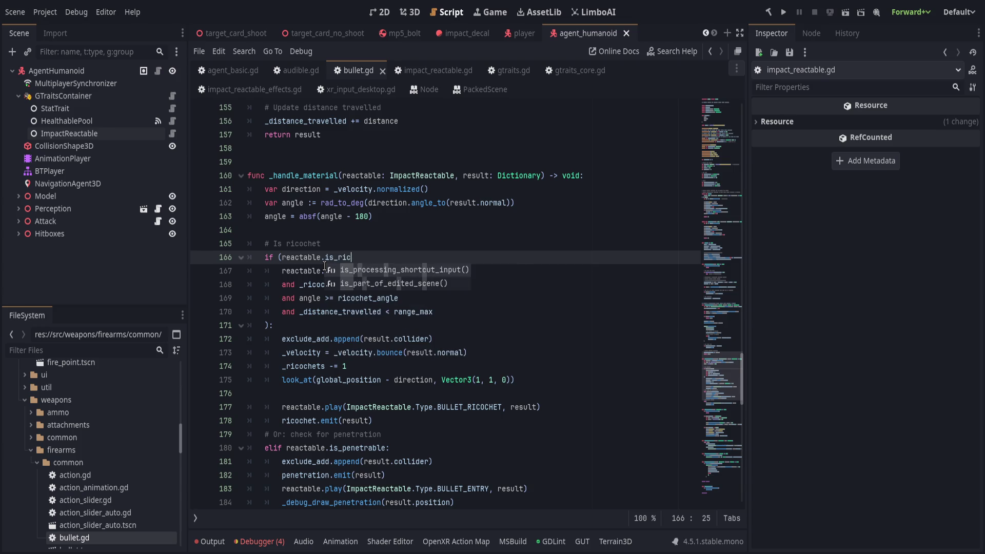
{"action": "key", "text": "BackSpace"}
{"action": "key", "text": "BackSpace"}
{"action": "key", "text": "BackSpace"}
{"action": "scroll", "coordinate": [324, 265], "scroll_direction": "up", "scroll_amount": 1}
{"action": "scroll", "coordinate": [324, 265], "scroll_direction": "down", "scroll_amount": 1}
{"action": "type", "text": "data."}
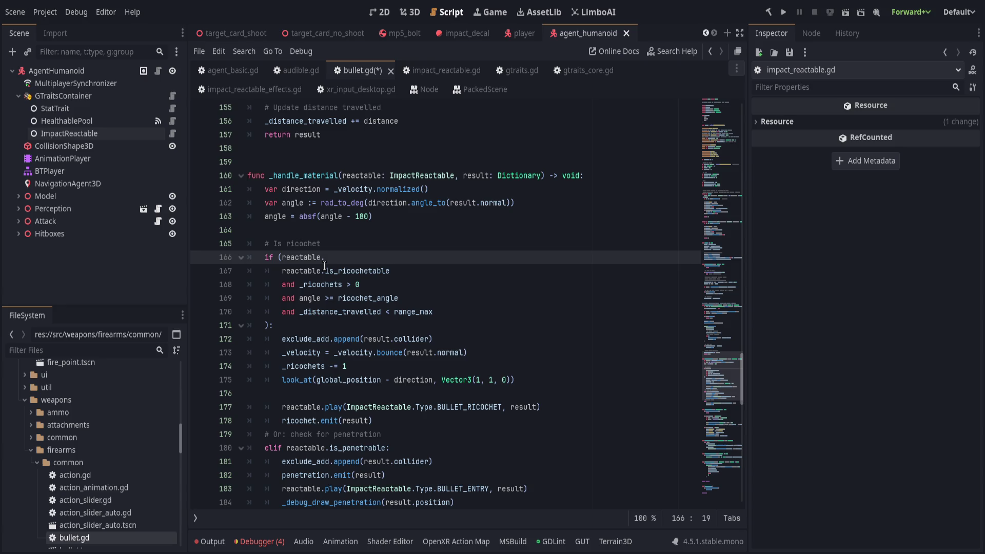
{"action": "type", "text": "is"}
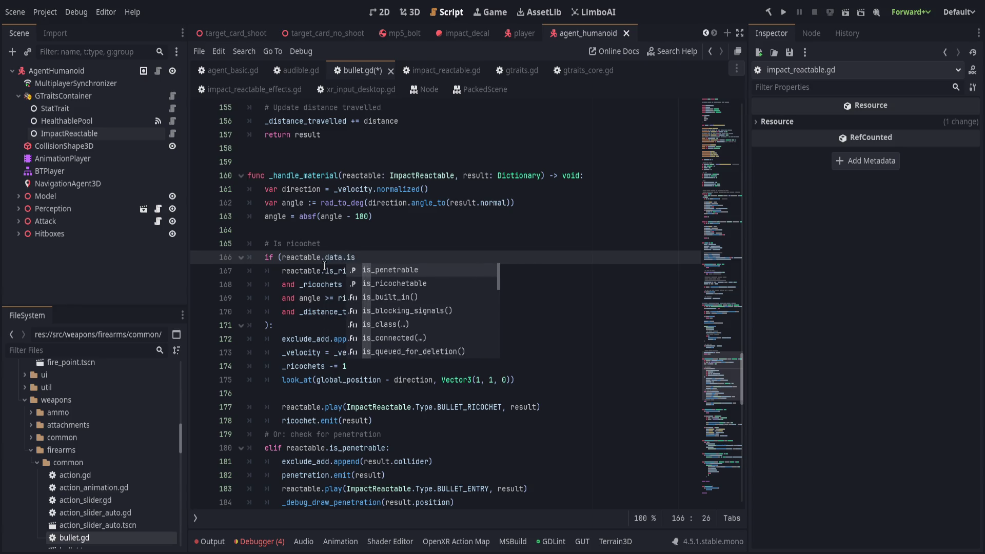
{"action": "type", "text": "_r"}
{"action": "key", "text": "Return"}
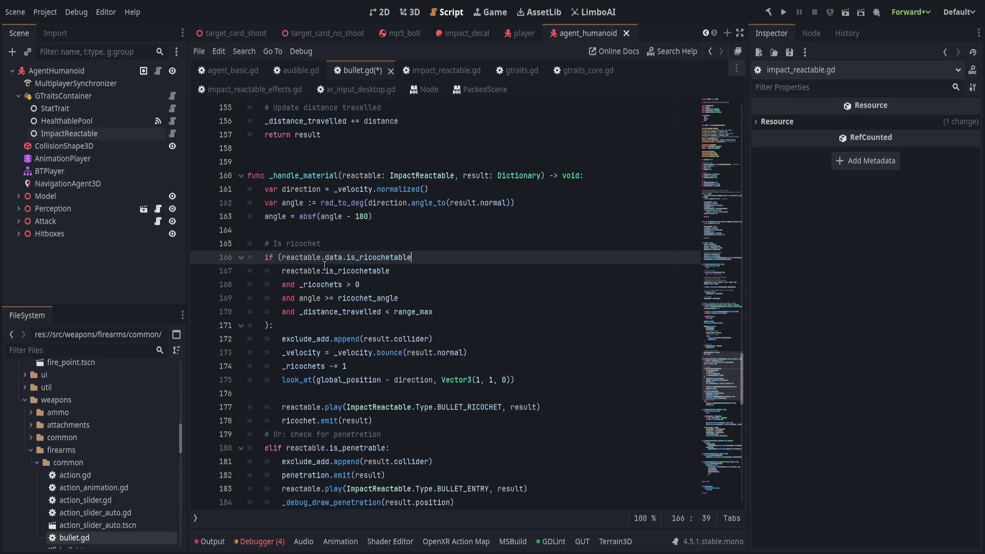
{"action": "key", "text": "shift+Down"}
{"action": "key", "text": "BackSpace"}
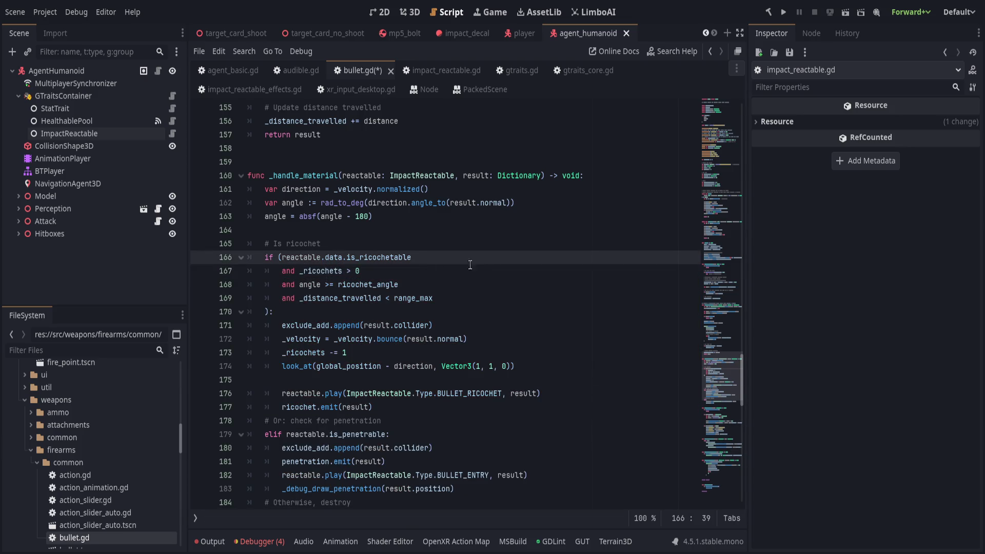
Step: Copy .data into the penetration check so it reads reactable.data.is_penetrable, and save
{"action": "double_click", "coordinate": [298, 257]}
{"action": "left_click", "coordinate": [341, 261], "text": "shift"}
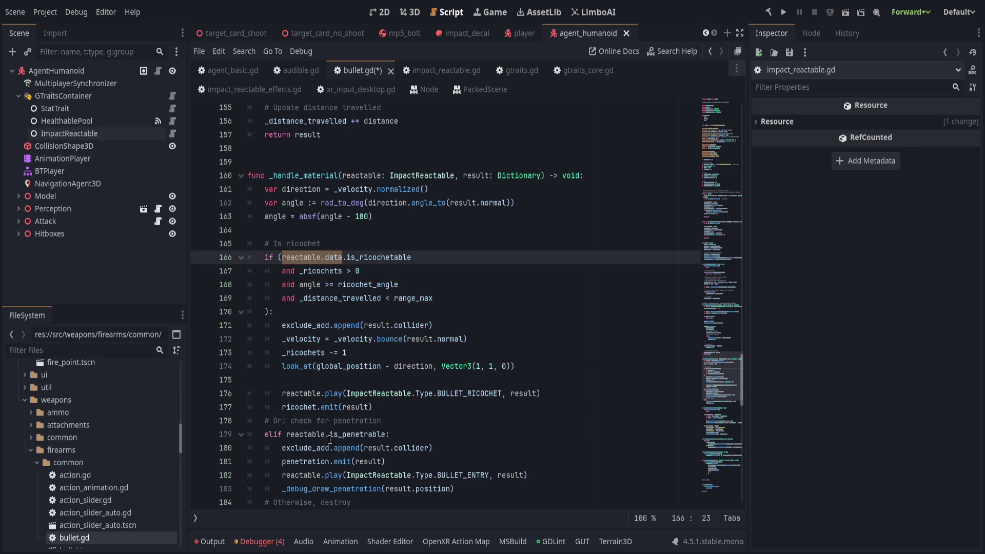
{"action": "double_click", "coordinate": [303, 393]}
{"action": "scroll", "coordinate": [314, 359], "scroll_direction": "down", "scroll_amount": 2}
{"action": "double_click", "coordinate": [315, 352]}
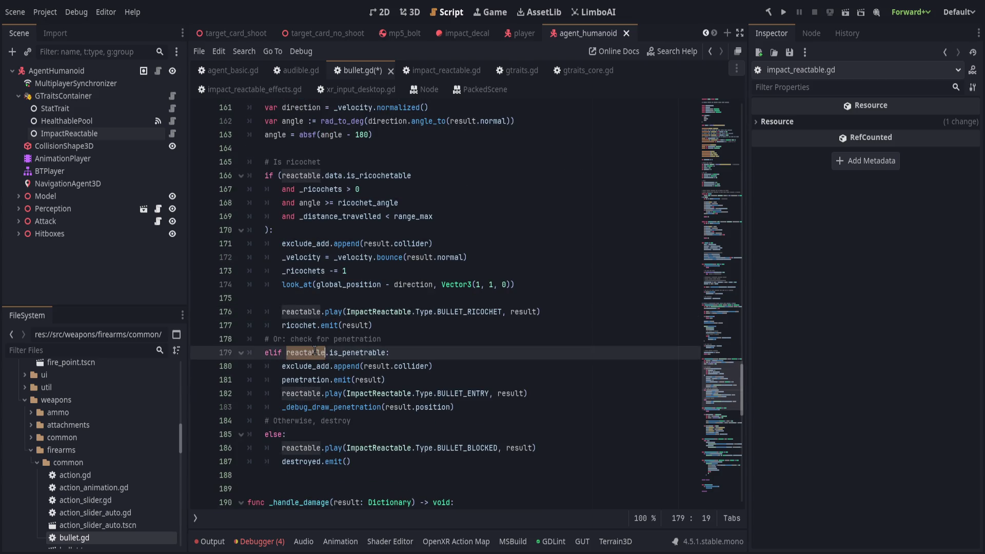
{"action": "key", "text": "ctrl+v"}
{"action": "scroll", "coordinate": [321, 447], "scroll_direction": "up", "scroll_amount": 12}
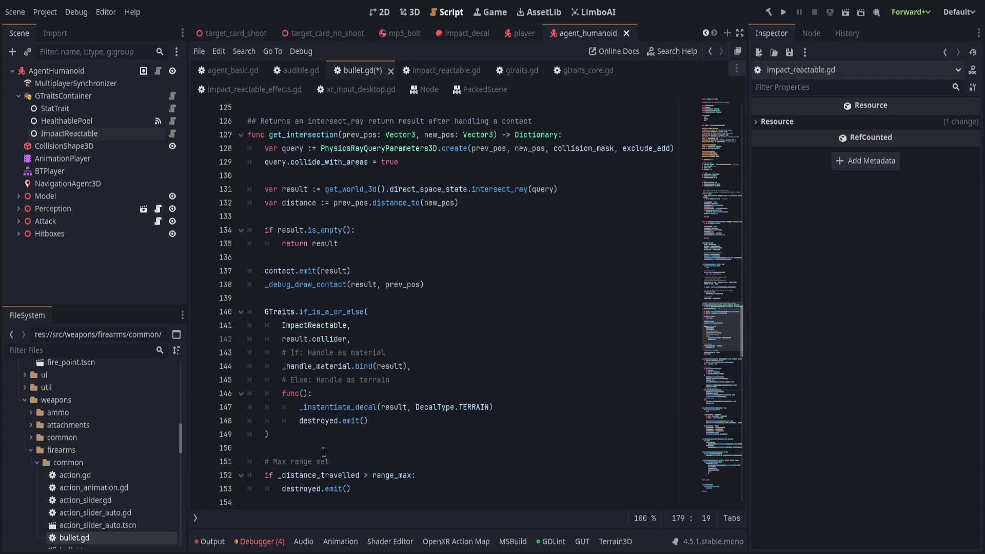
{"action": "scroll", "coordinate": [324, 451], "scroll_direction": "up", "scroll_amount": 14}
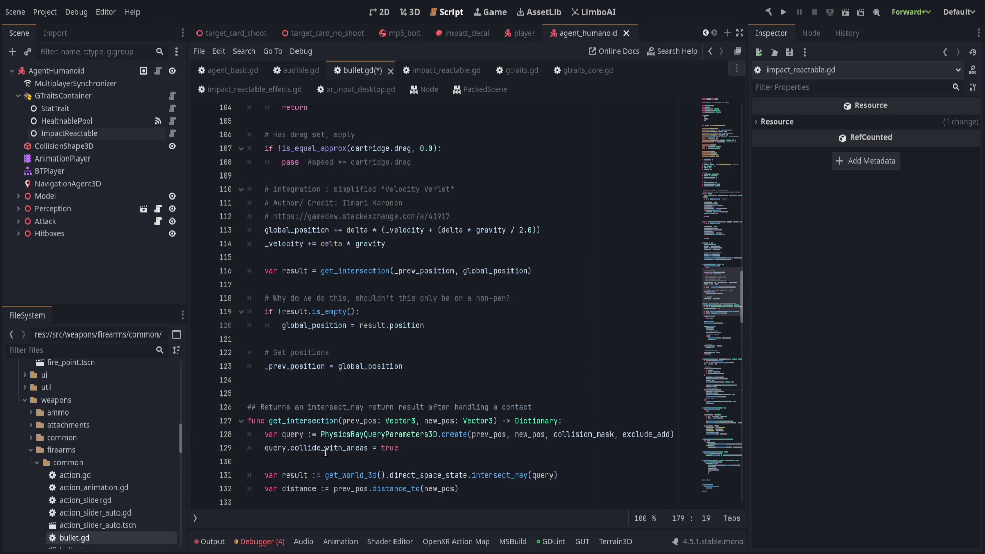
{"action": "scroll", "coordinate": [326, 450], "scroll_direction": "up", "scroll_amount": 4}
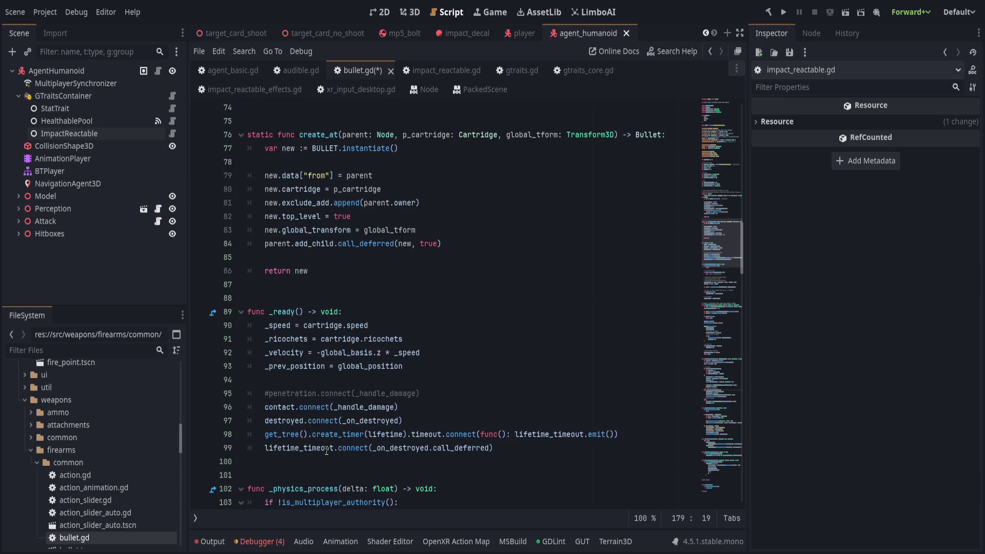
{"action": "key", "text": "ctrl+s"}
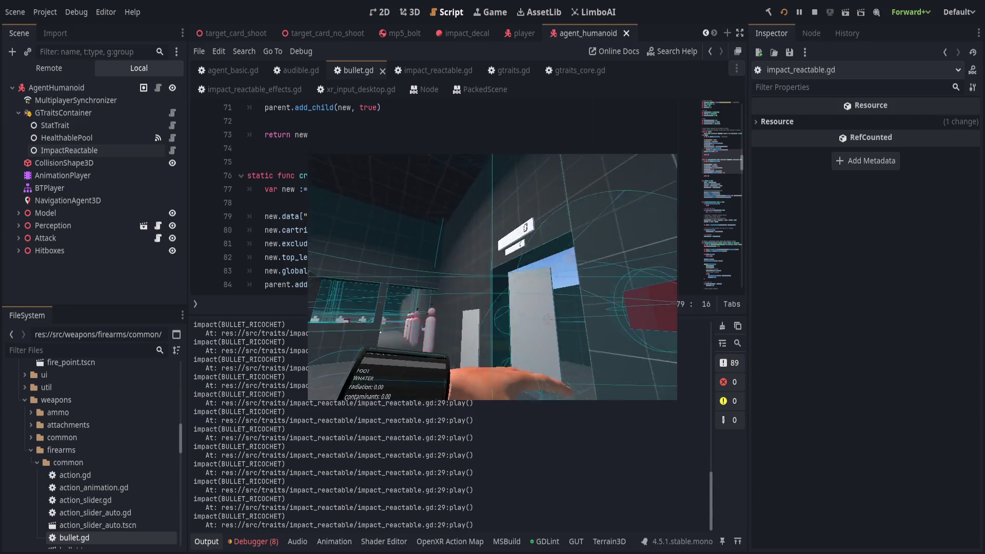
Step: Stop the running game with F8 once the BULLET_RICOCHET impacts appear in the log
{"action": "key", "text": "F8"}
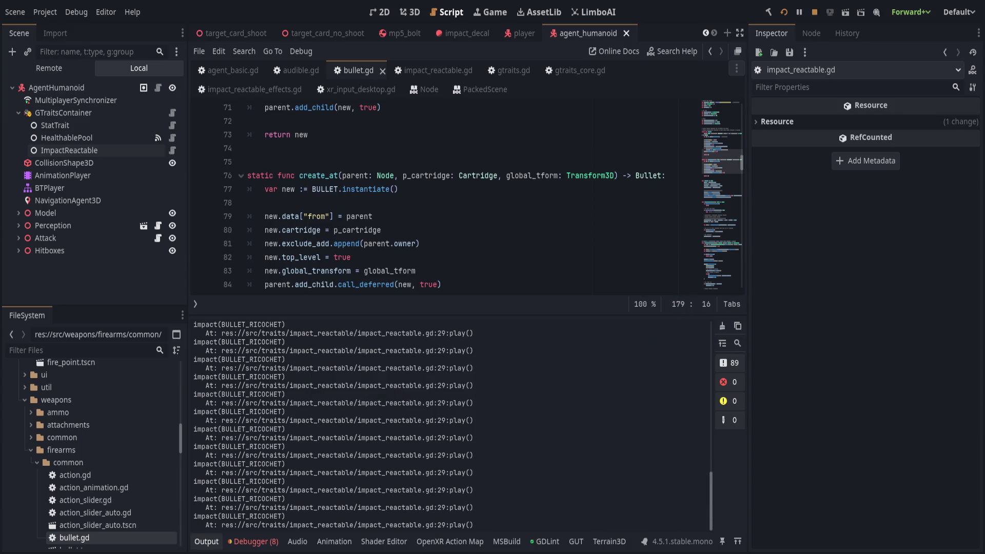
Step: Hide the Output panel, rename impact_reactable_effects.gd to impact_reactable_data.gd, and open it
{"action": "left_click", "coordinate": [206, 541]}
{"action": "left_click", "coordinate": [351, 350]}
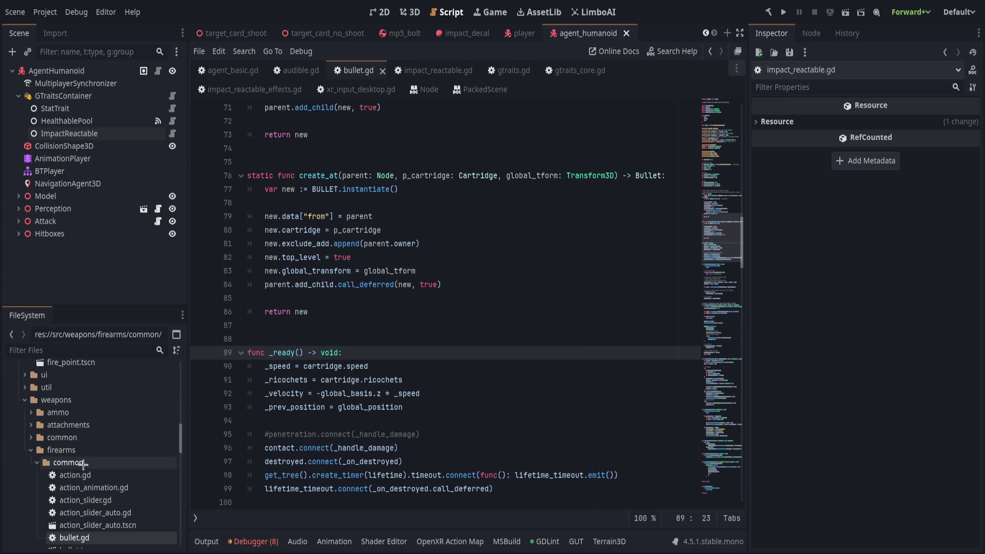
{"action": "left_click", "coordinate": [112, 133]}
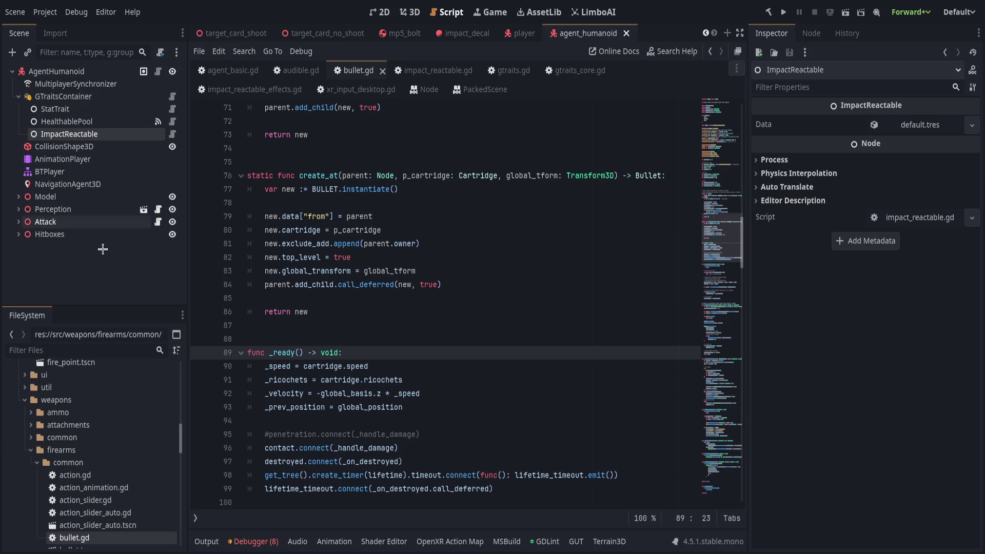
{"action": "scroll", "coordinate": [98, 452], "scroll_direction": "up", "scroll_amount": 5}
{"action": "scroll", "coordinate": [96, 450], "scroll_direction": "up", "scroll_amount": 3}
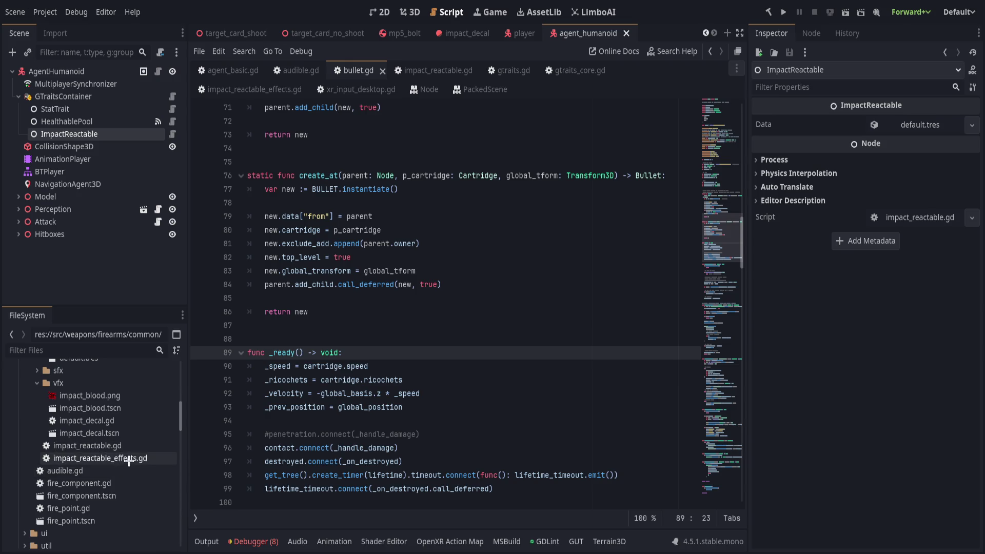
{"action": "left_click", "coordinate": [143, 453]}
{"action": "left_click_drag", "start_coordinate": [143, 451], "coordinate": [222, 446]}
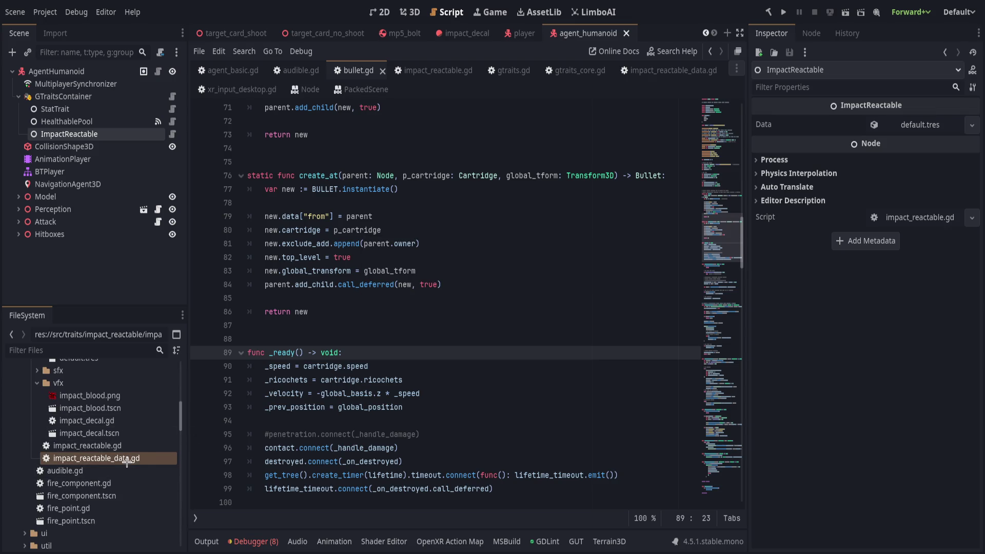
{"action": "double_click", "coordinate": [127, 458]}
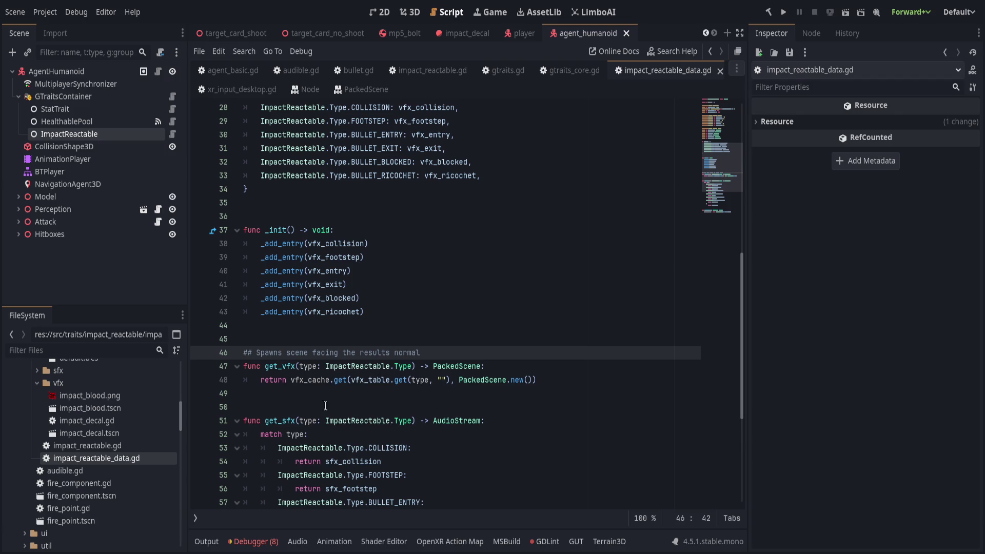
Step: Rename impact_reactable_data.gd to impact_reactable_resource.gd to match ImpactReactableResource, then run the game
{"action": "scroll", "coordinate": [359, 115], "scroll_direction": "up", "scroll_amount": 9}
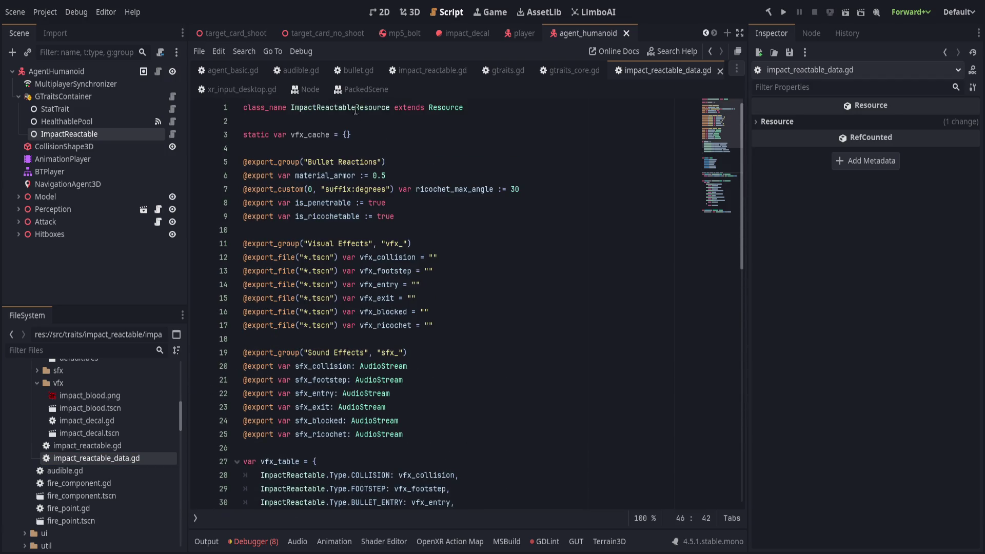
{"action": "double_click", "coordinate": [358, 107]}
{"action": "left_click", "coordinate": [143, 458]}
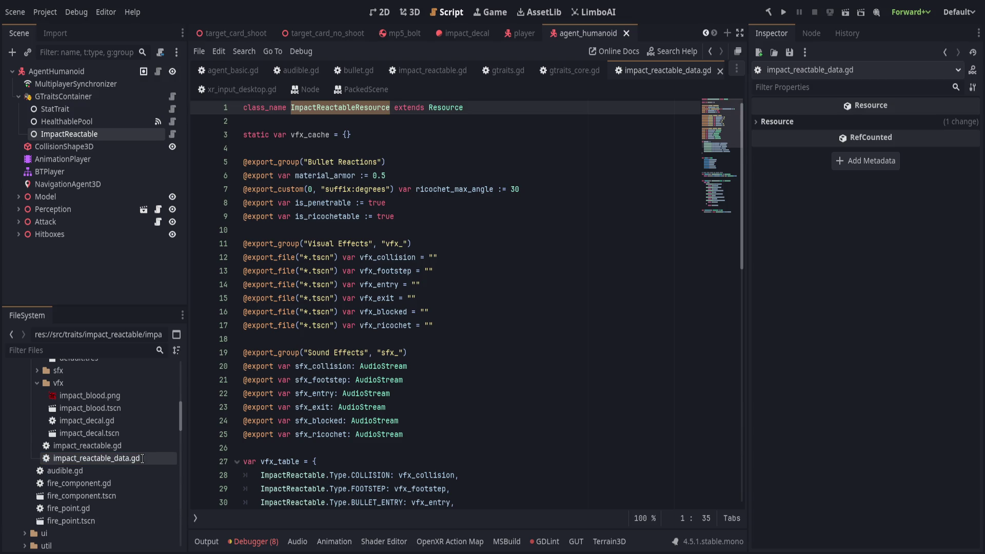
{"action": "type", "text": "impact_reactable_resource"}
{"action": "key", "text": "Return"}
{"action": "left_click", "coordinate": [422, 406]}
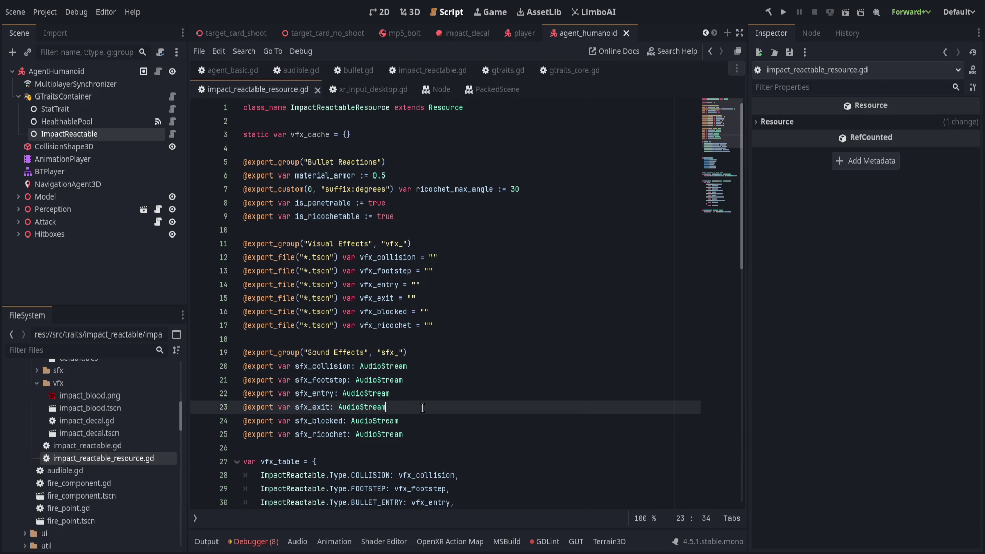
{"action": "scroll", "coordinate": [422, 400], "scroll_direction": "down", "scroll_amount": 3}
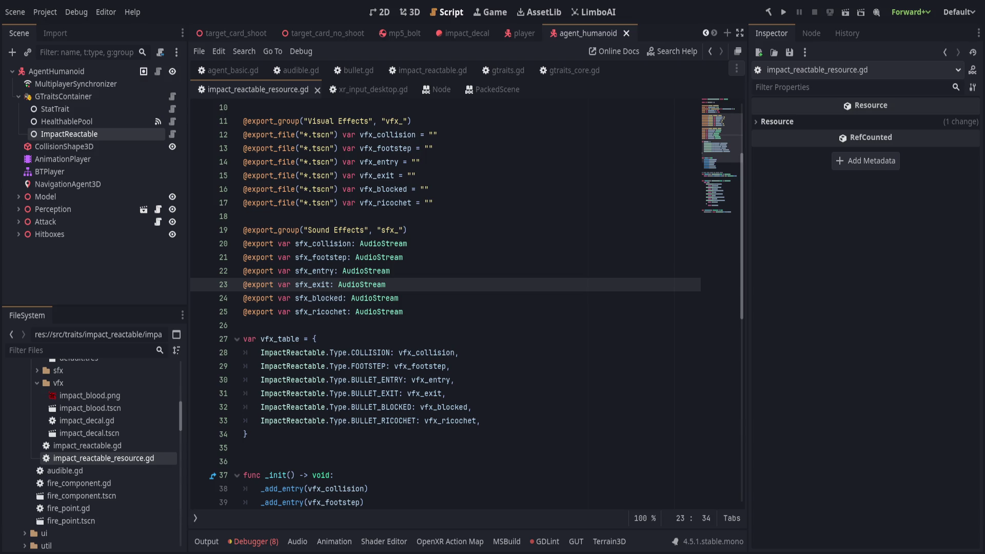
{"action": "left_click", "coordinate": [783, 11]}
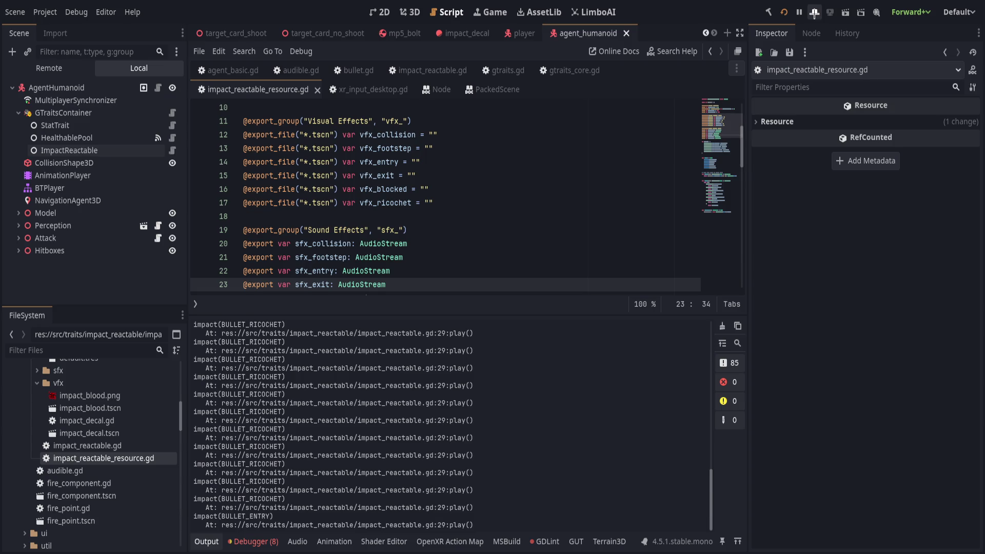
Step: Shrink and hide the Output panel after the stopped test run
{"action": "left_click_drag", "start_coordinate": [379, 310], "coordinate": [380, 349]}
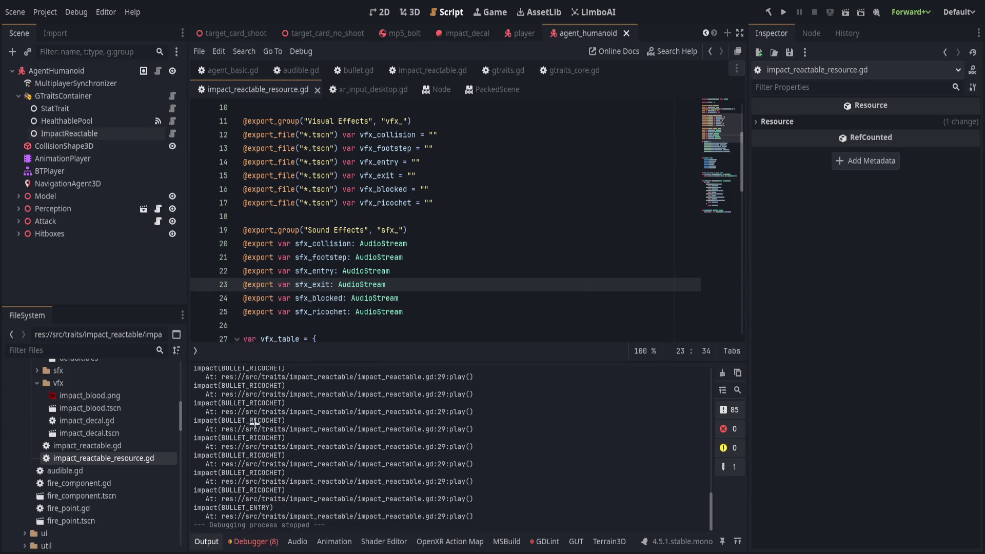
{"action": "left_click", "coordinate": [203, 541]}
{"action": "scroll", "coordinate": [45, 430], "scroll_direction": "up", "scroll_amount": 2}
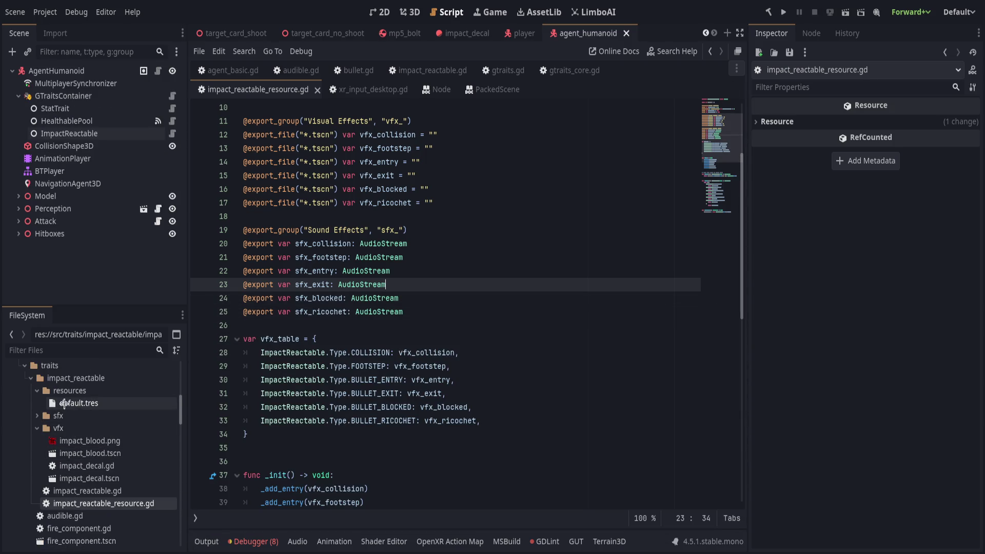
Step: Rename resources/default.tres to dirt.tres in the FileSystem dock
{"action": "left_click", "coordinate": [98, 403]}
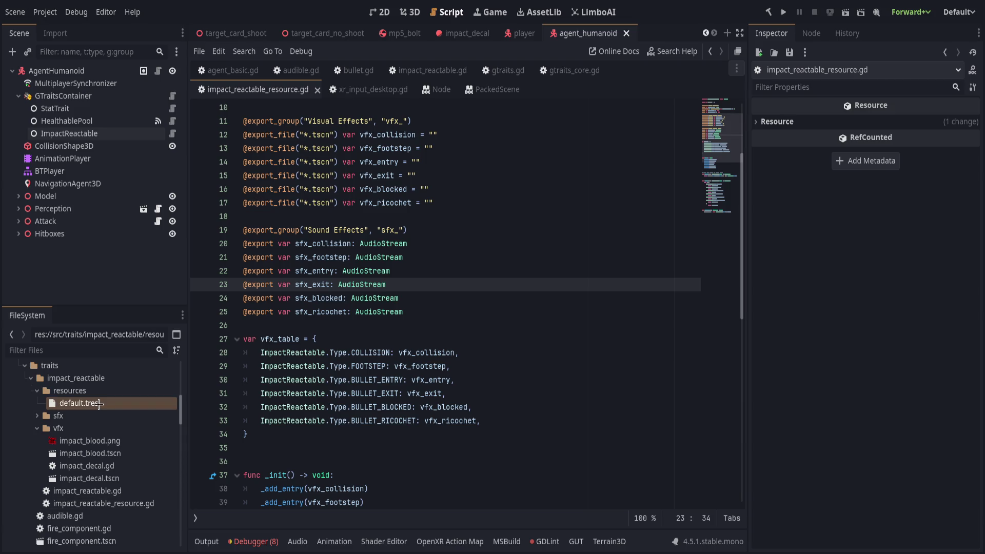
{"action": "mouse_move", "coordinate": [99, 404]}
{"action": "left_mouse_down"}
{"action": "mouse_move", "coordinate": [69, 403]}
{"action": "mouse_move", "coordinate": [93, 393]}
{"action": "mouse_move", "coordinate": [78, 404]}
{"action": "left_mouse_up"}
{"action": "type", "text": "dirt"}
{"action": "key", "text": "Return"}
{"action": "mouse_move", "coordinate": [96, 403]}
{"action": "left_mouse_down"}
{"action": "mouse_move", "coordinate": [108, 286]}
{"action": "mouse_move", "coordinate": [171, 134]}
{"action": "left_mouse_up"}
Step: Change the line 16 preload comment in impact_reactable.gd to # dirt.tres and save
{"action": "scroll", "coordinate": [328, 225], "scroll_direction": "up", "scroll_amount": 5}
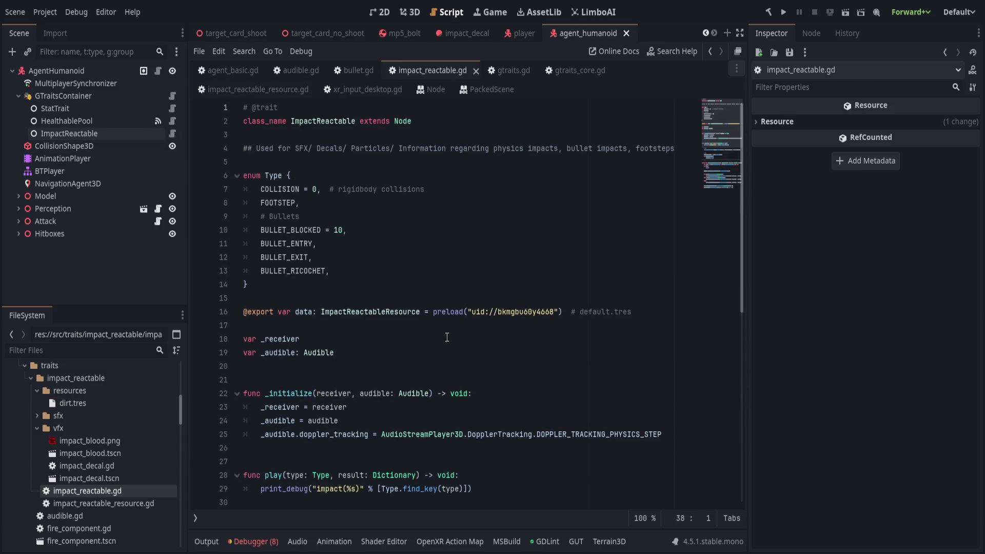
{"action": "double_click", "coordinate": [595, 312]}
{"action": "type", "text": "dirt"}
{"action": "key", "text": "ctrl+s"}
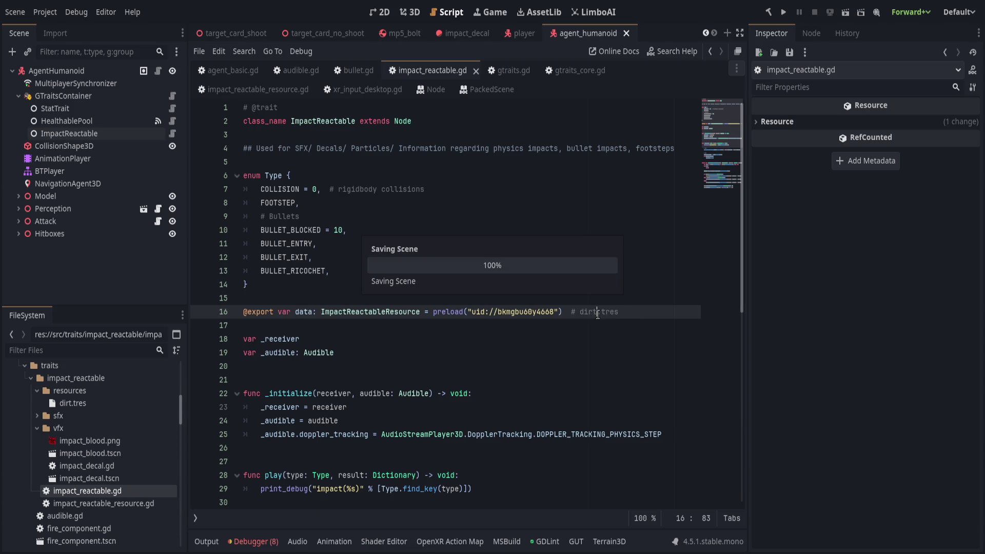
{"action": "left_click", "coordinate": [277, 312]}
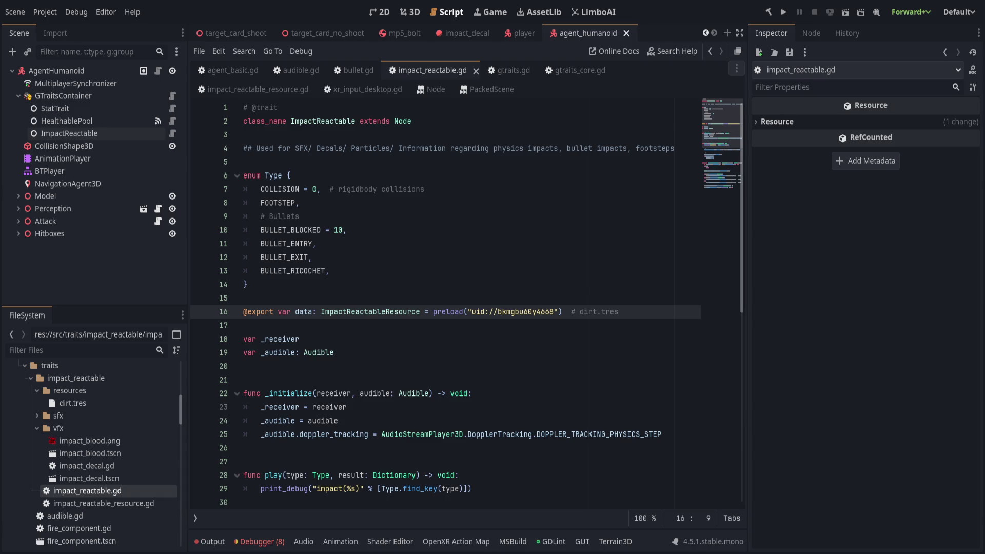
{"action": "key", "text": "ctrl+s"}
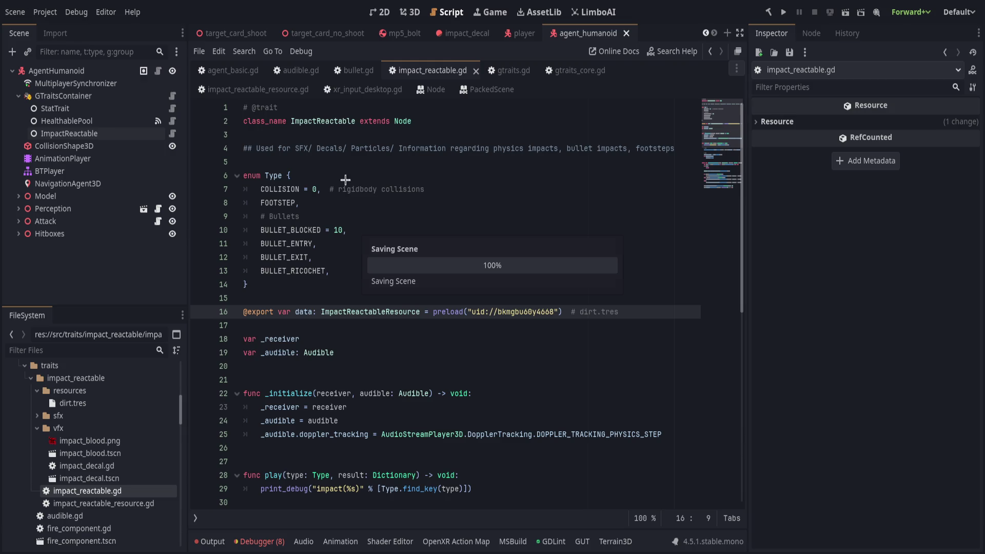
Step: Close the gtraits.gd and gtraits_core.gd scripts and save the current script
{"action": "middle_click", "coordinate": [508, 70]}
{"action": "middle_click", "coordinate": [508, 71]}
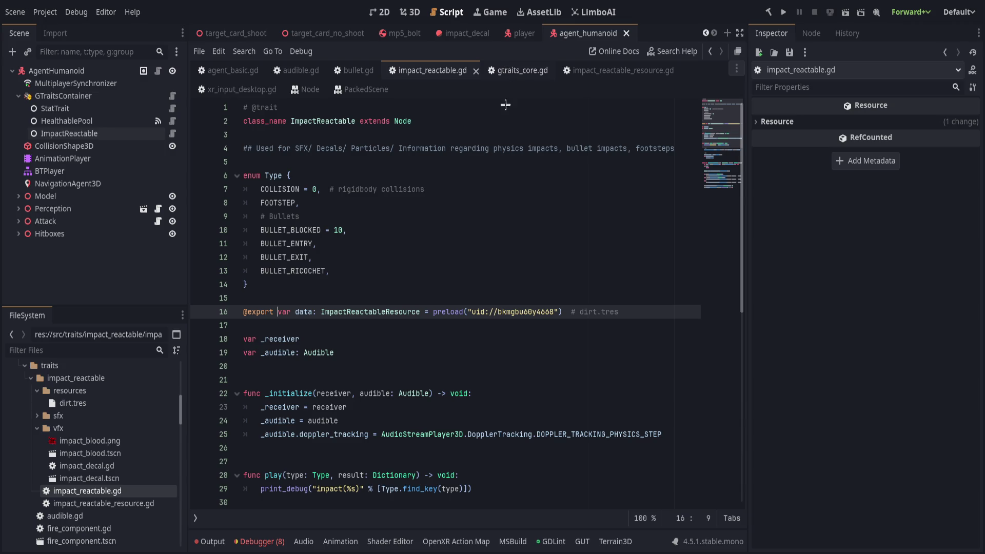
{"action": "key", "text": "alt+Left"}
{"action": "left_click", "coordinate": [482, 203]}
{"action": "key", "text": "ctrl+s"}
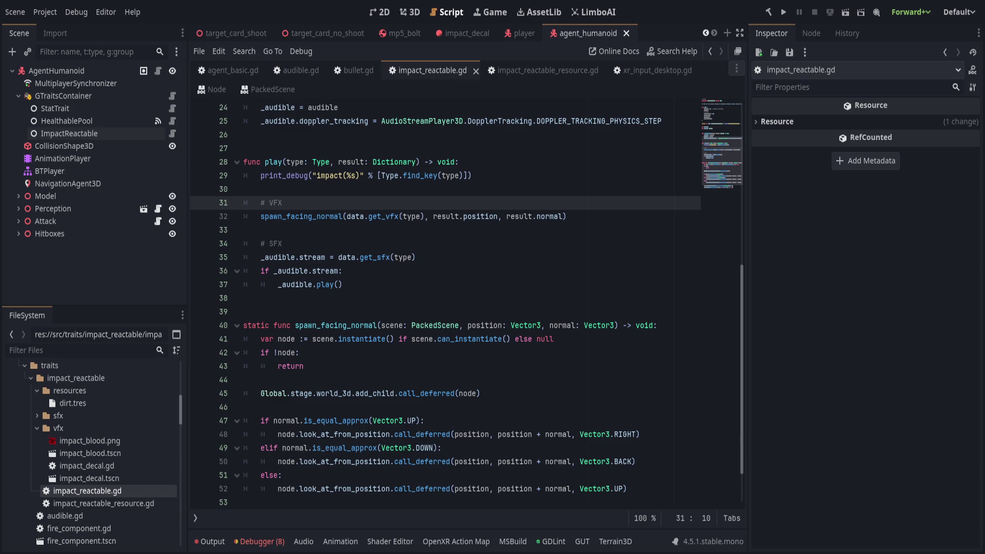
Step: Review the sound-stream code, then select the resources folder
{"action": "left_click", "coordinate": [333, 257]}
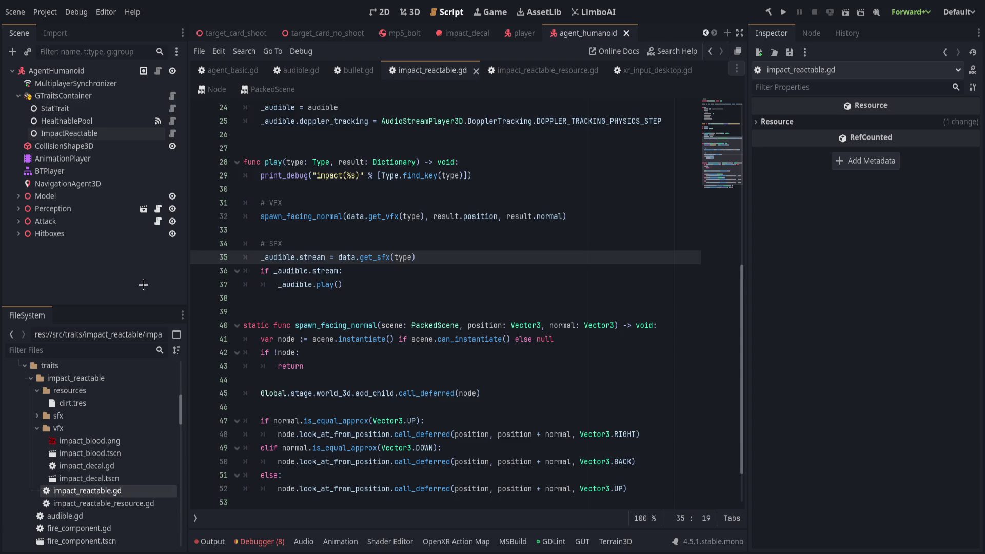
{"action": "scroll", "coordinate": [347, 306], "scroll_direction": "down", "scroll_amount": 2}
{"action": "scroll", "coordinate": [347, 306], "scroll_direction": "up", "scroll_amount": 10}
{"action": "scroll", "coordinate": [370, 264], "scroll_direction": "down", "scroll_amount": 3}
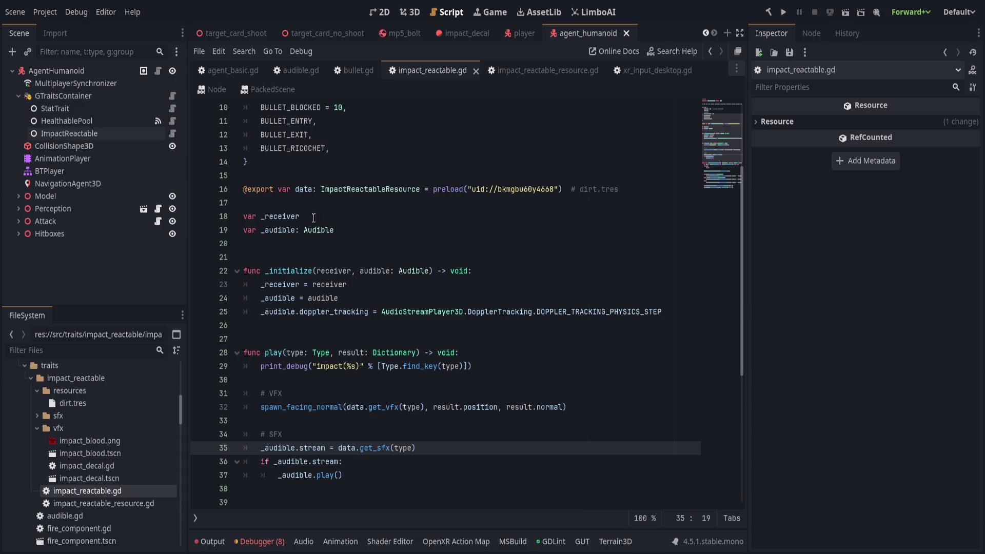
{"action": "left_click", "coordinate": [86, 392]}
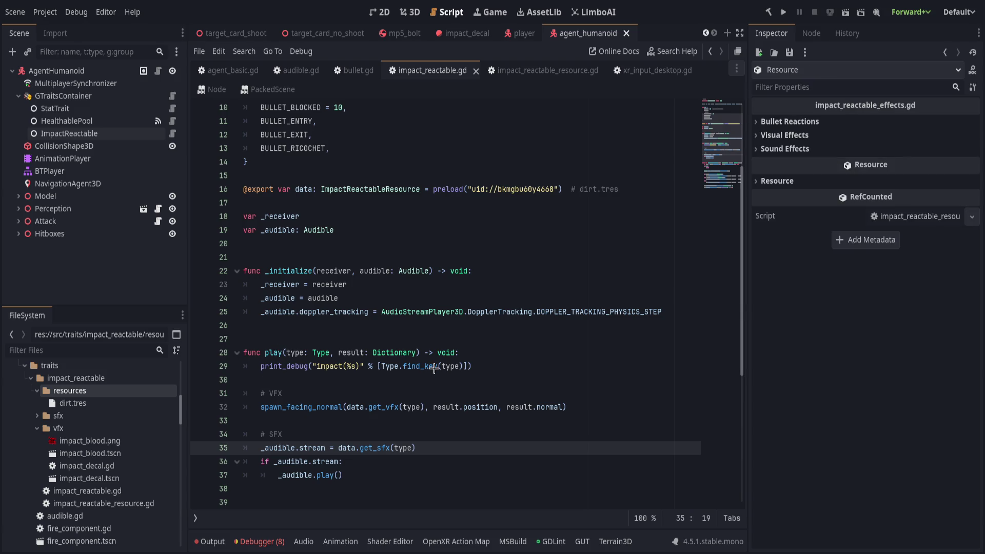
Step: Save the new resource as body.tres, set Material Armor to 0 and disable ricochet
{"action": "left_click", "coordinate": [74, 404]}
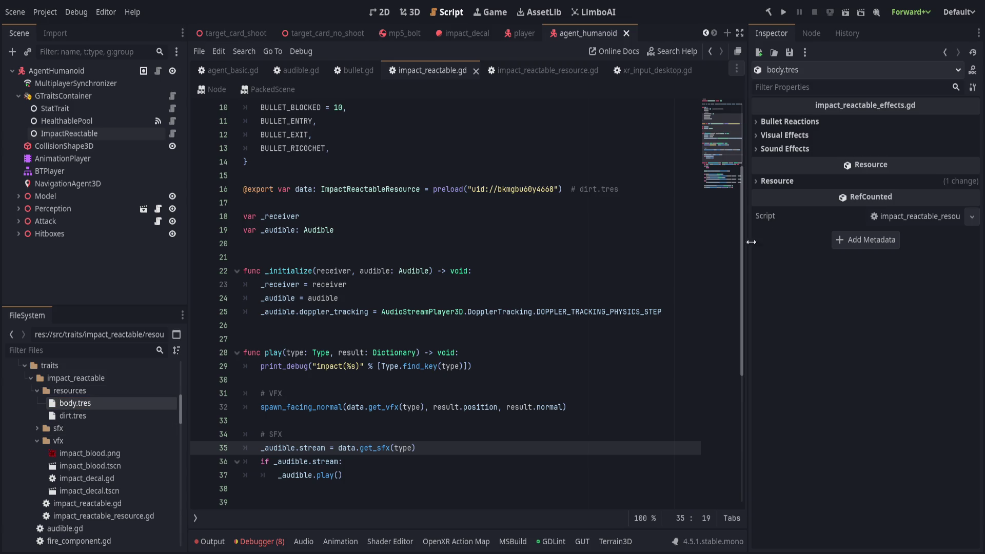
{"action": "left_click", "coordinate": [773, 149]}
{"action": "left_click", "coordinate": [779, 135]}
{"action": "left_click", "coordinate": [786, 122]}
{"action": "left_click", "coordinate": [911, 136]}
{"action": "type", "text": "0"}
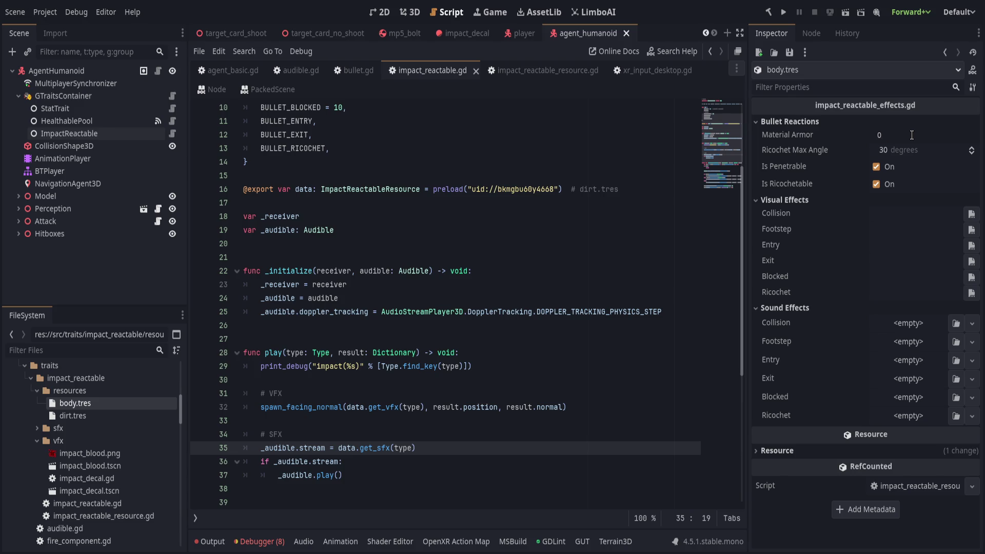
{"action": "key", "text": "Return"}
{"action": "left_click", "coordinate": [876, 183]}
{"action": "left_click", "coordinate": [915, 216]}
Step: Put impact_blood.tscn into the Collision, Footstep, Entry, Exit, Blocked and Ricochet visual-effect slots
{"action": "mouse_move", "coordinate": [129, 465]}
{"action": "left_mouse_down"}
{"action": "mouse_move", "coordinate": [892, 236]}
{"action": "mouse_move", "coordinate": [914, 215]}
{"action": "left_mouse_up"}
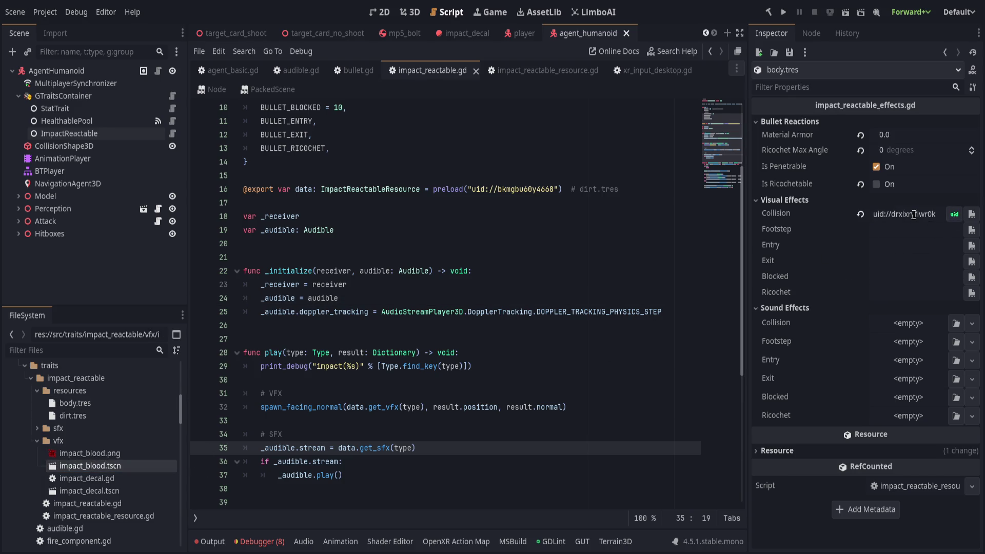
{"action": "left_click", "coordinate": [899, 234]}
{"action": "key", "text": "ctrl+v"}
{"action": "left_click", "coordinate": [904, 249]}
{"action": "key", "text": "ctrl+v"}
{"action": "left_click", "coordinate": [902, 264]}
{"action": "type", "text": "uid://drxixryfiwr0k"}
{"action": "left_click", "coordinate": [899, 277]}
{"action": "type", "text": "uid://drxixryfiwr0k"}
{"action": "left_click", "coordinate": [898, 293]}
{"action": "key", "text": "ctrl+v"}
Step: Switch the pasted visual effects to uid references and save
{"action": "left_click", "coordinate": [954, 230]}
{"action": "left_click", "coordinate": [953, 245]}
{"action": "left_click", "coordinate": [954, 262]}
{"action": "left_click", "coordinate": [954, 277]}
{"action": "left_click", "coordinate": [954, 293]}
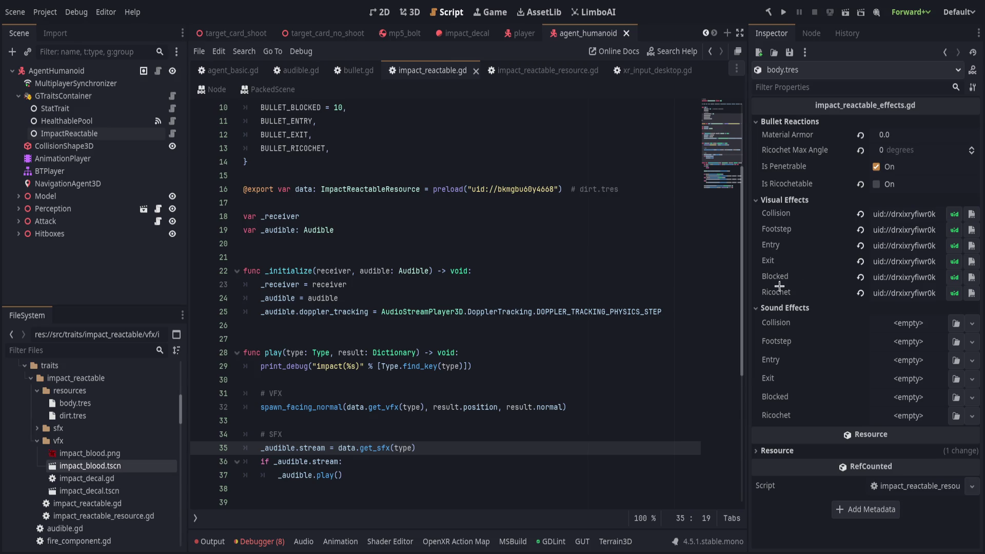
{"action": "left_click", "coordinate": [446, 257]}
{"action": "scroll", "coordinate": [447, 262], "scroll_direction": "up", "scroll_amount": 3}
{"action": "key", "text": "ctrl+s"}
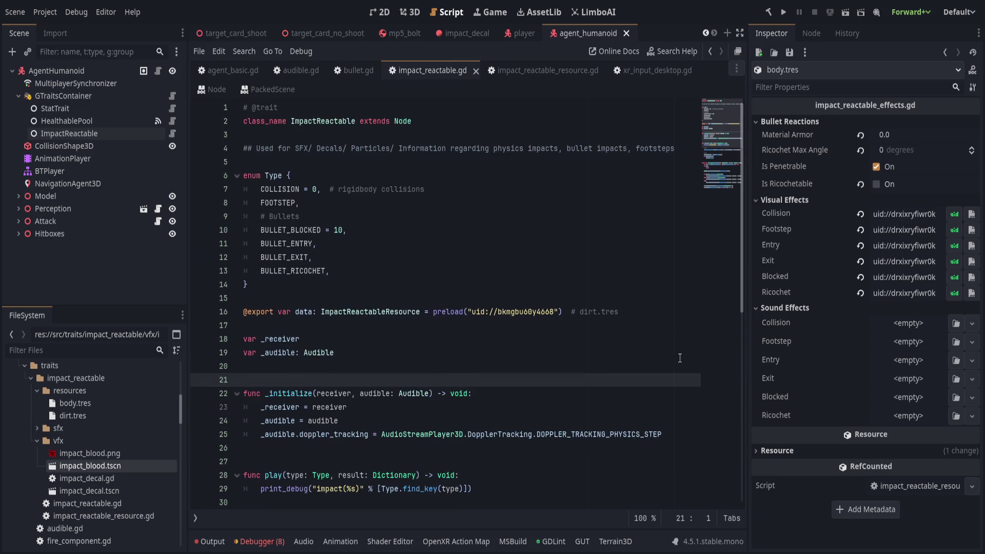
Step: Collapse the vfx folder and expand sfx > bullets in the FileSystem
{"action": "scroll", "coordinate": [664, 359], "scroll_direction": "down", "scroll_amount": 5}
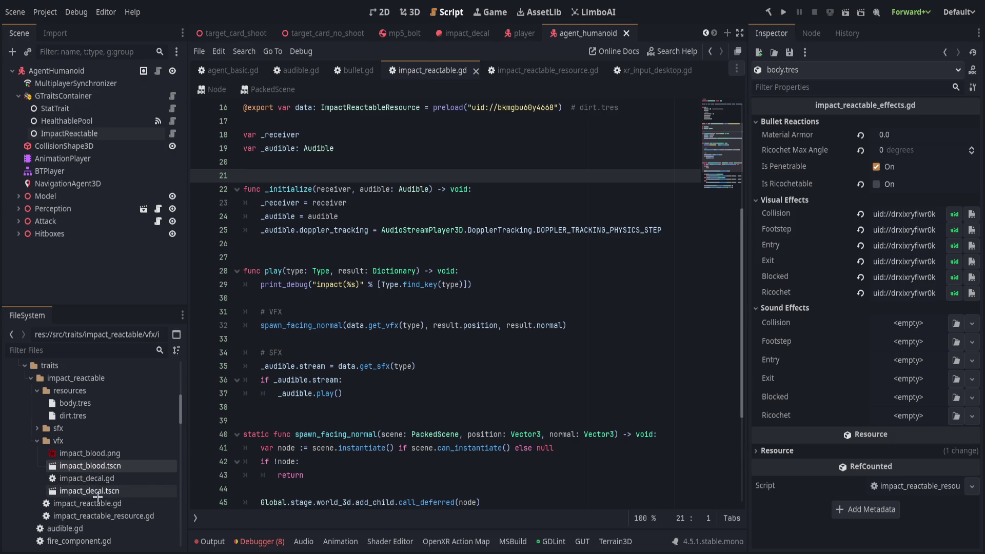
{"action": "left_click", "coordinate": [37, 440]}
{"action": "scroll", "coordinate": [36, 421], "scroll_direction": "down", "scroll_amount": 1}
{"action": "left_click", "coordinate": [33, 405]}
{"action": "left_click", "coordinate": [43, 417]}
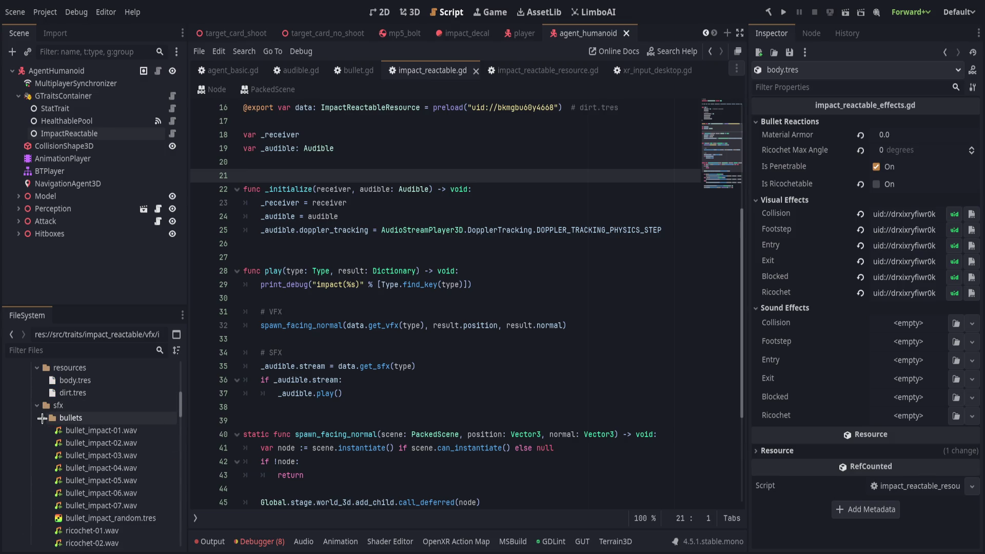
{"action": "scroll", "coordinate": [128, 452], "scroll_direction": "down", "scroll_amount": 3}
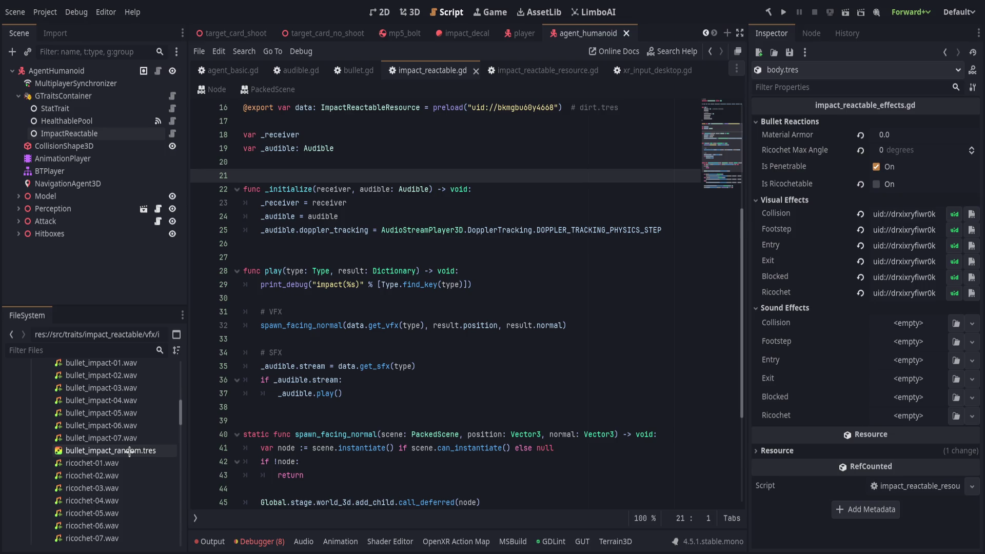
{"action": "scroll", "coordinate": [129, 441], "scroll_direction": "up", "scroll_amount": 2}
{"action": "left_click", "coordinate": [119, 396]}
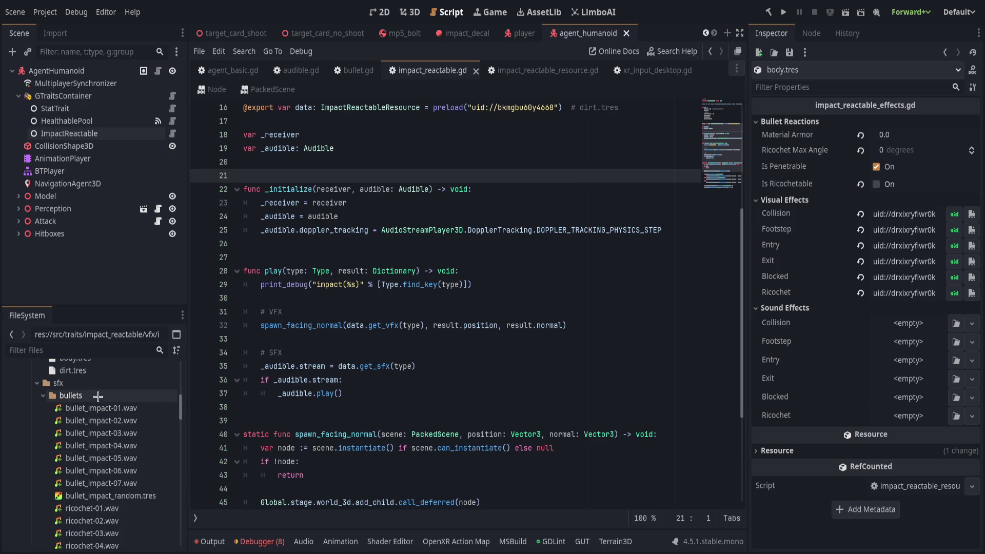
Step: Preview the bullet_impact-01.wav and bullet_impact-04.wav sounds
{"action": "left_click", "coordinate": [112, 406]}
{"action": "left_click", "coordinate": [761, 162]}
{"action": "key", "text": "Down"}
{"action": "key", "text": "Down"}
{"action": "key", "text": "Down"}
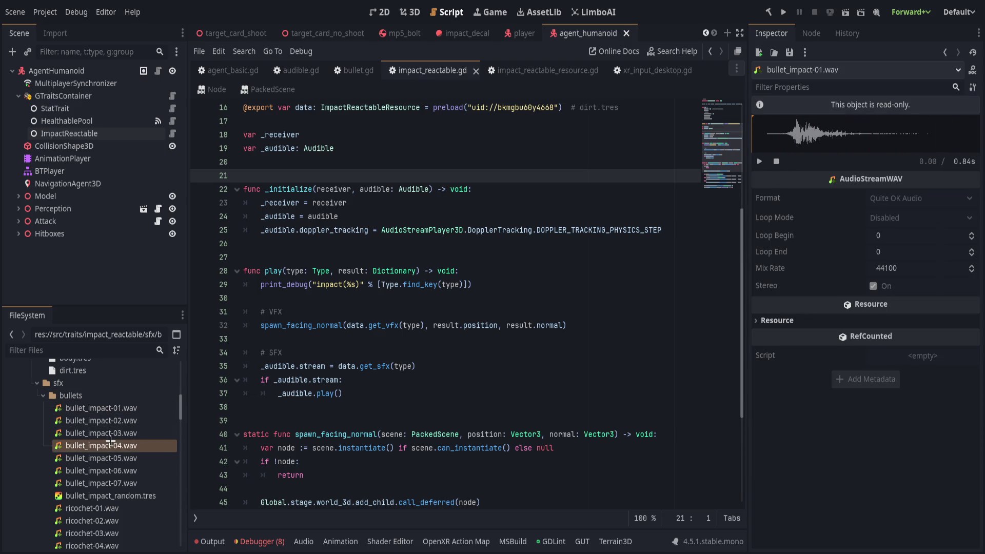
{"action": "left_click", "coordinate": [767, 162]}
{"action": "left_click", "coordinate": [526, 286]}
{"action": "left_click", "coordinate": [102, 394]}
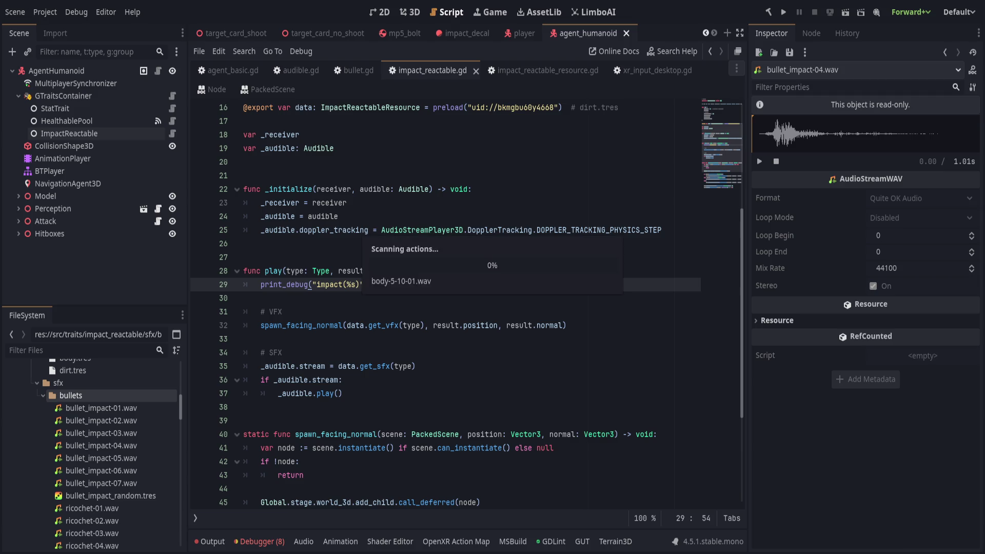
Step: Play body-5-10-01.wav and step through the new body sounds
{"action": "left_click", "coordinate": [134, 411]}
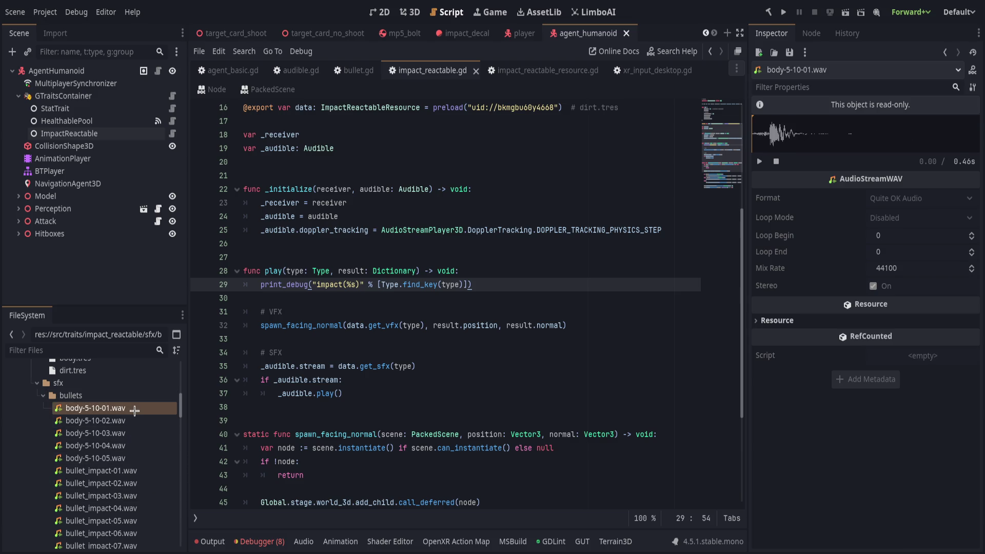
{"action": "key", "text": "space"}
{"action": "key", "text": "space"}
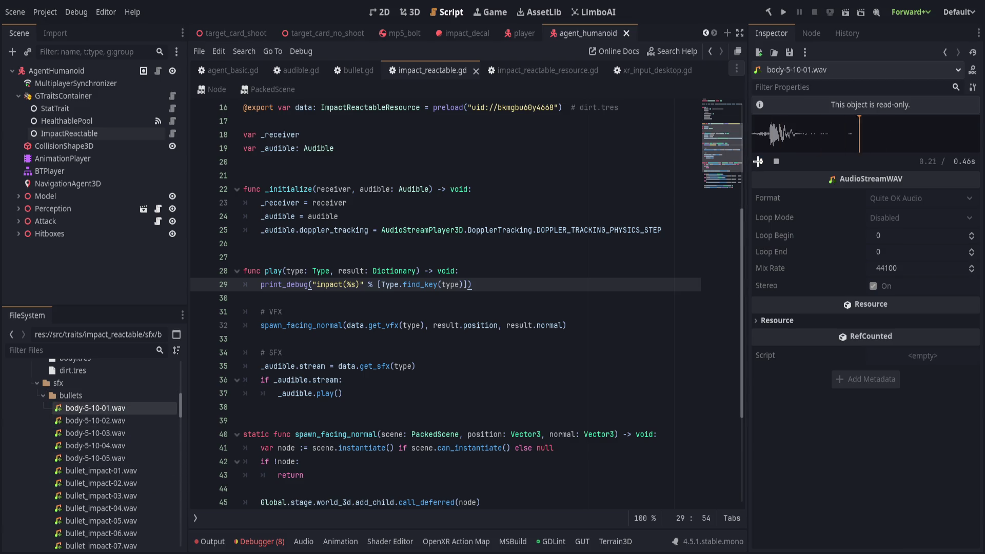
{"action": "key", "text": "Down"}
{"action": "key", "text": "Down"}
{"action": "key", "text": "Down"}
{"action": "key", "text": "Up"}
{"action": "key", "text": "Up"}
{"action": "key", "text": "Up"}
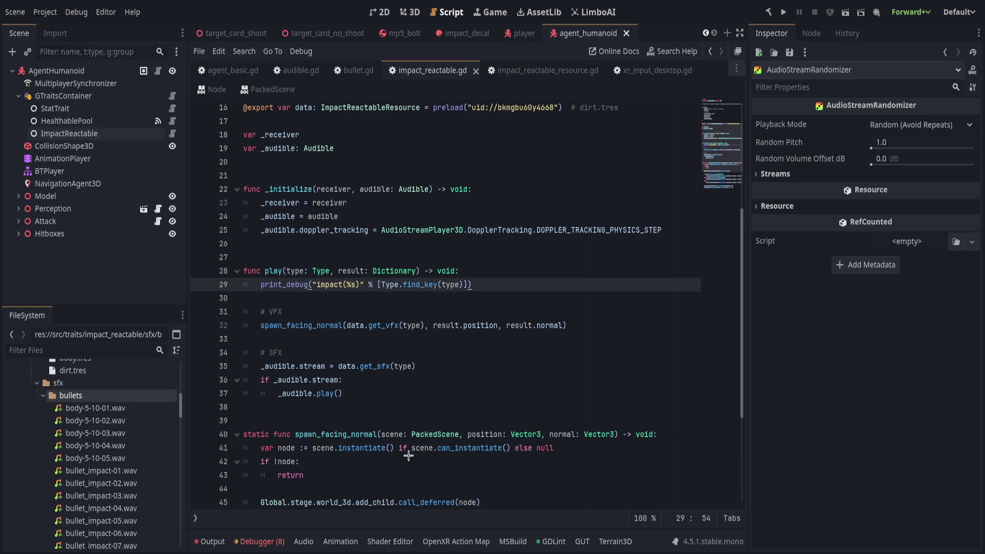
Step: Open body_five_ten_random.tres and add five empty stream entries
{"action": "left_click", "coordinate": [147, 462]}
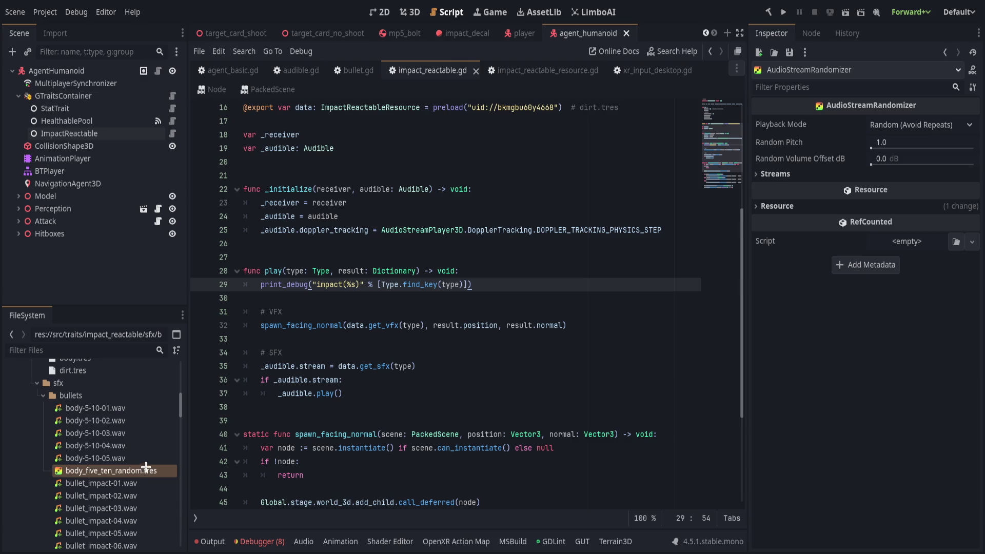
{"action": "left_click", "coordinate": [143, 470]}
{"action": "left_click", "coordinate": [768, 175]}
{"action": "left_click", "coordinate": [870, 191]}
{"action": "left_click", "coordinate": [871, 229]}
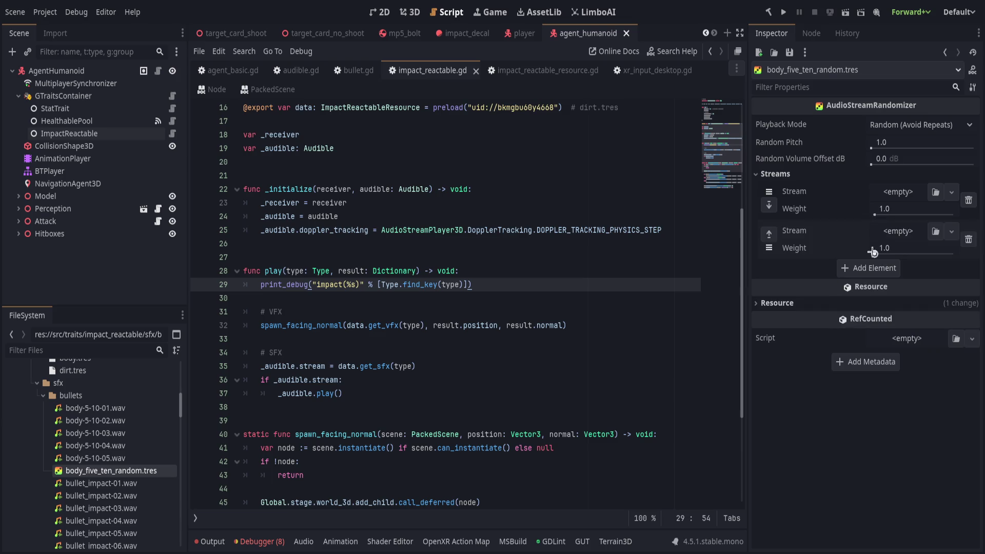
{"action": "left_click", "coordinate": [872, 268]}
{"action": "left_click", "coordinate": [875, 315]}
{"action": "left_click", "coordinate": [875, 356]}
Step: Fill the stream slots with the body-5-10 wav files (01, 03, 04, 05)
{"action": "mouse_move", "coordinate": [95, 407]}
{"action": "left_mouse_down"}
{"action": "mouse_move", "coordinate": [877, 200]}
{"action": "mouse_move", "coordinate": [135, 415]}
{"action": "mouse_move", "coordinate": [868, 283]}
{"action": "mouse_move", "coordinate": [872, 256]}
{"action": "left_mouse_up"}
{"action": "mouse_move", "coordinate": [95, 433]}
{"action": "left_mouse_down"}
{"action": "mouse_move", "coordinate": [462, 354]}
{"action": "mouse_move", "coordinate": [882, 311]}
{"action": "left_mouse_up"}
{"action": "mouse_move", "coordinate": [153, 445]}
{"action": "left_mouse_down"}
{"action": "mouse_move", "coordinate": [813, 354]}
{"action": "mouse_move", "coordinate": [903, 362]}
{"action": "left_mouse_up"}
{"action": "mouse_move", "coordinate": [103, 458]}
{"action": "left_mouse_down"}
{"action": "mouse_move", "coordinate": [685, 436]}
{"action": "mouse_move", "coordinate": [902, 411]}
{"action": "left_mouse_up"}
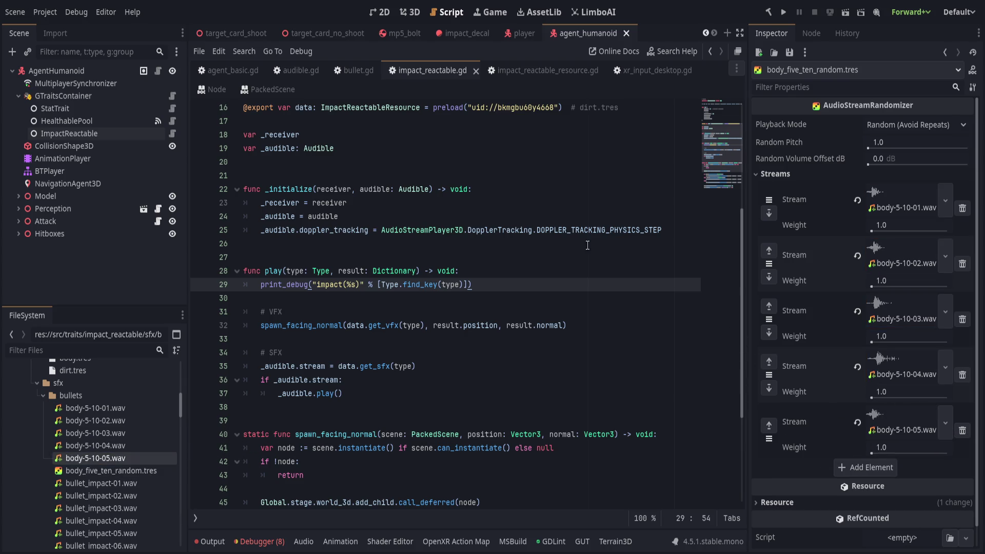
{"action": "left_click", "coordinate": [117, 135]}
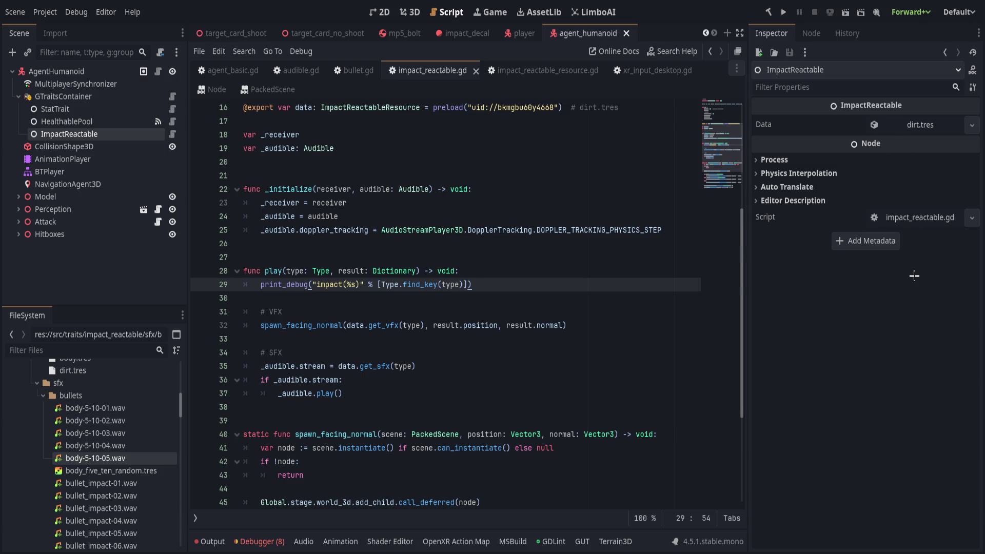
Step: Assign body.tres as ImpactReactable data and body_five_ten_random.tres to Entry, Exit, Blocked, Ricochet sounds
{"action": "mouse_move", "coordinate": [373, 193]}
{"action": "left_mouse_down"}
{"action": "mouse_move", "coordinate": [908, 126]}
{"action": "mouse_move", "coordinate": [895, 126]}
{"action": "left_mouse_up"}
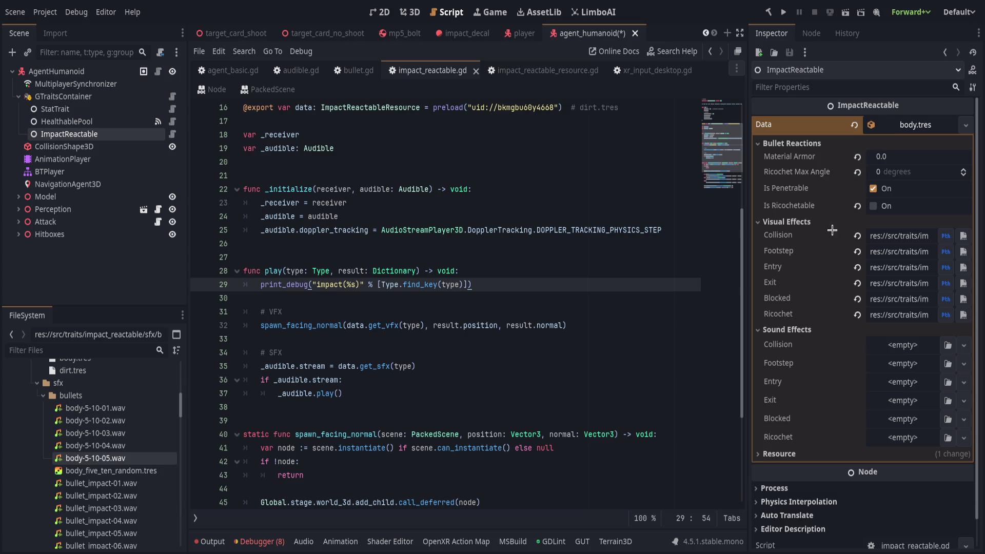
{"action": "left_click", "coordinate": [785, 222]}
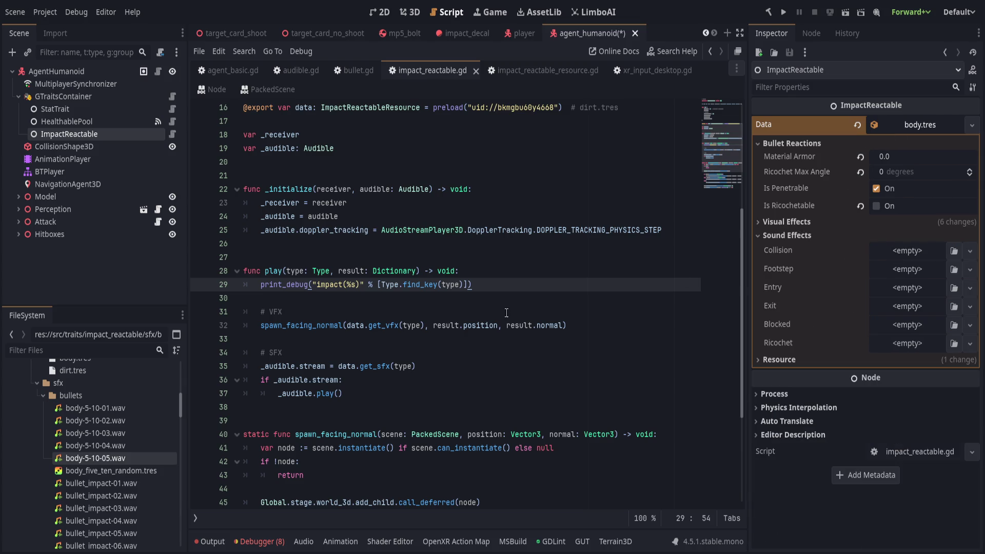
{"action": "left_click", "coordinate": [121, 470]}
{"action": "mouse_move", "coordinate": [121, 470]}
{"action": "left_mouse_down"}
{"action": "mouse_move", "coordinate": [889, 267]}
{"action": "mouse_move", "coordinate": [892, 258]}
{"action": "mouse_move", "coordinate": [890, 334]}
{"action": "left_mouse_up"}
{"action": "left_click_drag", "start_coordinate": [890, 333], "coordinate": [890, 397]}
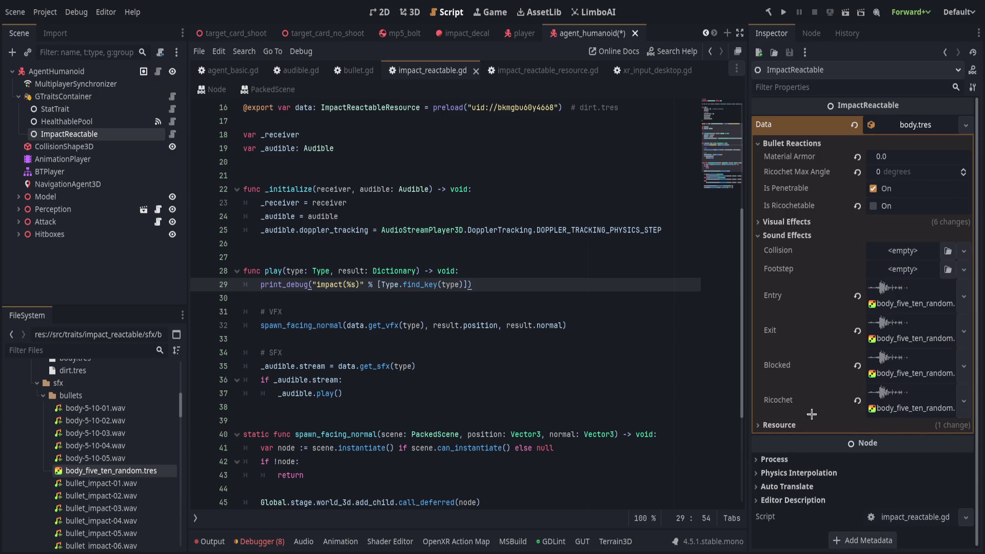
{"action": "left_click_drag", "start_coordinate": [890, 290], "coordinate": [893, 259]}
Step: Clear the Collision and Footstep sounds, save the agent_humanoid scene and run the project
{"action": "left_click", "coordinate": [857, 256]}
{"action": "left_click", "coordinate": [857, 277]}
{"action": "key", "text": "ctrl+s"}
{"action": "left_click", "coordinate": [783, 12]}
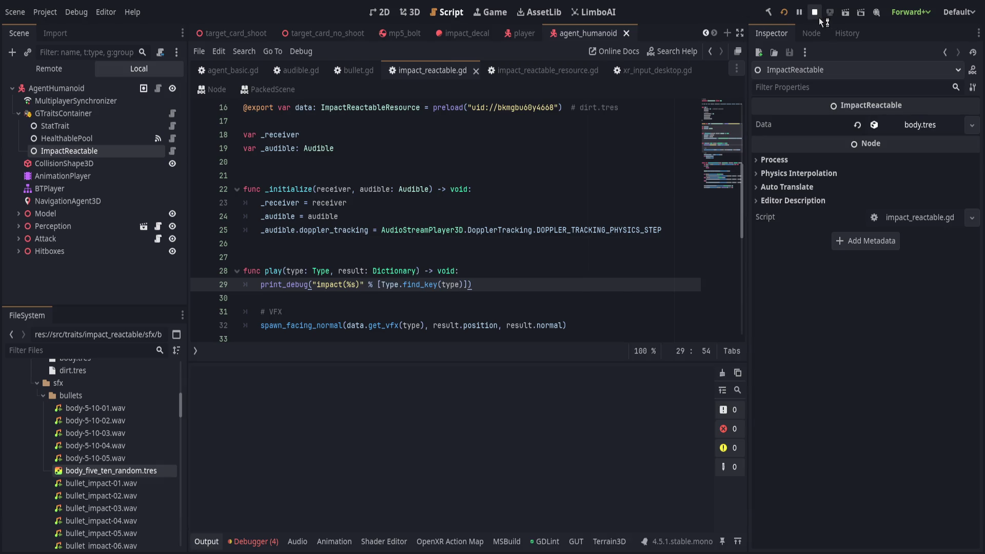
Step: Stop the running game and return to the agent_humanoid scene
{"action": "left_click", "coordinate": [815, 13]}
{"action": "left_click", "coordinate": [359, 162]}
{"action": "left_click", "coordinate": [524, 33]}
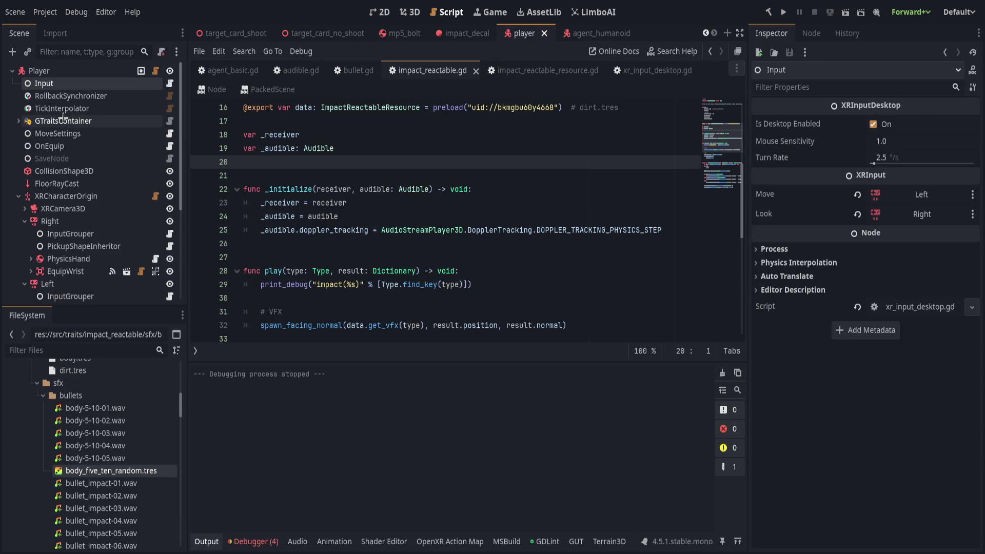
{"action": "key", "text": "ctrl+Tab"}
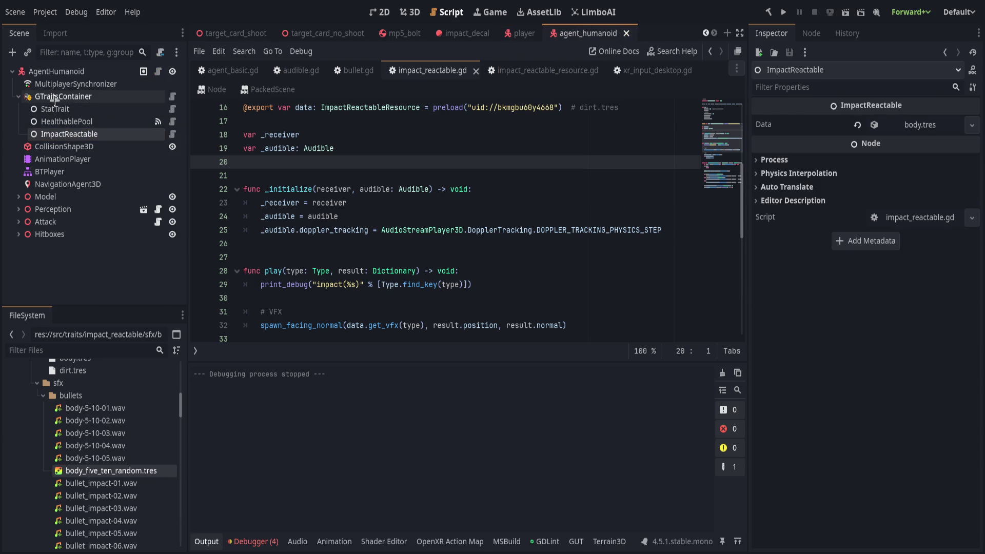
Step: Expand the Hitboxes node and go back to the bullet.gd script
{"action": "left_click", "coordinate": [10, 234]}
{"action": "left_click", "coordinate": [9, 222]}
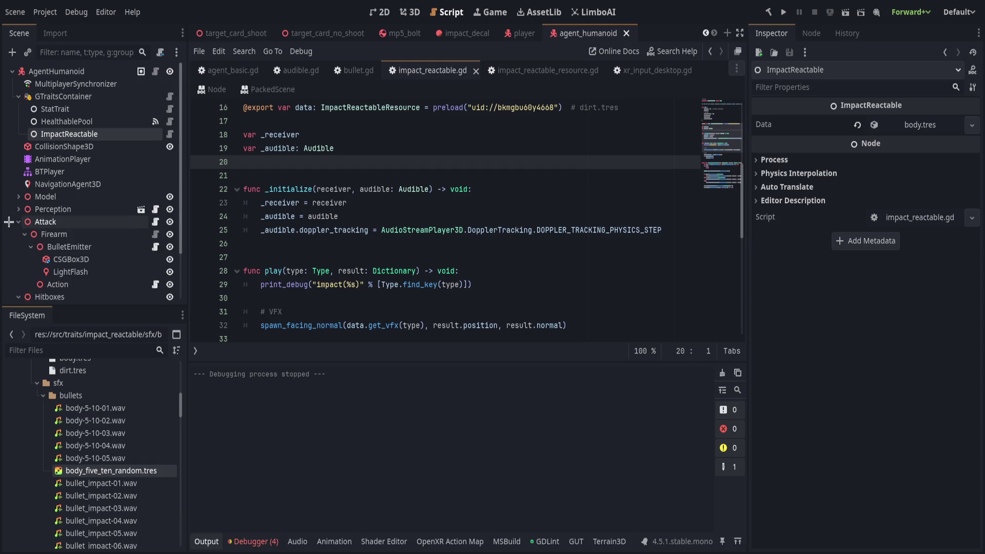
{"action": "left_click", "coordinate": [8, 222]}
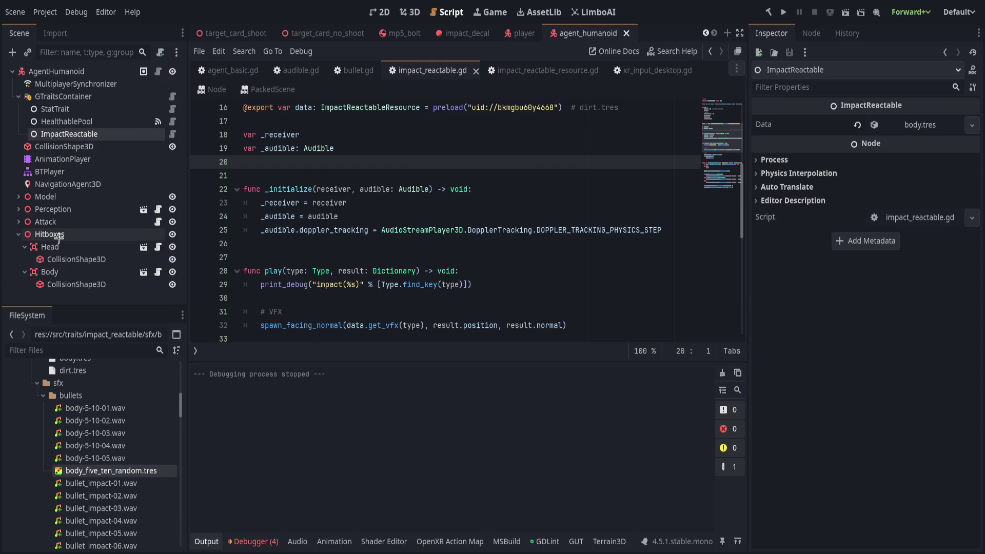
{"action": "left_click", "coordinate": [360, 242]}
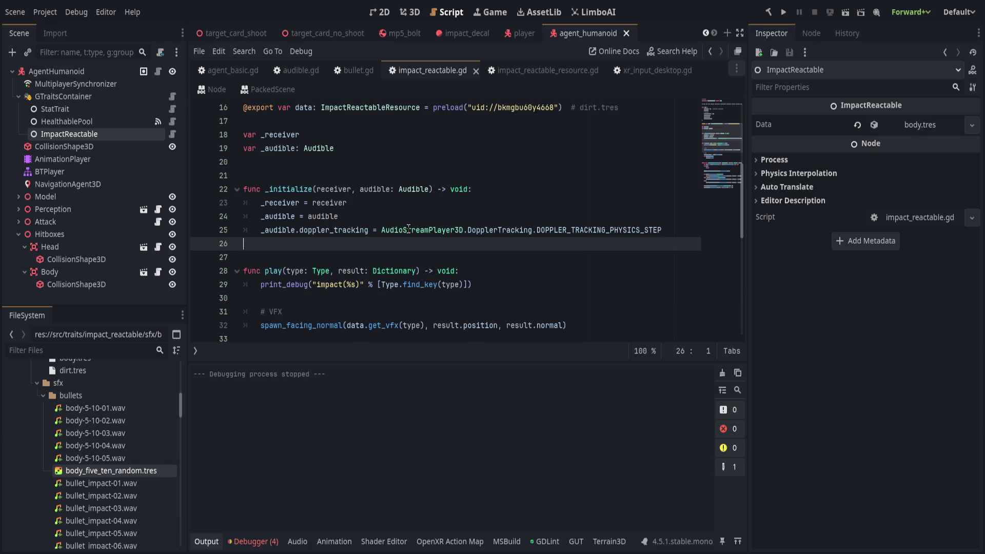
{"action": "key", "text": "alt+Left"}
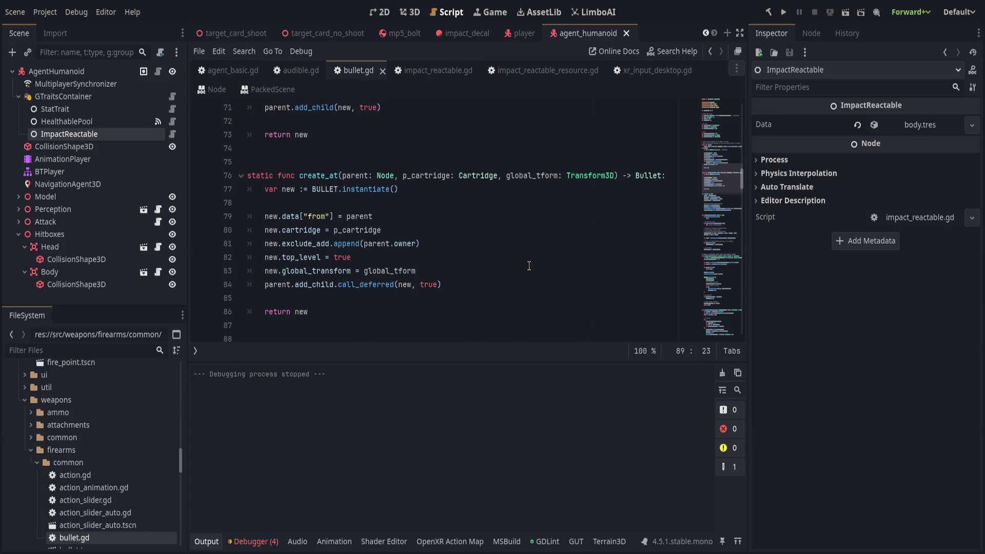
{"action": "scroll", "coordinate": [528, 266], "scroll_direction": "down", "scroll_amount": 13}
{"action": "scroll", "coordinate": [529, 266], "scroll_direction": "down", "scroll_amount": 4}
{"action": "left_click", "coordinate": [207, 541]}
{"action": "scroll", "coordinate": [432, 387], "scroll_direction": "up", "scroll_amount": 4}
{"action": "double_click", "coordinate": [306, 219]}
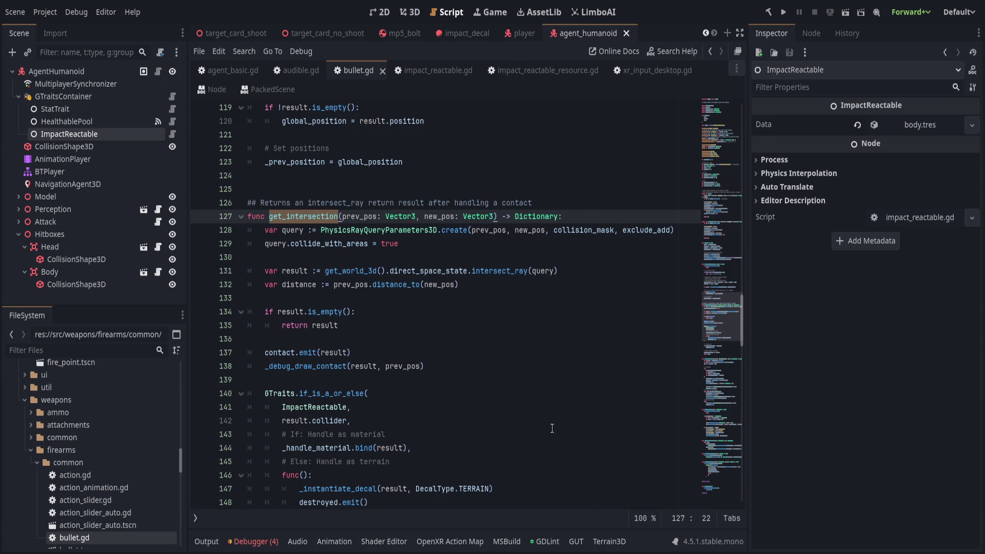
{"action": "scroll", "coordinate": [550, 429], "scroll_direction": "down", "scroll_amount": 3}
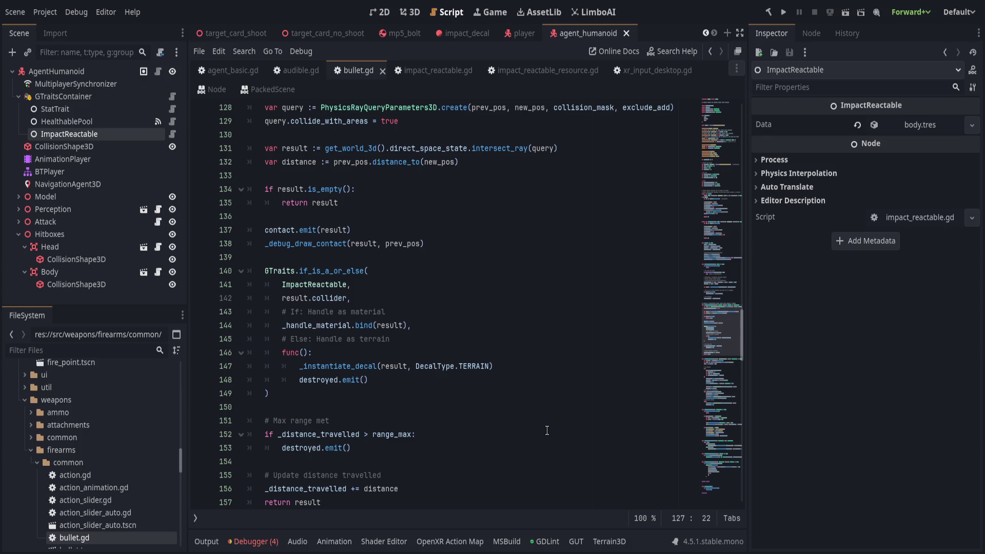
{"action": "scroll", "coordinate": [544, 432], "scroll_direction": "down", "scroll_amount": 9}
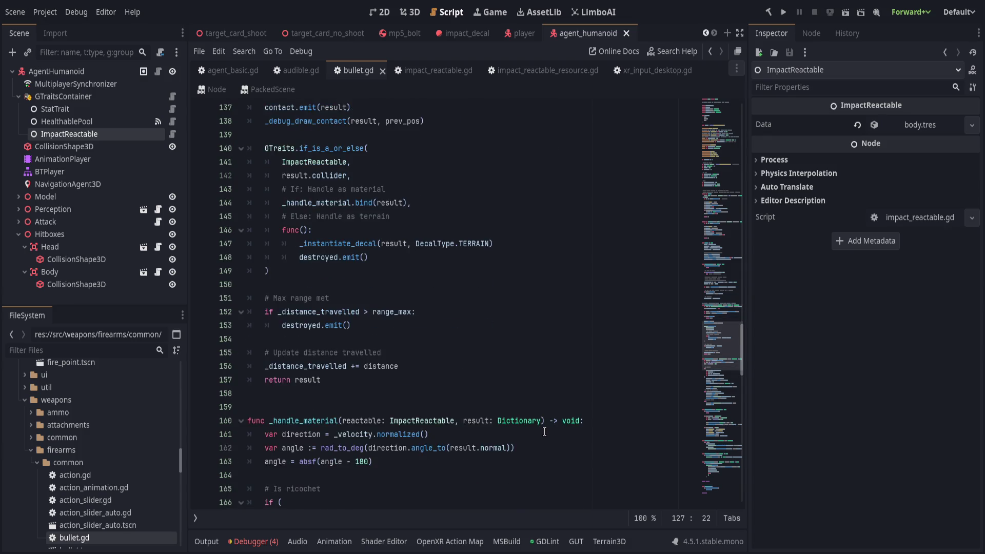
{"action": "scroll", "coordinate": [542, 434], "scroll_direction": "down", "scroll_amount": 12}
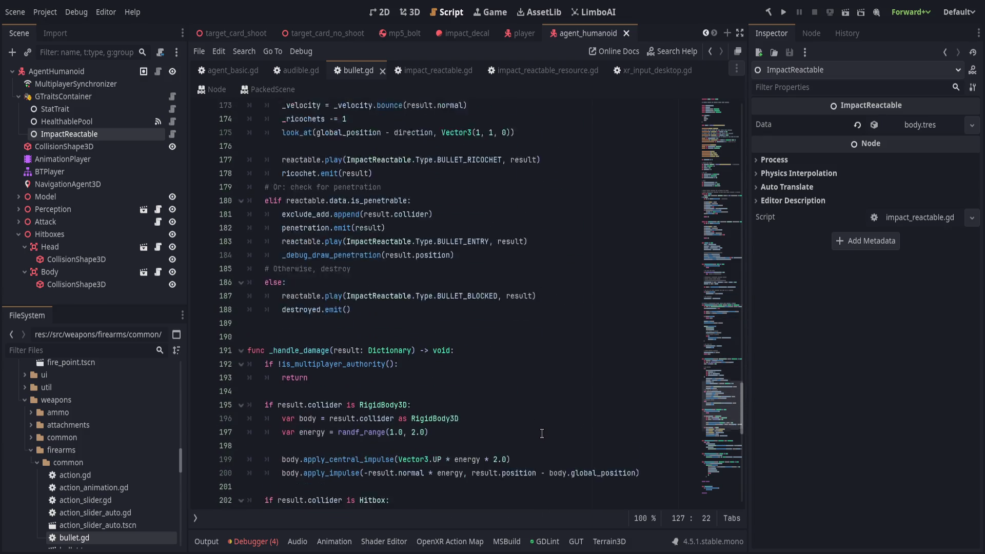
{"action": "left_click", "coordinate": [527, 323]}
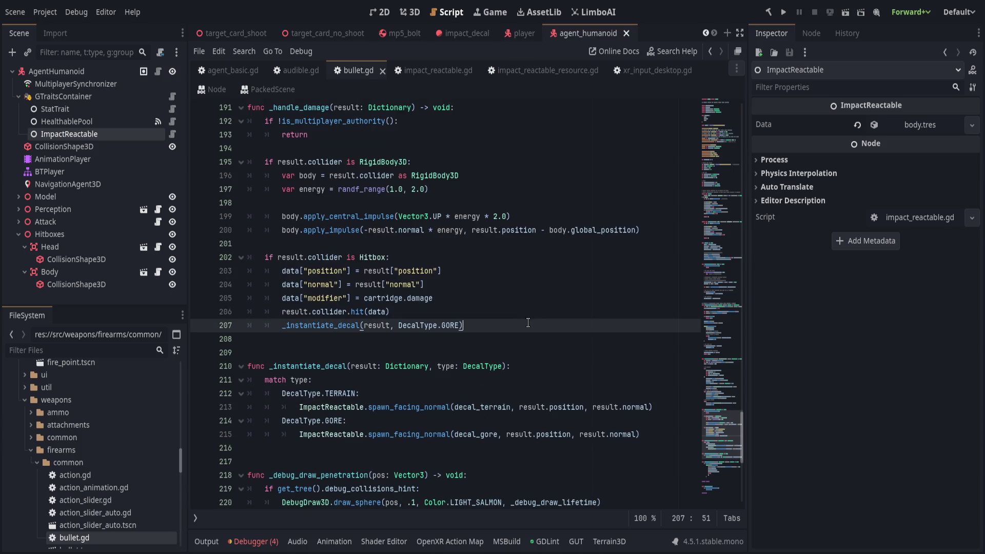
{"action": "scroll", "coordinate": [534, 341], "scroll_direction": "up", "scroll_amount": 2}
{"action": "scroll", "coordinate": [537, 358], "scroll_direction": "up", "scroll_amount": 2}
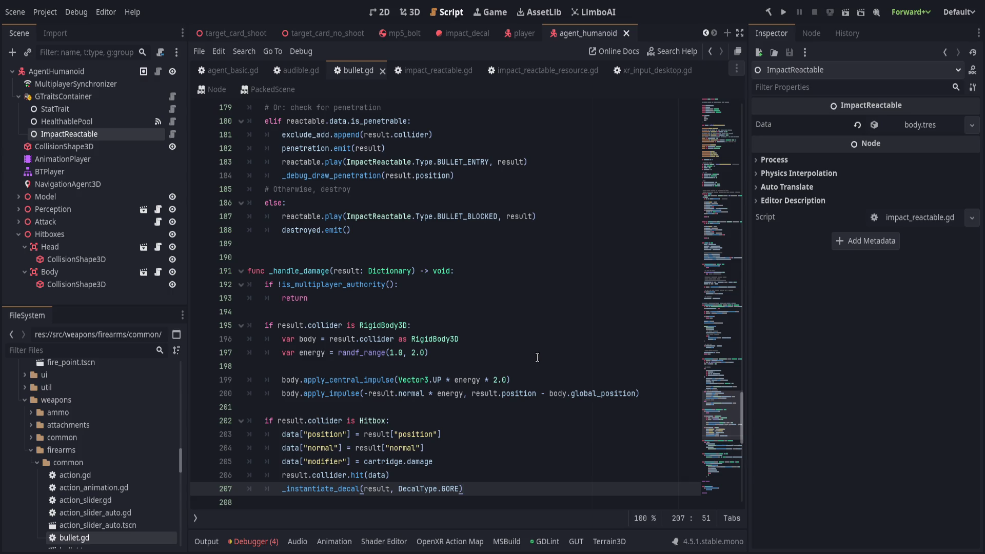
{"action": "key", "text": "shift+Home"}
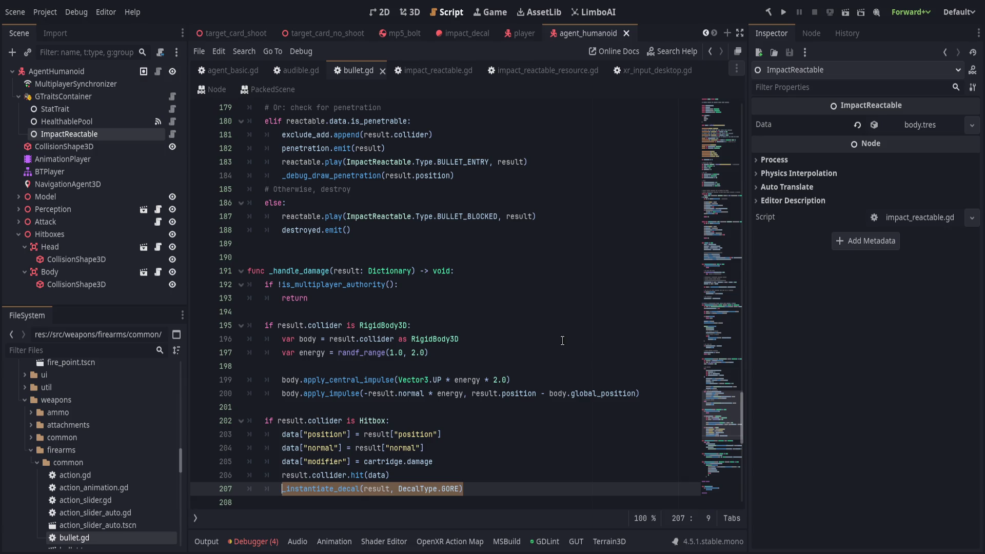
{"action": "scroll", "coordinate": [562, 341], "scroll_direction": "down", "scroll_amount": 5}
{"action": "scroll", "coordinate": [562, 337], "scroll_direction": "up", "scroll_amount": 8}
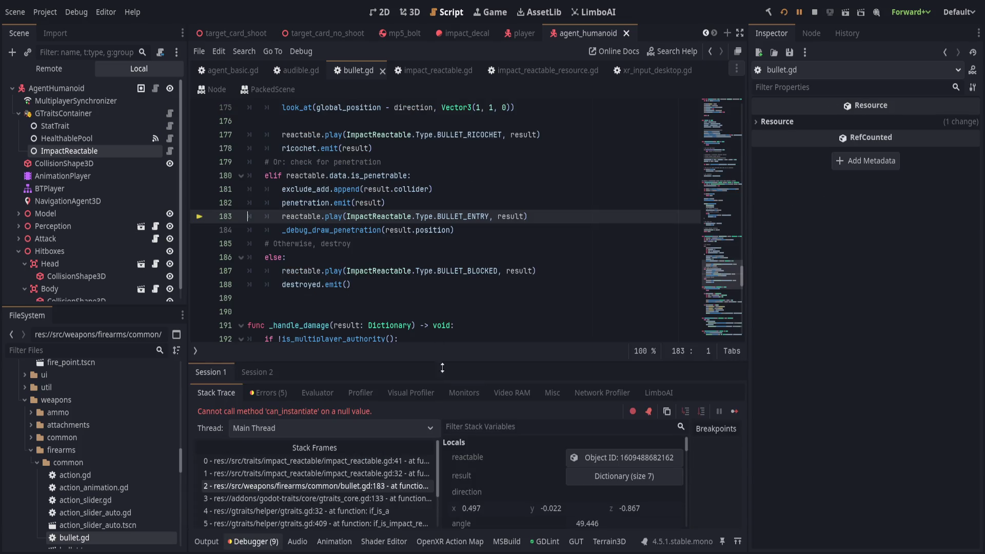
Step: Trace the error through stack frames: bullet.gd line 183, play, and spawn_facing_normal
{"action": "left_click_drag", "start_coordinate": [463, 363], "coordinate": [463, 375]}
{"action": "scroll", "coordinate": [430, 313], "scroll_direction": "up", "scroll_amount": 2}
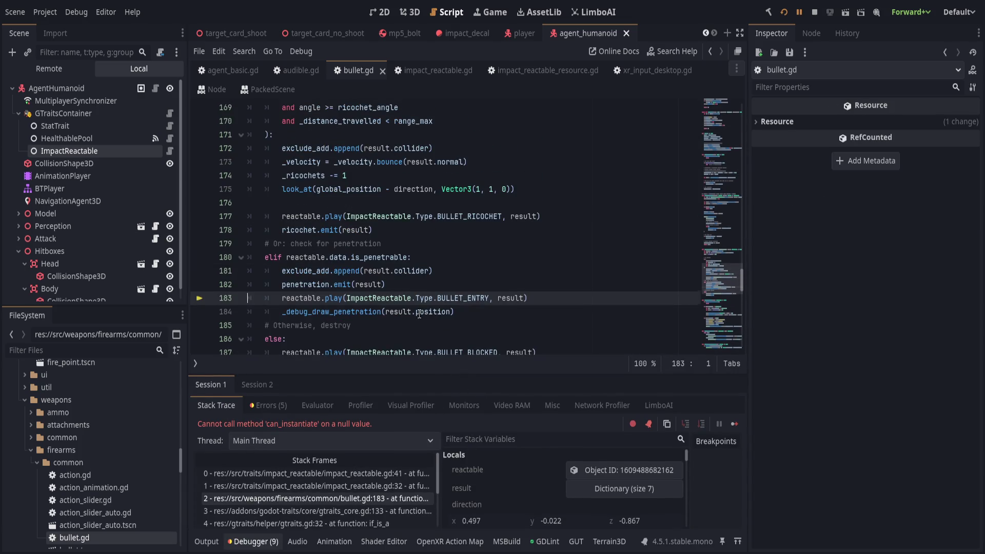
{"action": "scroll", "coordinate": [430, 312], "scroll_direction": "up", "scroll_amount": 3}
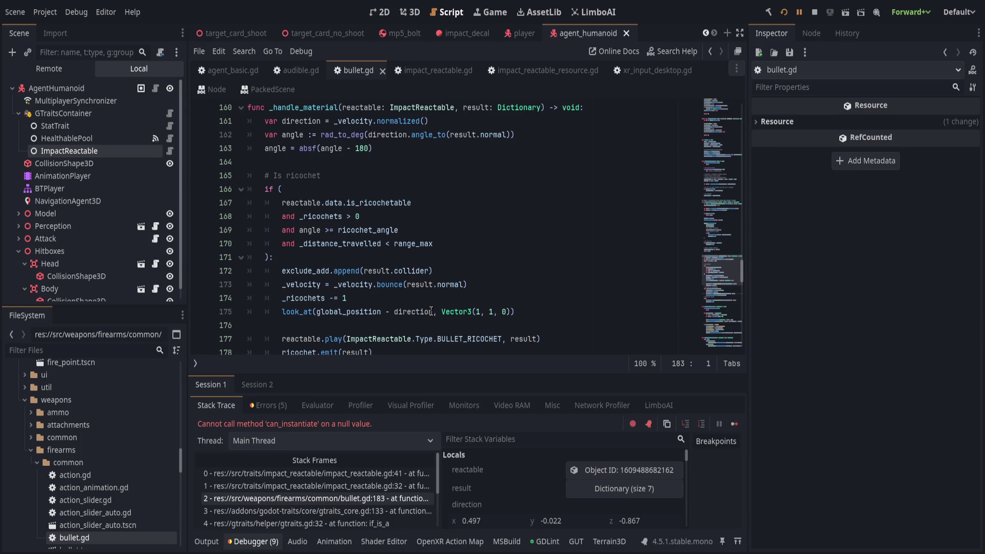
{"action": "scroll", "coordinate": [430, 311], "scroll_direction": "up", "scroll_amount": 4}
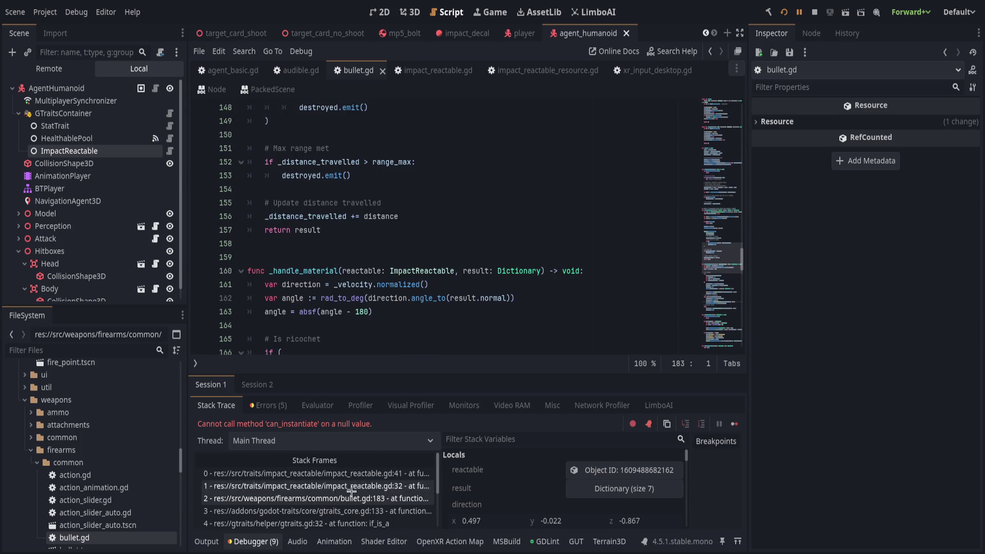
{"action": "left_click", "coordinate": [392, 498]}
{"action": "left_click", "coordinate": [390, 500]}
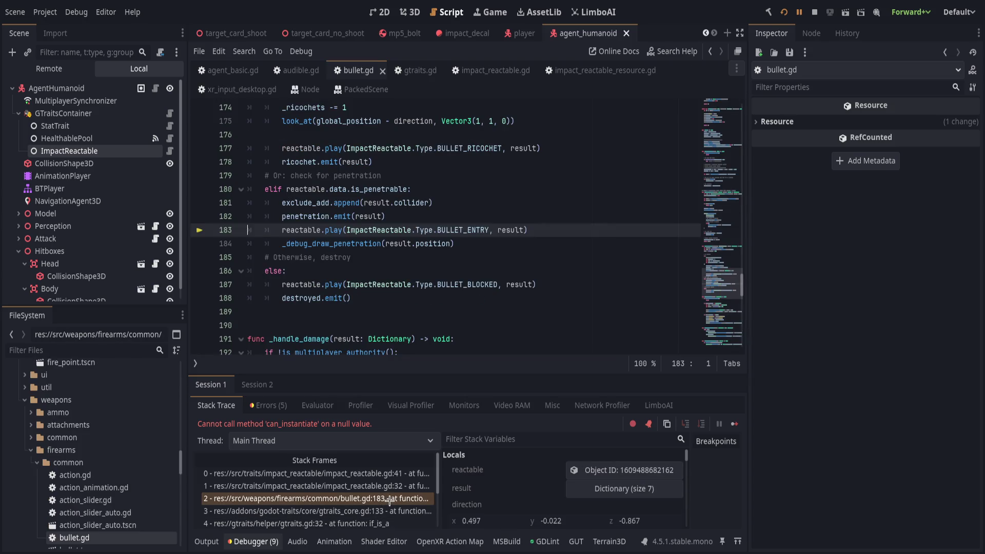
{"action": "left_click", "coordinate": [394, 486]}
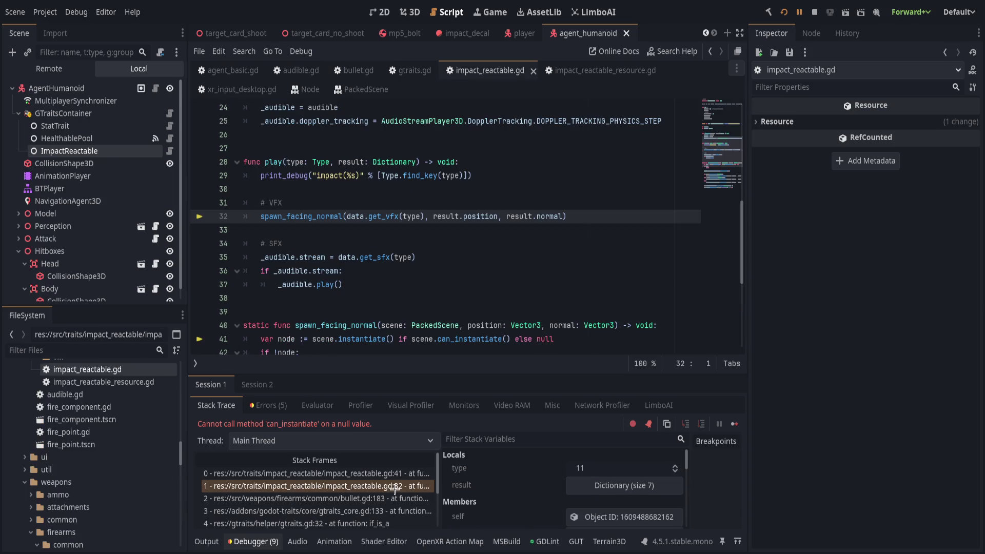
{"action": "left_click", "coordinate": [373, 473]}
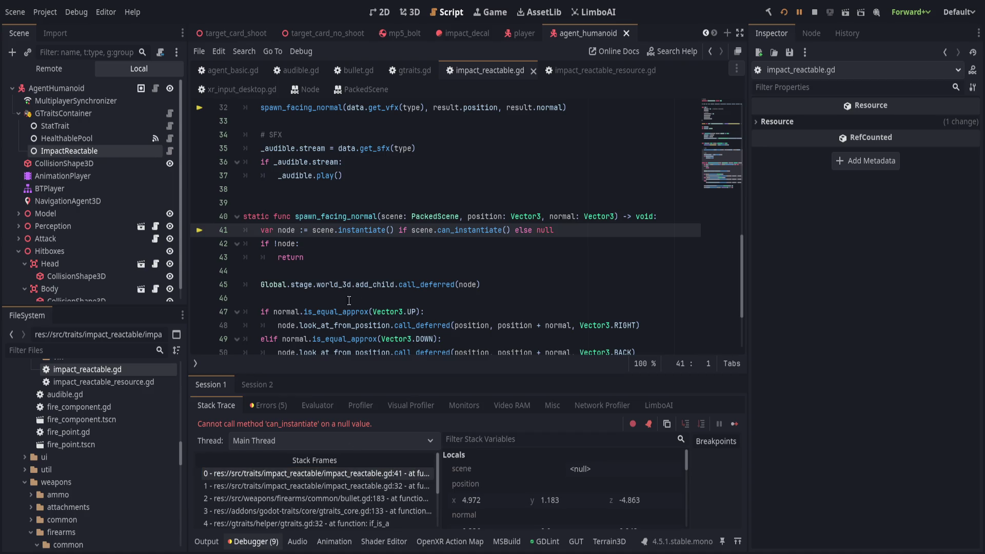
{"action": "left_click", "coordinate": [379, 487]}
{"action": "left_click", "coordinate": [379, 498]}
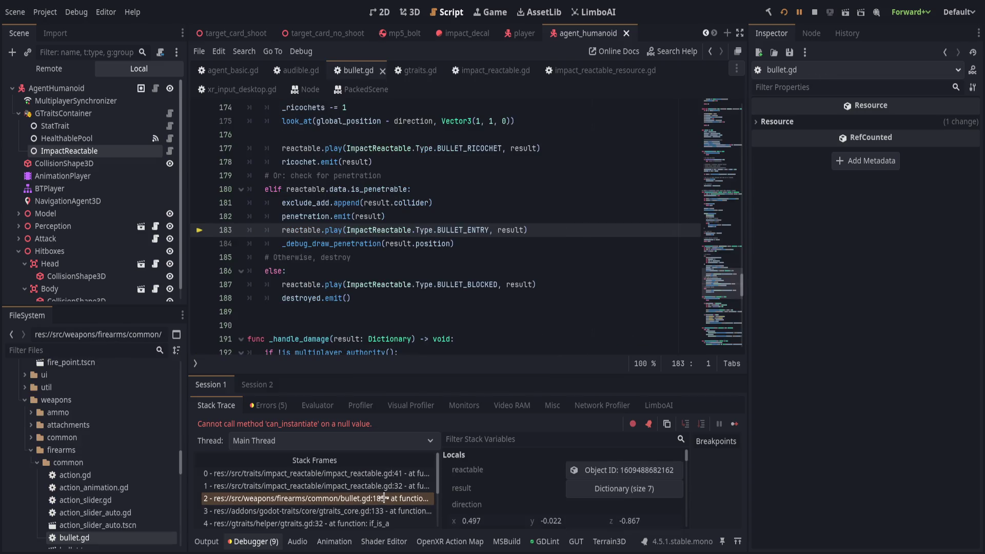
{"action": "scroll", "coordinate": [394, 475], "scroll_direction": "down", "scroll_amount": 4}
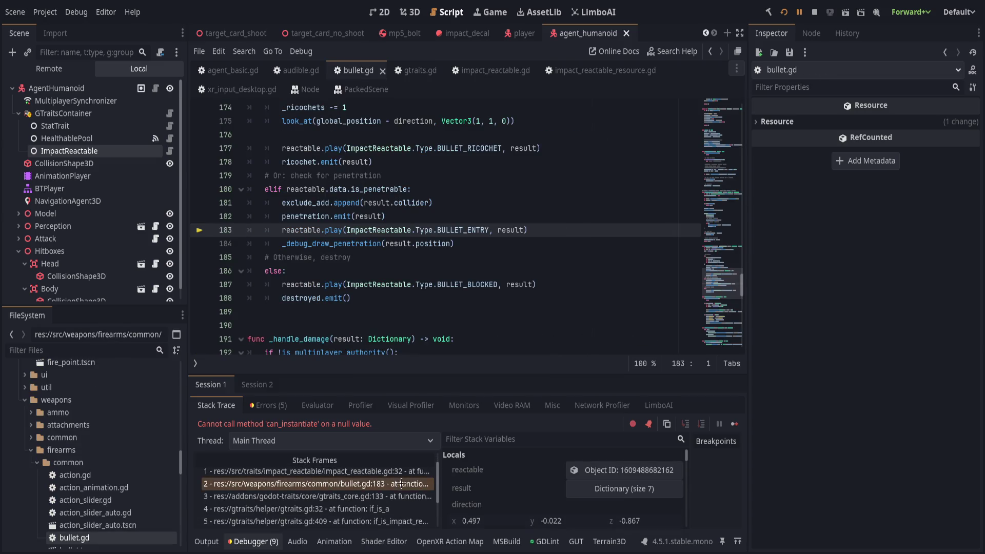
{"action": "left_click_drag", "start_coordinate": [440, 500], "coordinate": [500, 510]}
{"action": "scroll", "coordinate": [458, 509], "scroll_direction": "up", "scroll_amount": 4}
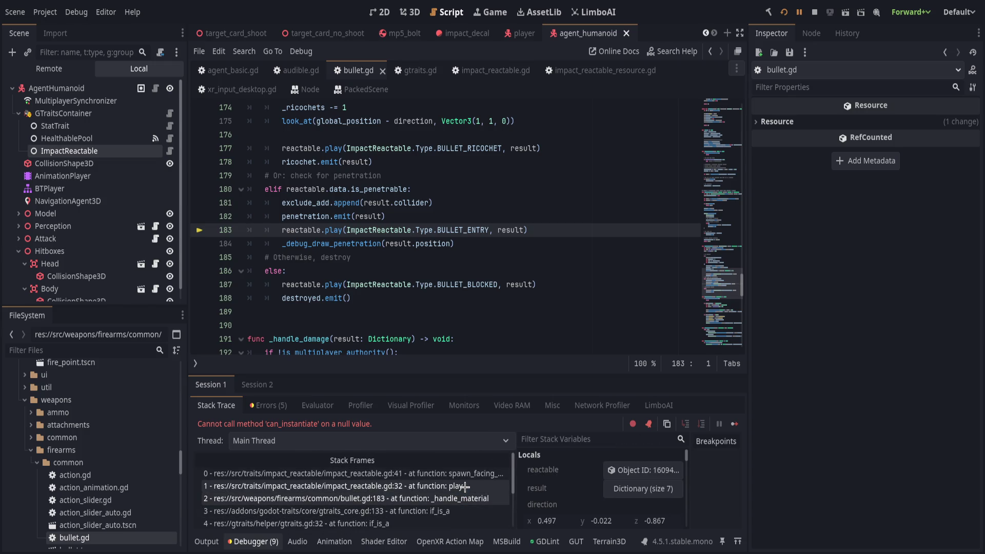
Step: Open the play frame, then inspect get_vfx in impact_reactable_resource.gd
{"action": "left_click", "coordinate": [464, 487]}
{"action": "left_click", "coordinate": [296, 543]}
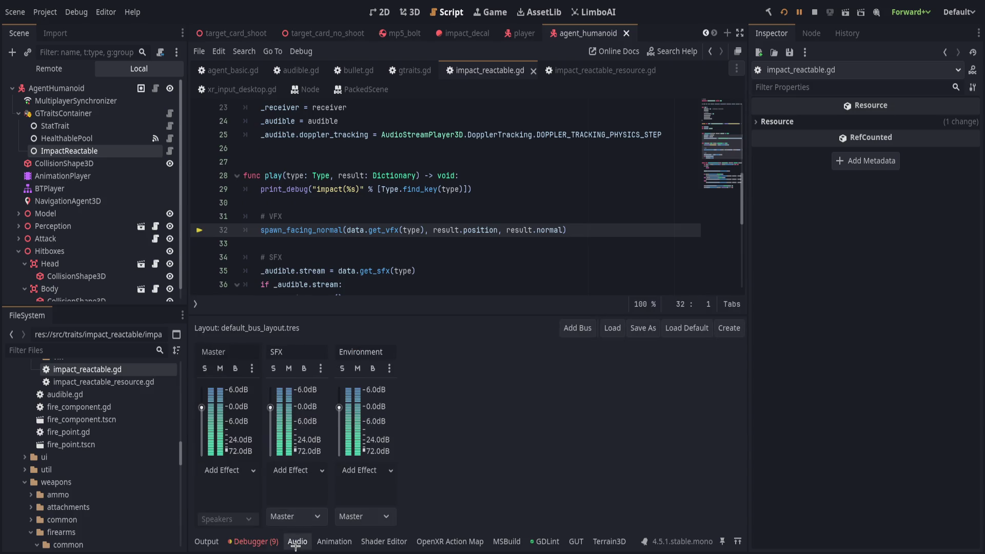
{"action": "left_click", "coordinate": [296, 542]}
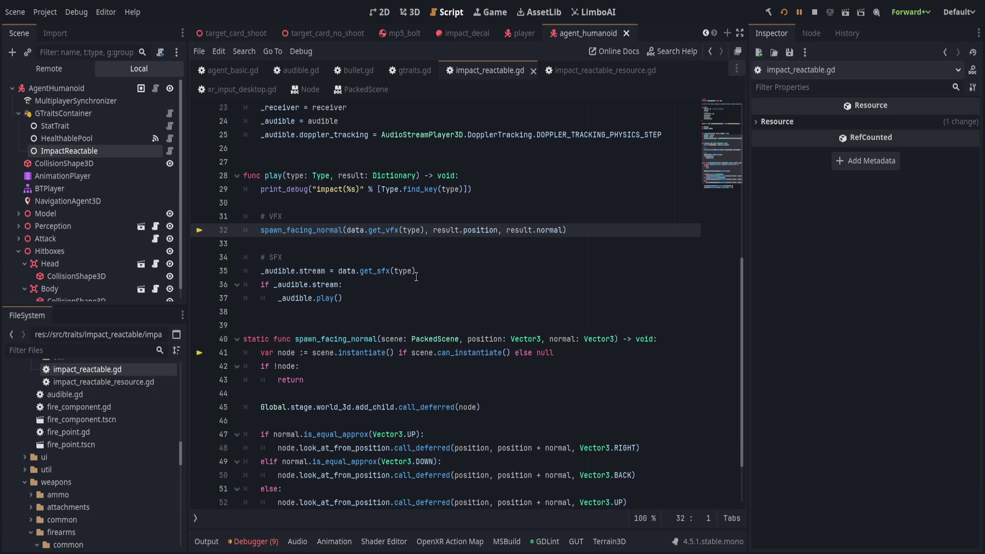
{"action": "left_click", "coordinate": [546, 71]}
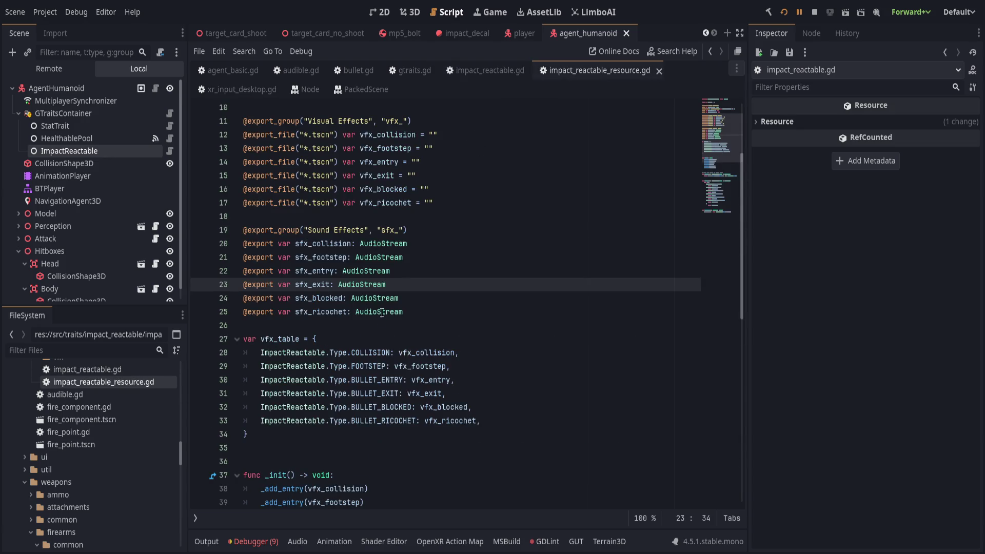
{"action": "scroll", "coordinate": [380, 312], "scroll_direction": "down", "scroll_amount": 7}
{"action": "scroll", "coordinate": [382, 312], "scroll_direction": "down", "scroll_amount": 1}
{"action": "double_click", "coordinate": [281, 286]}
{"action": "left_click_drag", "start_coordinate": [290, 298], "coordinate": [537, 298]}
{"action": "left_click", "coordinate": [539, 298]}
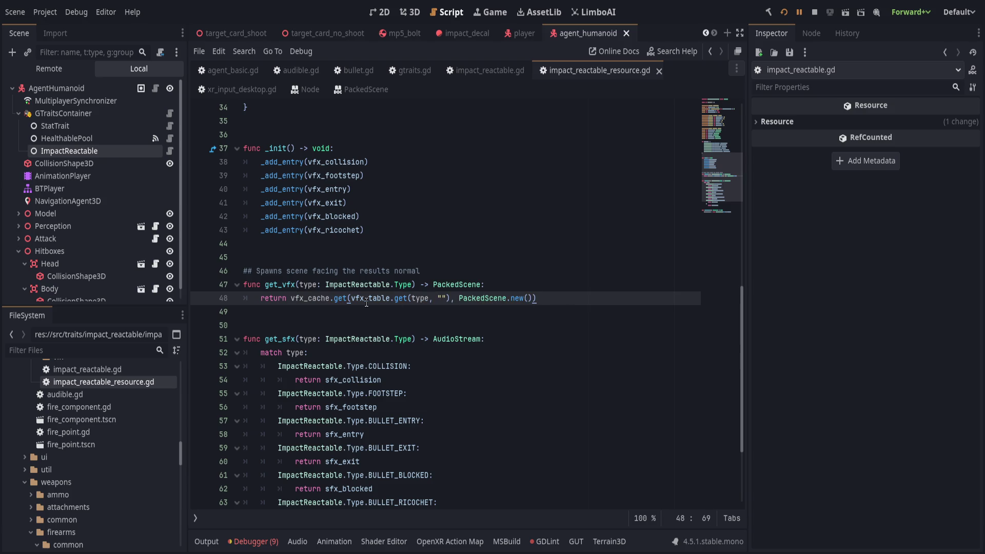
Step: Return to the debugger stack trace and select the failing line 41 frame
{"action": "left_click", "coordinate": [206, 542]}
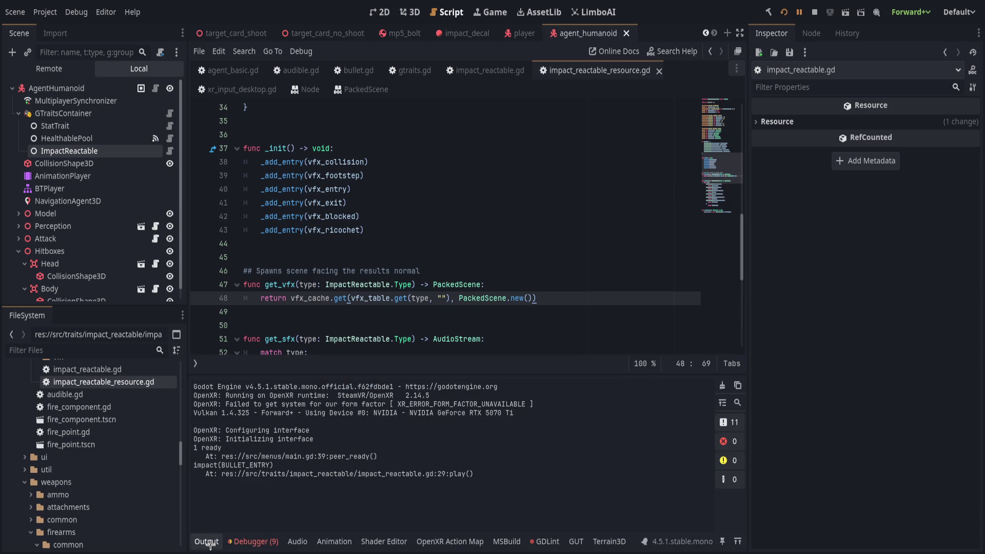
{"action": "left_click", "coordinate": [237, 542]}
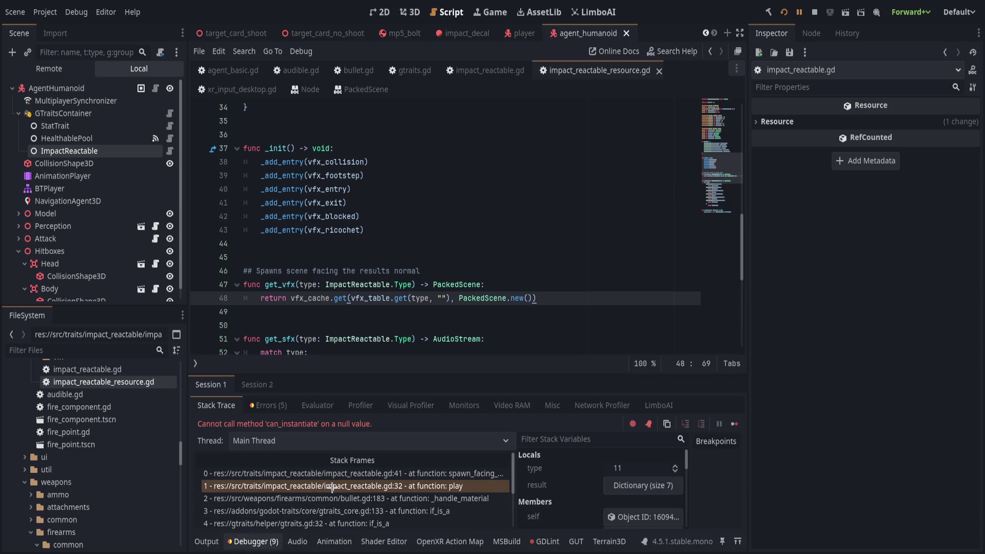
{"action": "key", "text": "Up"}
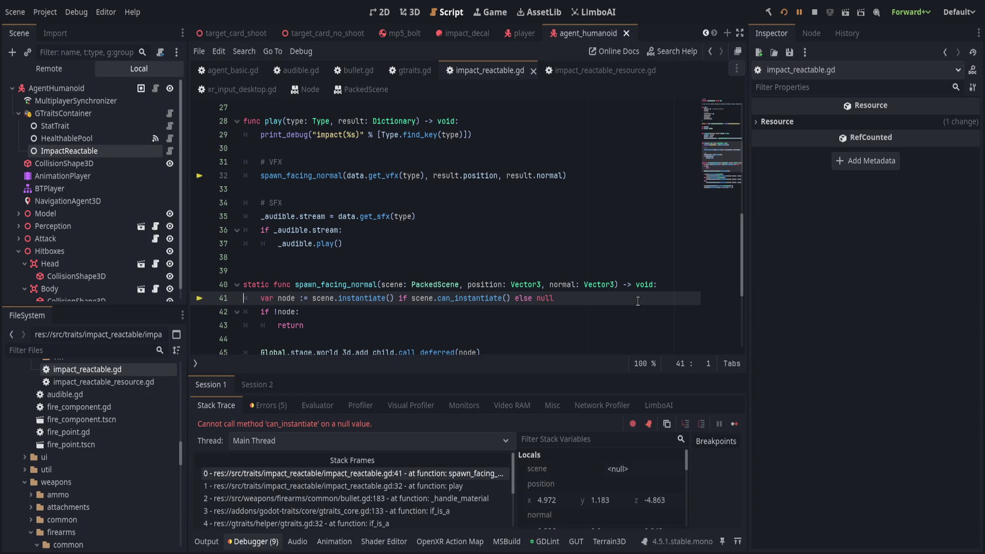
Step: Guard line 41 with 'scene and' before scene.can_instantiate(), save, and resume the game
{"action": "type", "text": "scene and"}
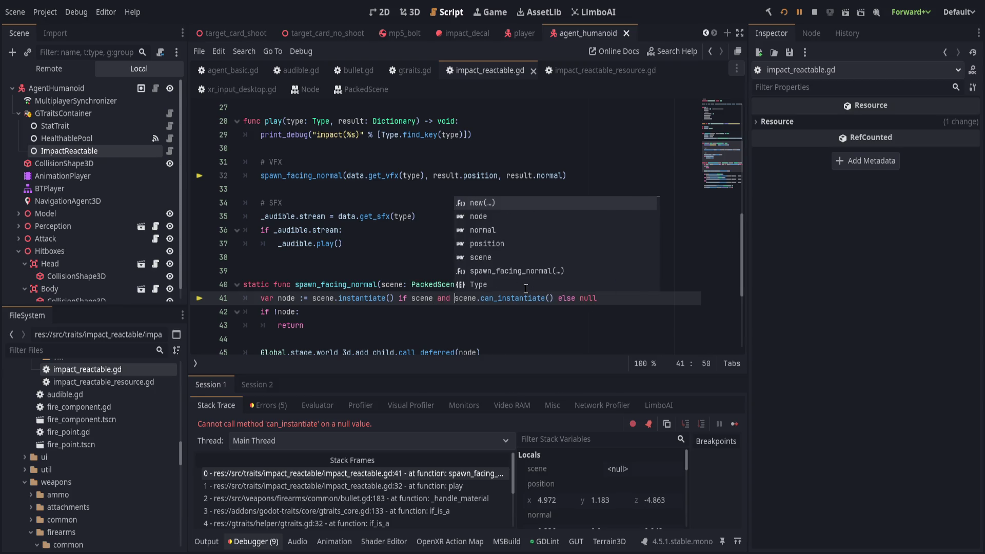
{"action": "key", "text": "End"}
{"action": "key", "text": "ctrl+s"}
{"action": "key", "text": "F12"}
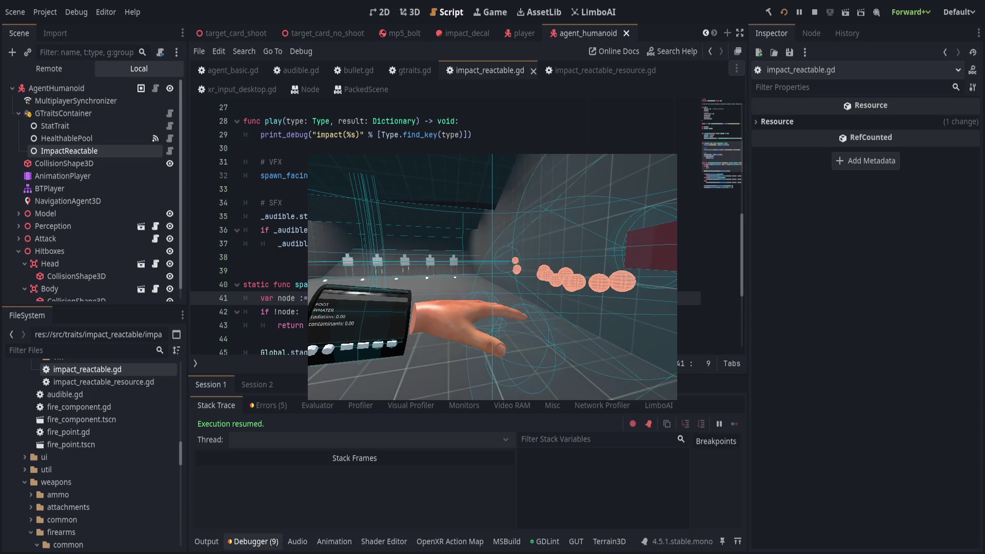
{"action": "key", "text": "alt+Tab"}
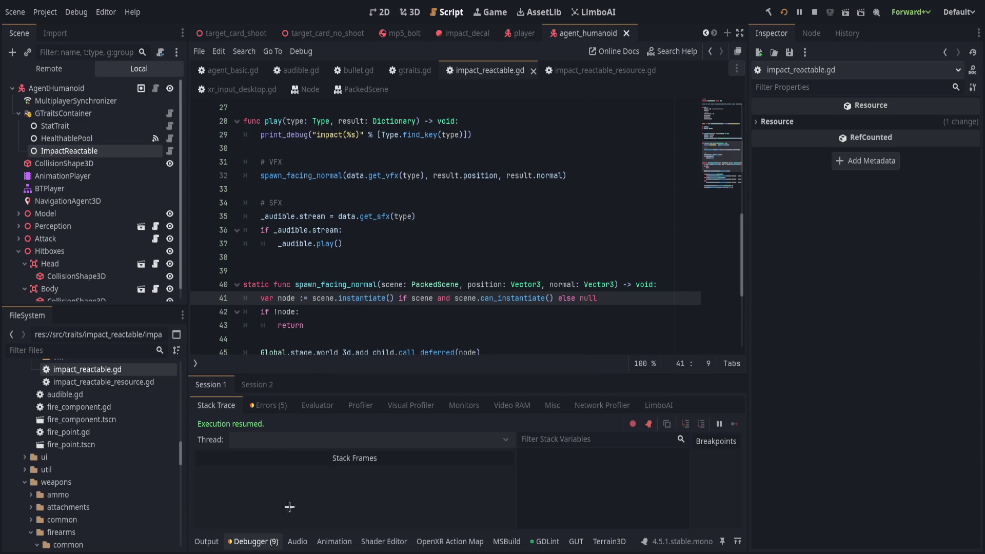
Step: Uncheck Is Penetrable on ImpactReactable's body.tres data and save the scene
{"action": "left_click", "coordinate": [253, 541]}
{"action": "left_click", "coordinate": [318, 325]}
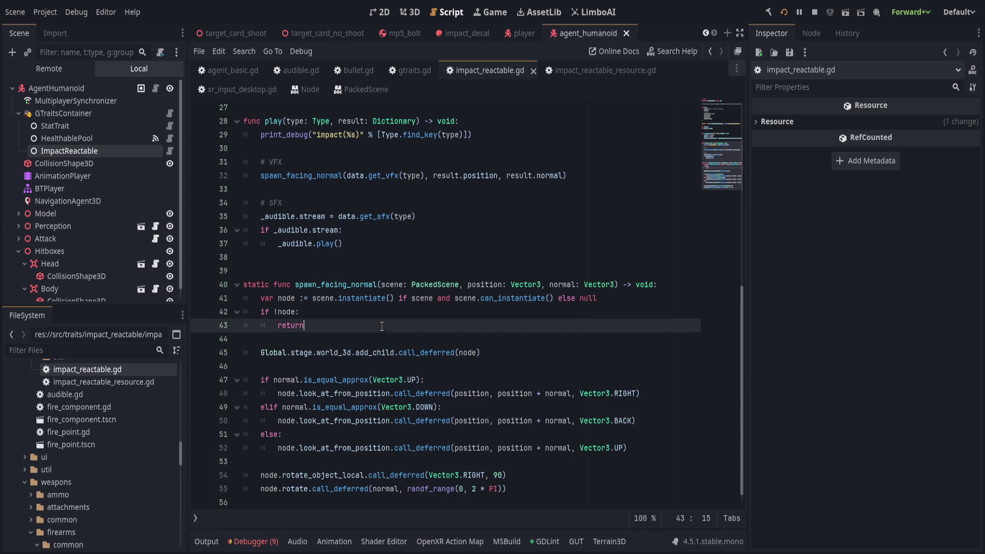
{"action": "left_click", "coordinate": [148, 156]}
{"action": "left_click", "coordinate": [885, 129]}
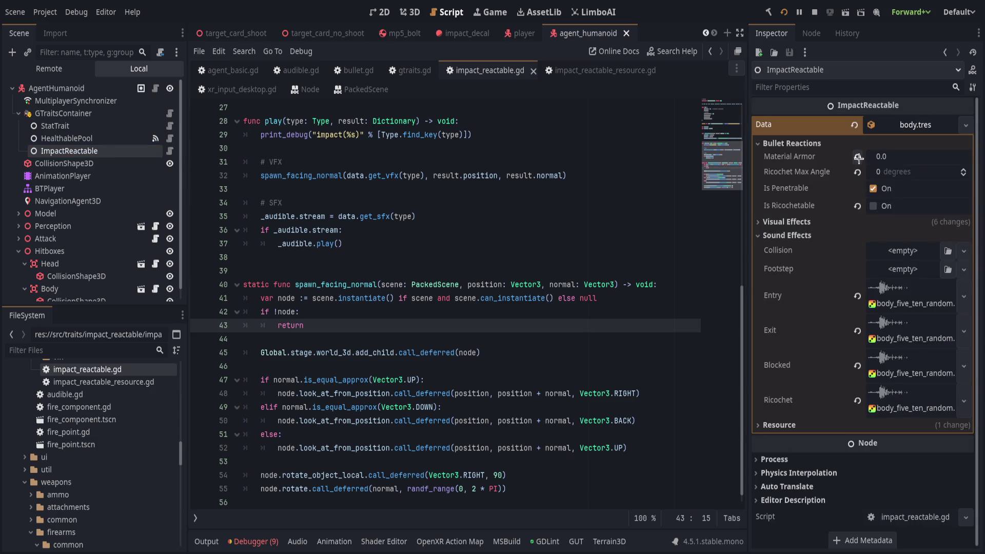
{"action": "left_click", "coordinate": [857, 172]}
{"action": "key", "text": "ctrl+z"}
{"action": "left_click", "coordinate": [873, 188]}
{"action": "key", "text": "ctrl+s"}
Step: Give Footstep and Collision the same body impact sound as Entry, and check all six effect paths
{"action": "left_click_drag", "start_coordinate": [899, 299], "coordinate": [900, 251]}
{"action": "left_click", "coordinate": [790, 222]}
{"action": "left_click", "coordinate": [913, 235]}
{"action": "left_click", "coordinate": [894, 251]}
{"action": "left_click", "coordinate": [905, 267]}
{"action": "left_click", "coordinate": [903, 283]}
{"action": "left_click", "coordinate": [902, 299]}
{"action": "left_click", "coordinate": [903, 315]}
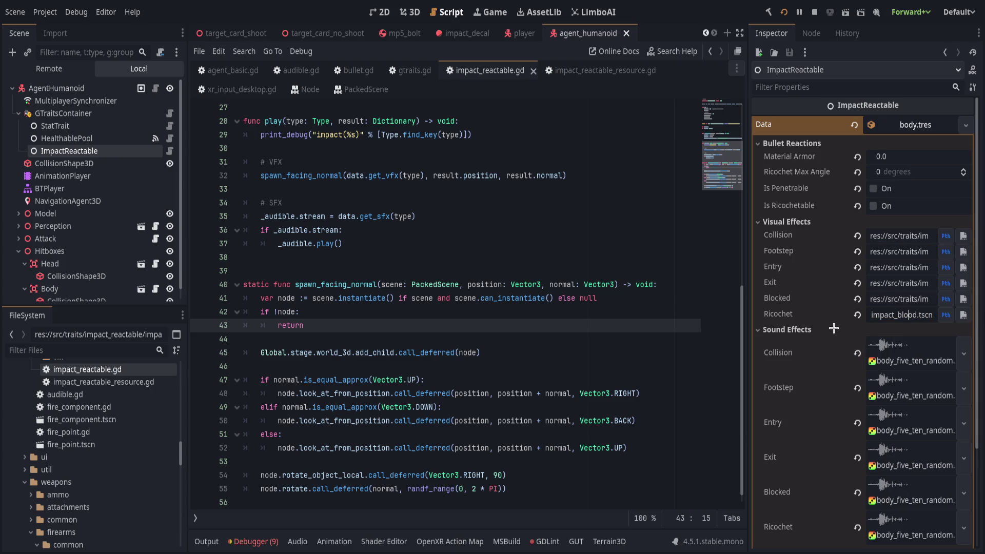
Step: Switch all six visual effects (Collision, Footstep, Entry, Exit, Blocked, Ricochet) to uid references and save
{"action": "left_click", "coordinate": [945, 314]}
{"action": "left_click", "coordinate": [946, 299]}
{"action": "left_click", "coordinate": [946, 283]}
{"action": "left_click", "coordinate": [948, 238]}
{"action": "left_click", "coordinate": [946, 252]}
{"action": "left_click", "coordinate": [945, 267]}
{"action": "key", "text": "ctrl+s"}
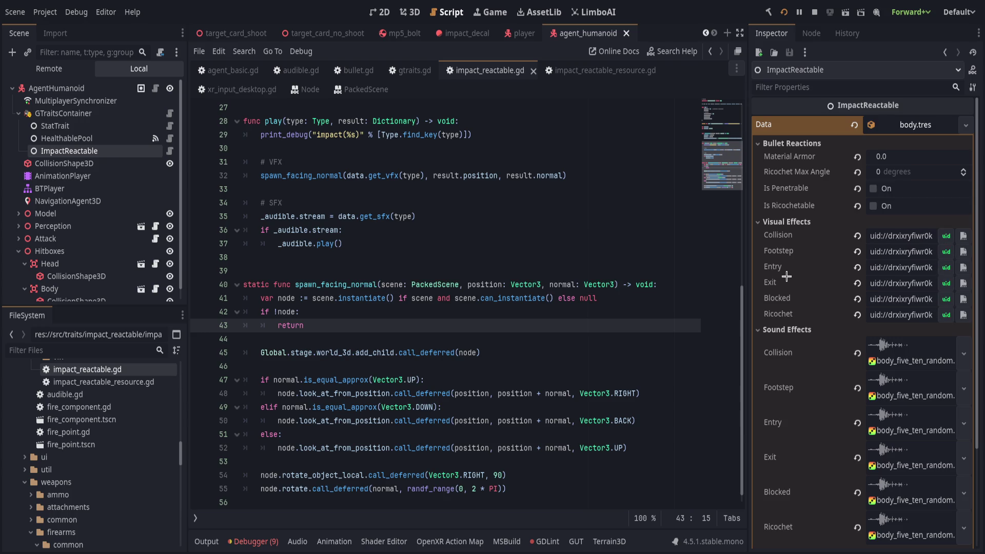
Step: Open the impact_blood scene from the FileSystem
{"action": "scroll", "coordinate": [102, 462], "scroll_direction": "down", "scroll_amount": 3}
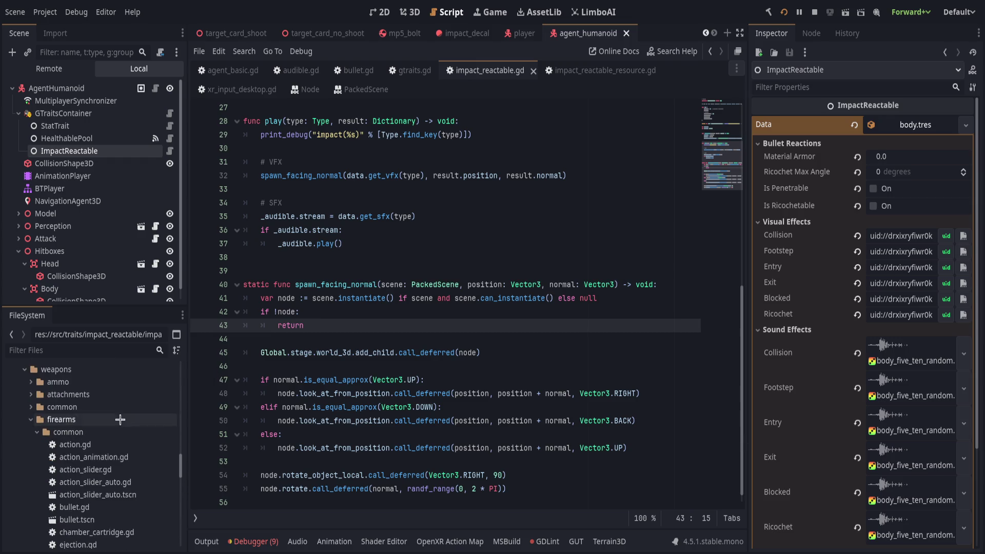
{"action": "scroll", "coordinate": [145, 444], "scroll_direction": "up", "scroll_amount": 4}
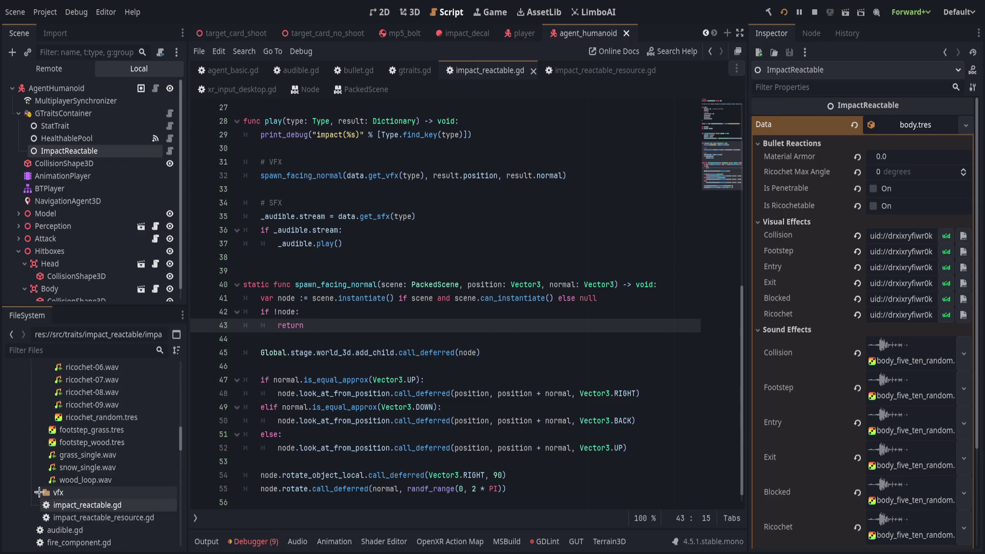
{"action": "scroll", "coordinate": [145, 445], "scroll_direction": "up", "scroll_amount": 2}
{"action": "double_click", "coordinate": [144, 473]}
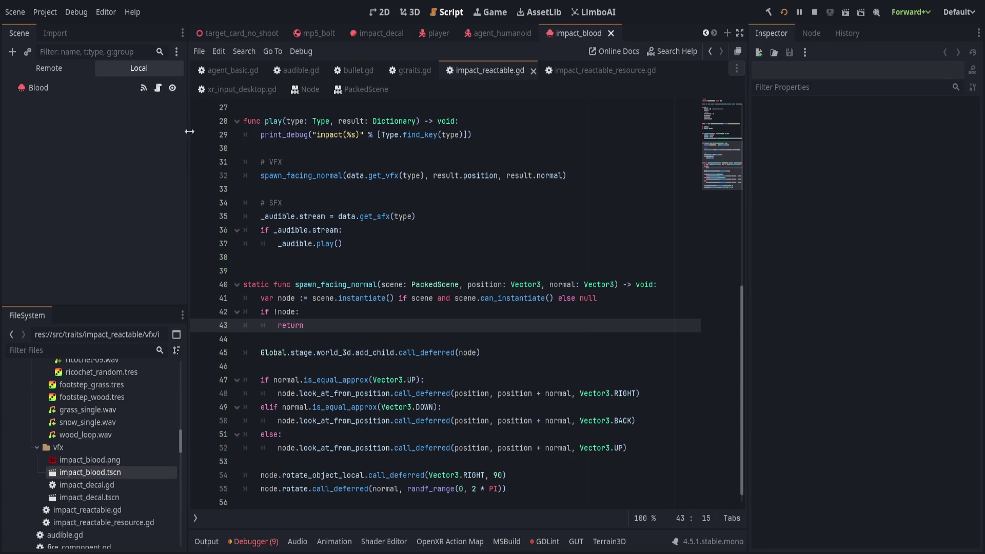
Step: Preview a burst of the Blood particles in the 3D view and save impact_blood
{"action": "left_click", "coordinate": [410, 12]}
{"action": "left_click", "coordinate": [39, 87]}
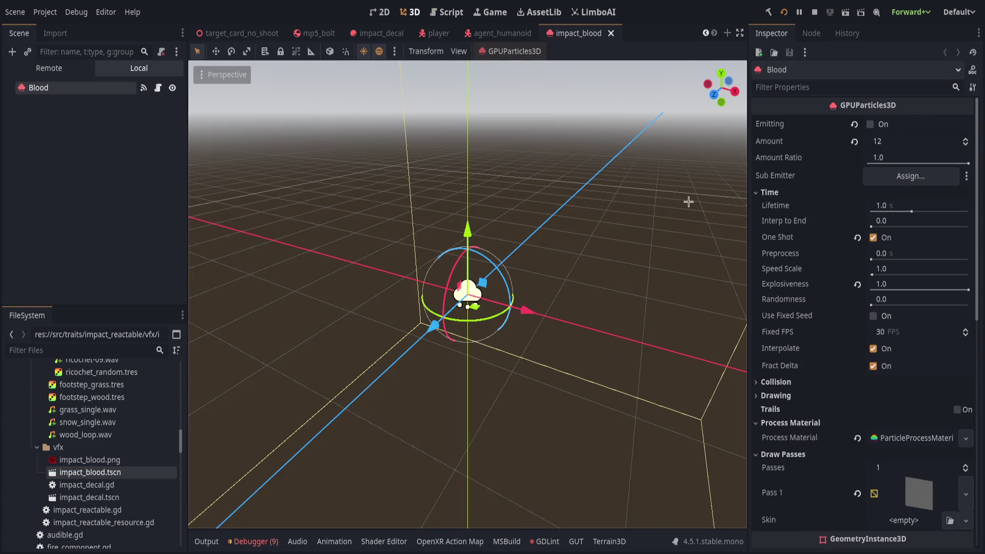
{"action": "left_click", "coordinate": [878, 125]}
{"action": "key", "text": "ctrl+s"}
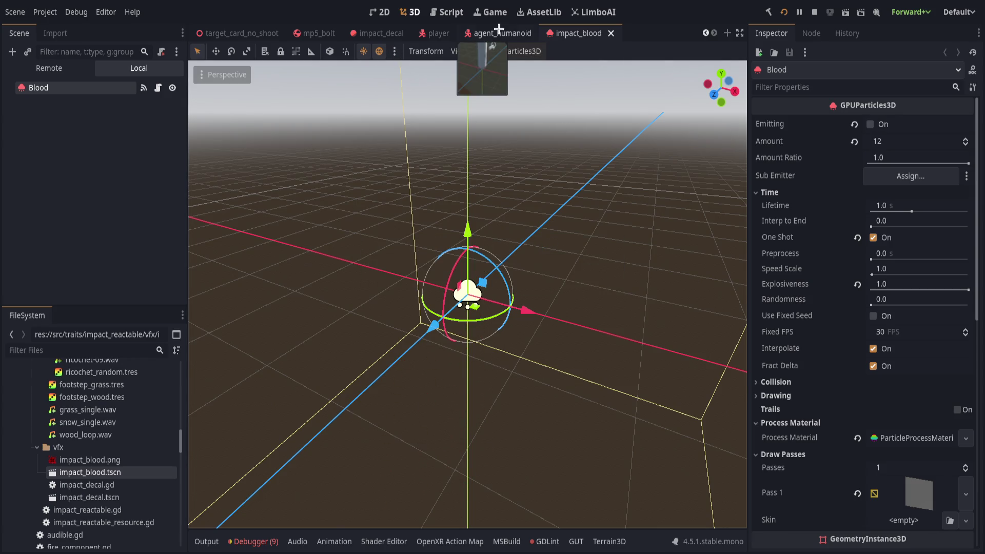
Step: Collapse GTraitsContainer in the agent_humanoid scene and bring up bullet.gd in the script editor
{"action": "left_click", "coordinate": [503, 33]}
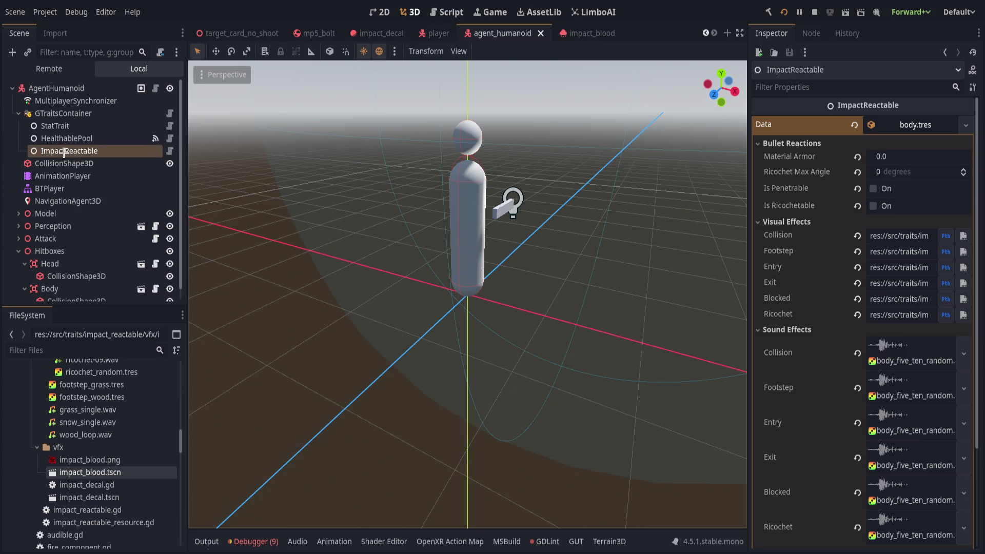
{"action": "scroll", "coordinate": [62, 153], "scroll_direction": "down", "scroll_amount": 1}
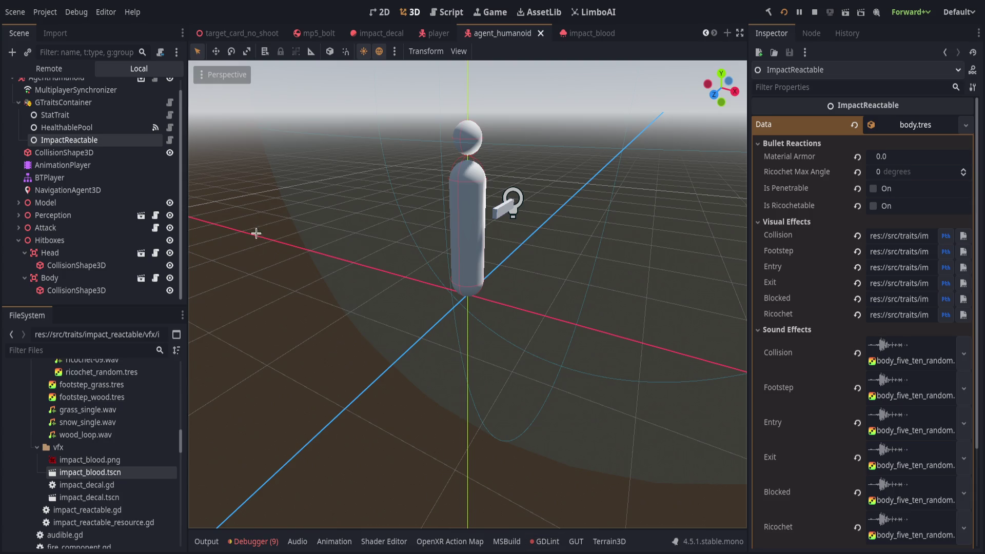
{"action": "scroll", "coordinate": [146, 186], "scroll_direction": "up", "scroll_amount": 1}
{"action": "left_click", "coordinate": [19, 113]}
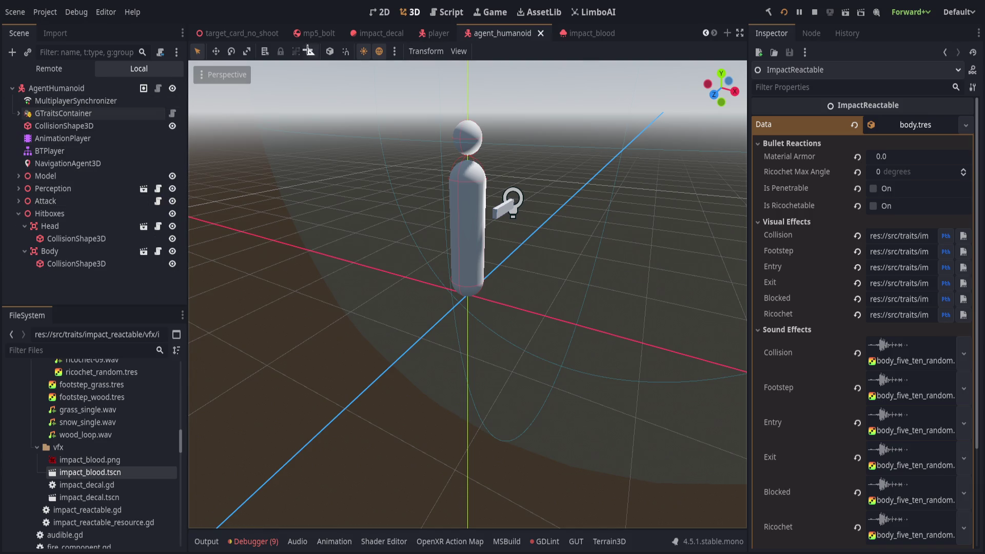
{"action": "left_click", "coordinate": [450, 12]}
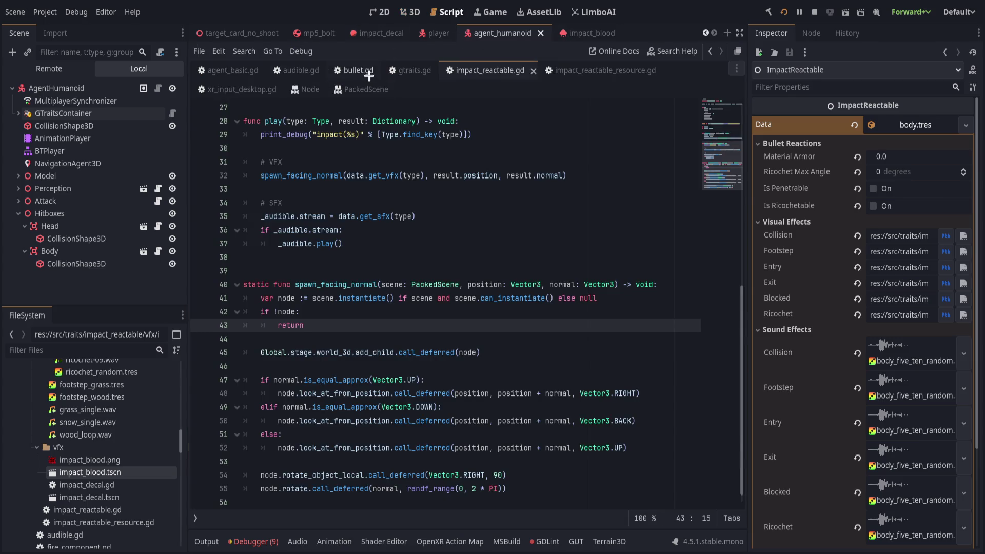
{"action": "left_click", "coordinate": [356, 70]}
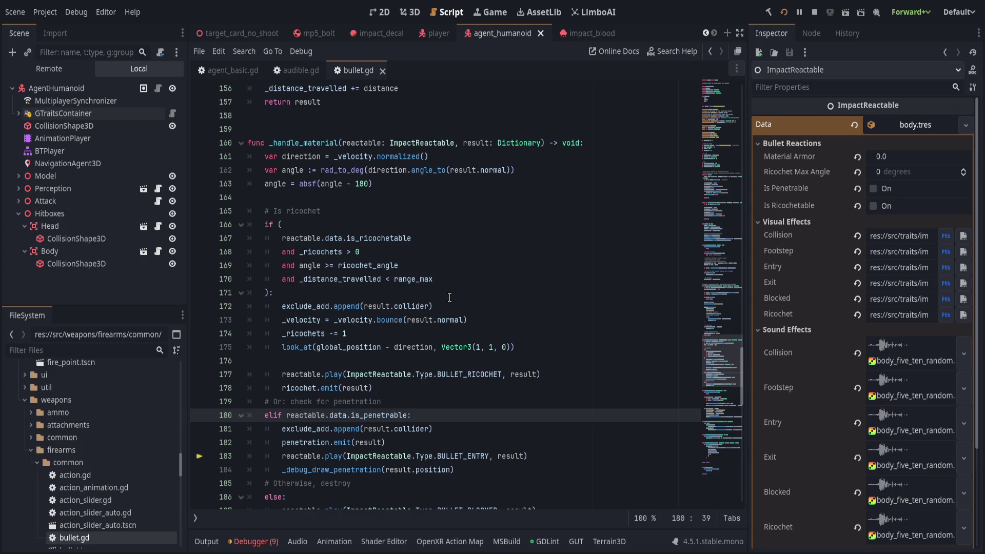
Step: Add a new func _handle_impact() -> void: with a pass body below return result
{"action": "scroll", "coordinate": [449, 298], "scroll_direction": "up", "scroll_amount": 10}
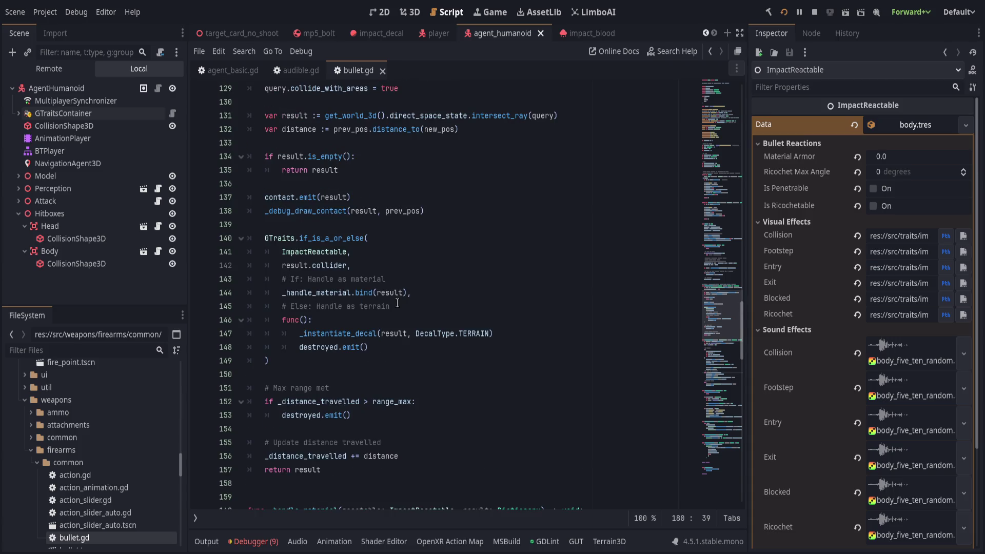
{"action": "scroll", "coordinate": [410, 277], "scroll_direction": "up", "scroll_amount": 1}
{"action": "scroll", "coordinate": [413, 279], "scroll_direction": "down", "scroll_amount": 2}
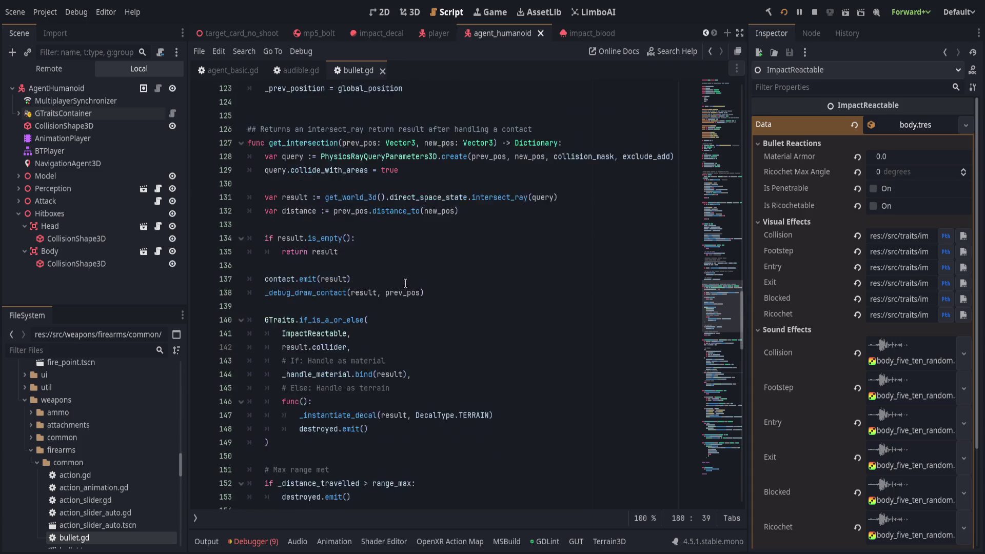
{"action": "left_click", "coordinate": [430, 281]}
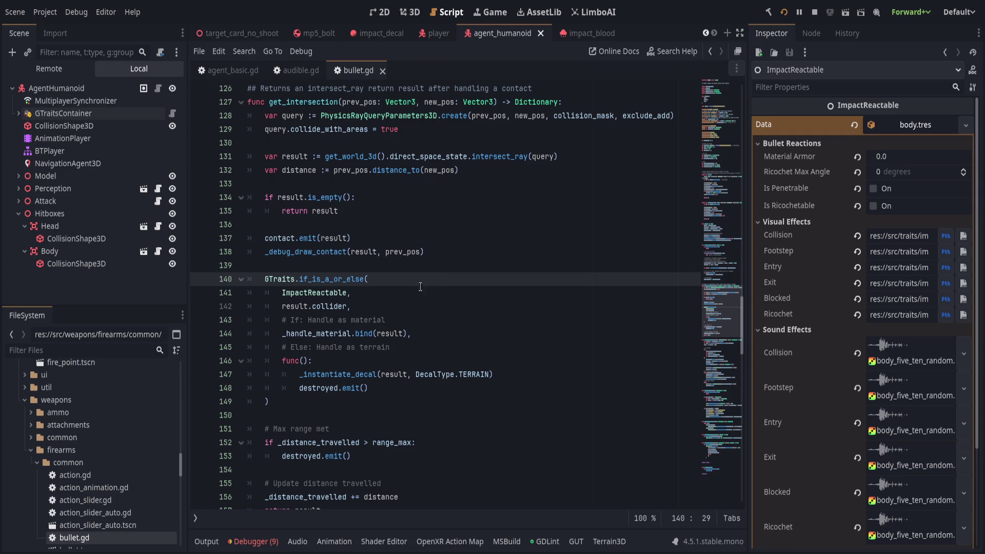
{"action": "scroll", "coordinate": [402, 308], "scroll_direction": "up", "scroll_amount": 1}
{"action": "scroll", "coordinate": [402, 308], "scroll_direction": "down", "scroll_amount": 1}
{"action": "scroll", "coordinate": [402, 308], "scroll_direction": "down", "scroll_amount": 4}
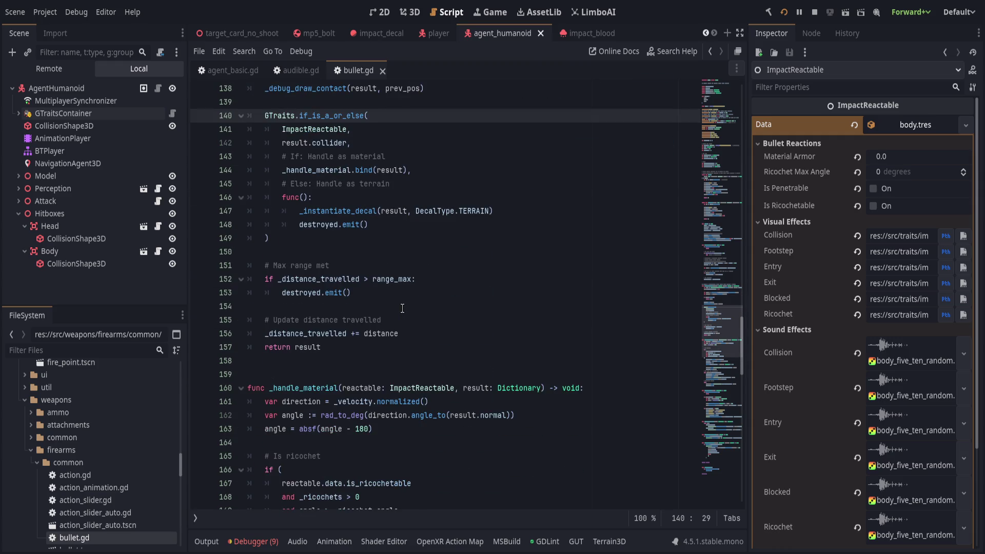
{"action": "left_click", "coordinate": [444, 370]}
{"action": "left_click", "coordinate": [495, 350]}
{"action": "key", "text": "Down"}
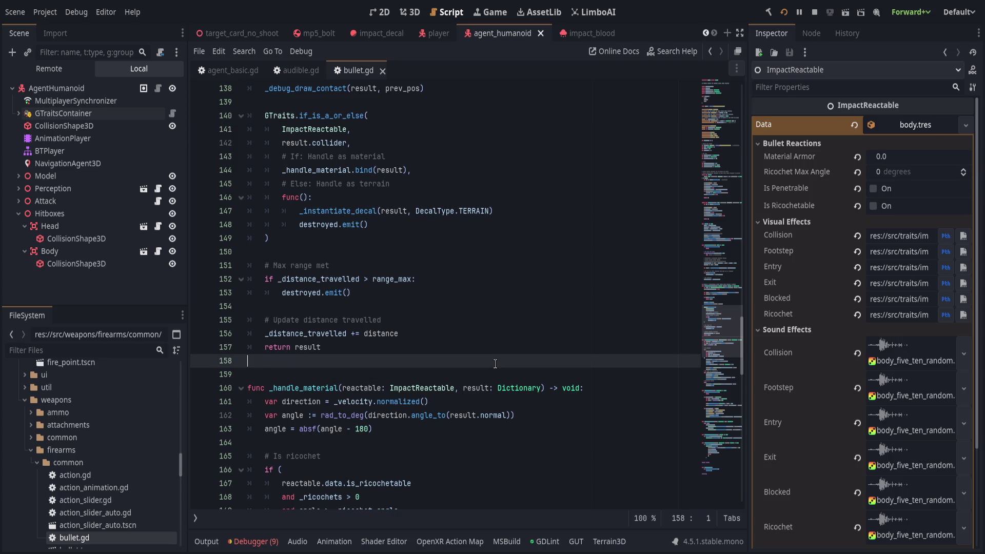
{"action": "key", "text": "Return"}
{"action": "key", "text": "Return"}
{"action": "key", "text": "Up"}
{"action": "key", "text": "Up"}
{"action": "key", "text": "Return"}
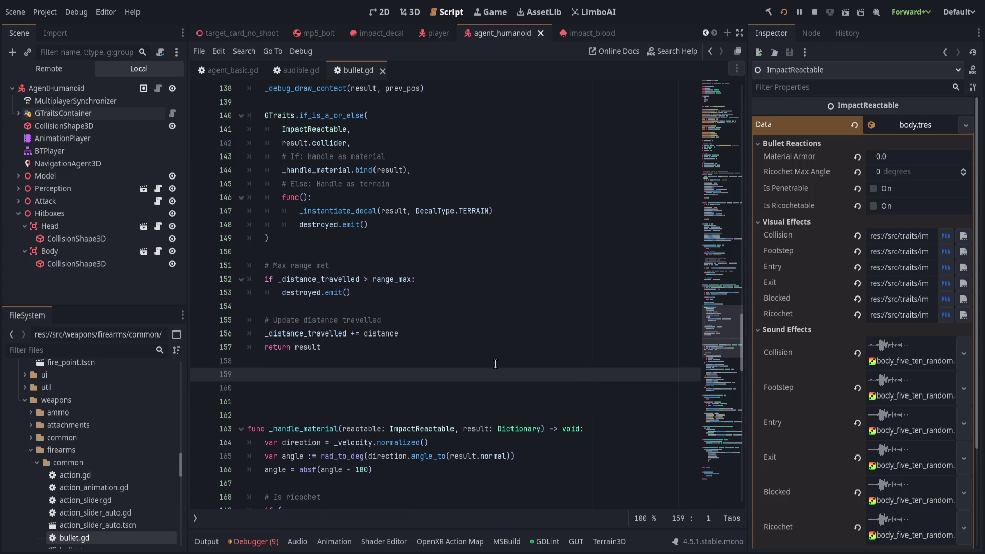
{"action": "key", "text": "Return"}
{"action": "type", "text": "func _handle_imp"}
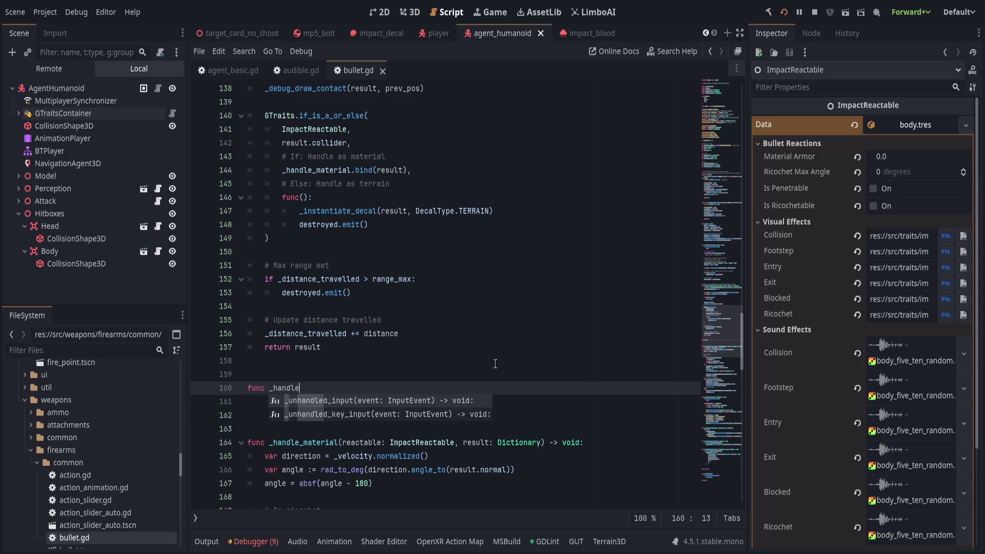
{"action": "type", "text": "act"}
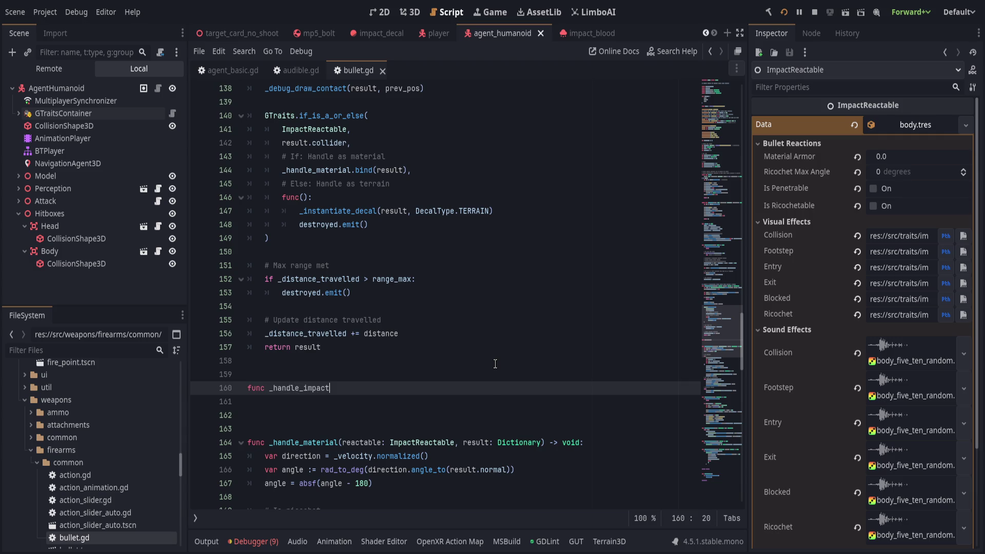
{"action": "type", "text": "() -> void:"}
{"action": "key", "text": "Return"}
{"action": "type", "text": "pass"}
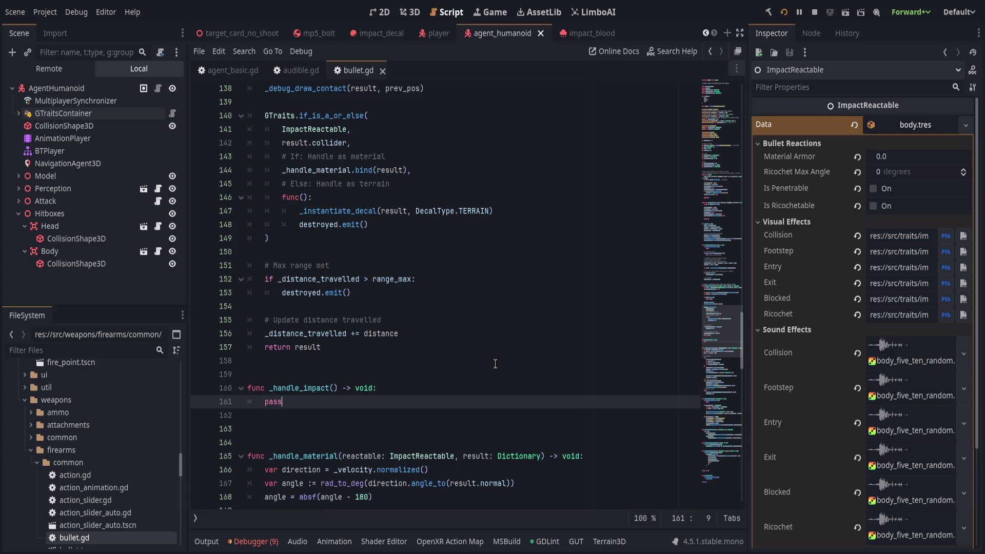
Step: Give _handle_impact the parameter result: Dictionary
{"action": "left_click", "coordinate": [332, 388]}
{"action": "type", "text": "result: DI"}
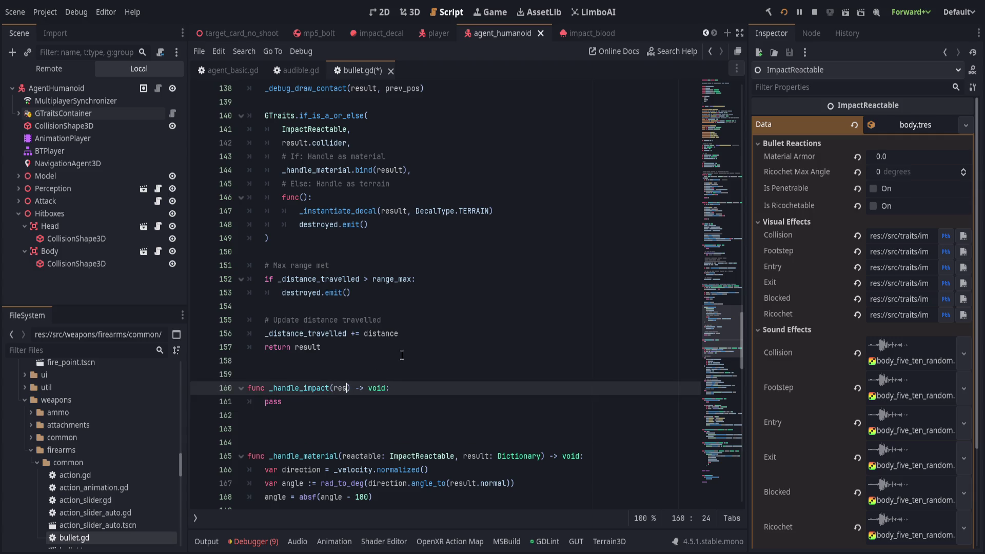
{"action": "key", "text": "BackSpace"}
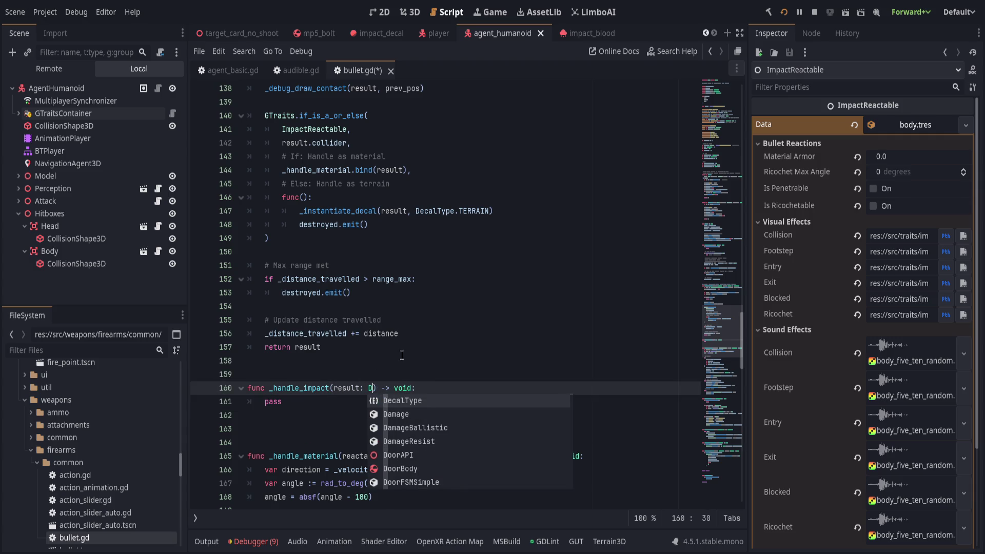
{"action": "type", "text": "ictionary"}
{"action": "key", "text": "End"}
Step: Move the GTraits material-or-terrain block out of get_intersection into _handle_impact's body
{"action": "scroll", "coordinate": [336, 412], "scroll_direction": "up", "scroll_amount": 5}
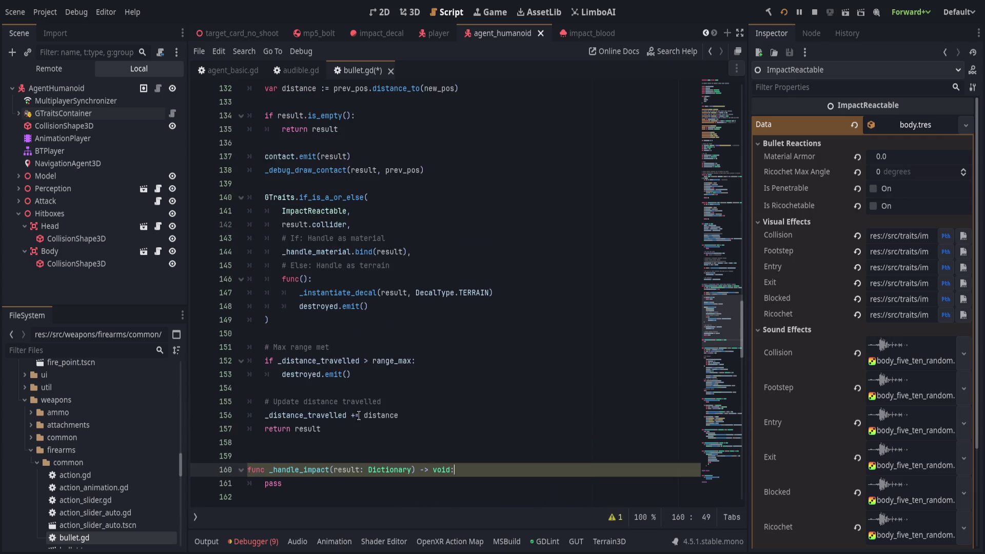
{"action": "left_click_drag", "start_coordinate": [369, 309], "coordinate": [455, 438]}
{"action": "key", "text": "ctrl+c"}
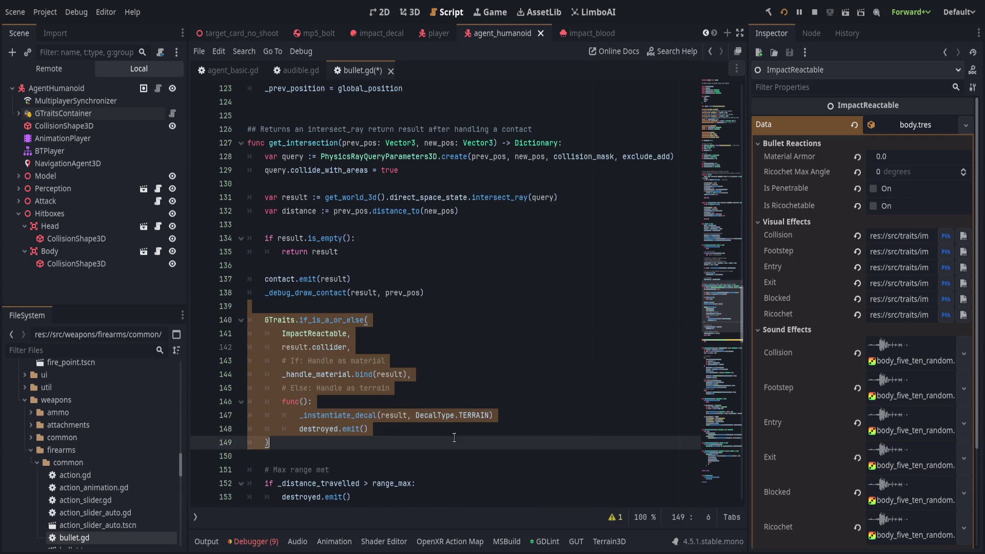
{"action": "key", "text": "Delete"}
{"action": "left_click", "coordinate": [341, 479]}
{"action": "left_click", "coordinate": [312, 464]}
{"action": "key", "text": "ctrl+v"}
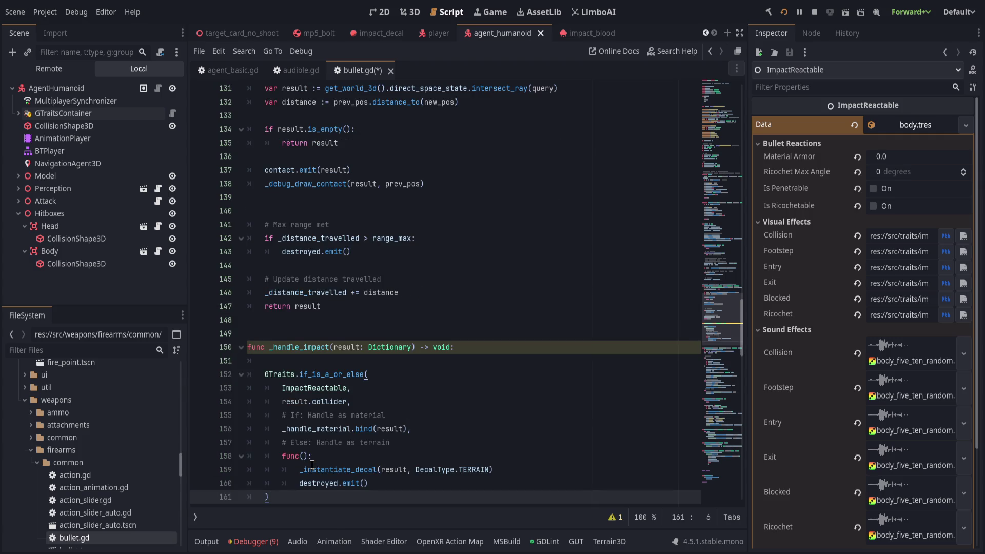
{"action": "left_click", "coordinate": [316, 359]}
{"action": "key", "text": "ctrl+shift+k"}
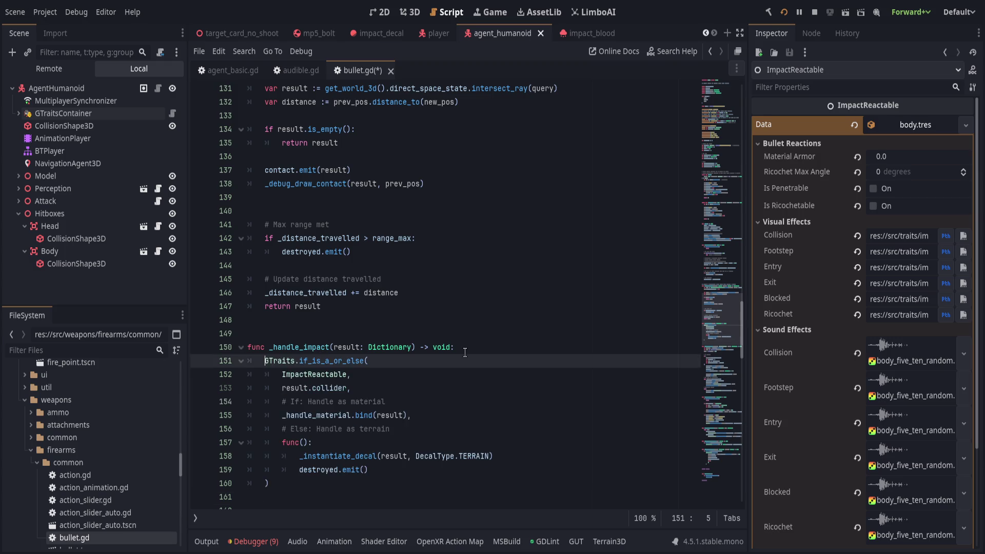
Step: Move the _debug_draw_contact line above contact.emit, then cut it out of get_intersection
{"action": "scroll", "coordinate": [444, 352], "scroll_direction": "up", "scroll_amount": 2}
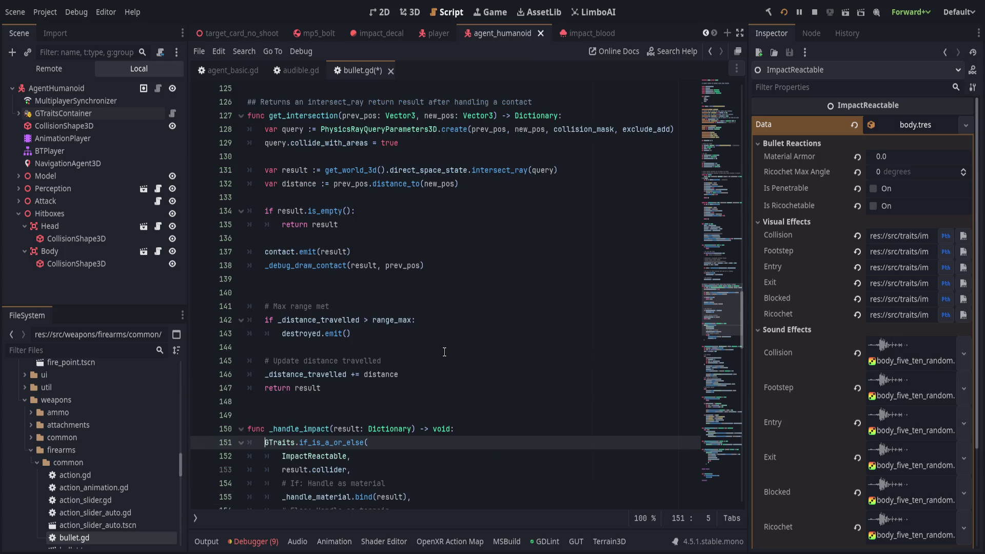
{"action": "scroll", "coordinate": [444, 352], "scroll_direction": "up", "scroll_amount": 1}
{"action": "scroll", "coordinate": [444, 352], "scroll_direction": "up", "scroll_amount": 1}
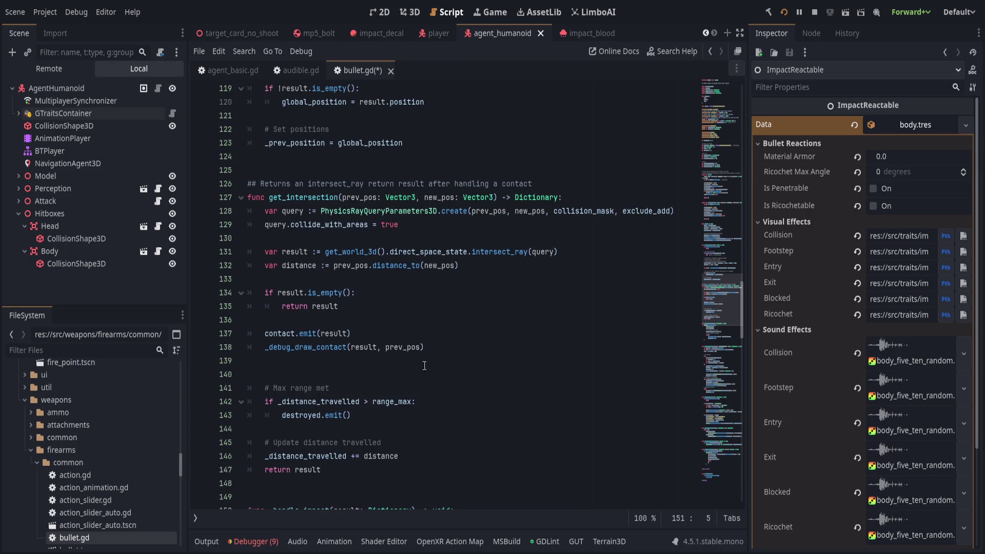
{"action": "left_click", "coordinate": [381, 304]}
{"action": "left_click", "coordinate": [390, 333]}
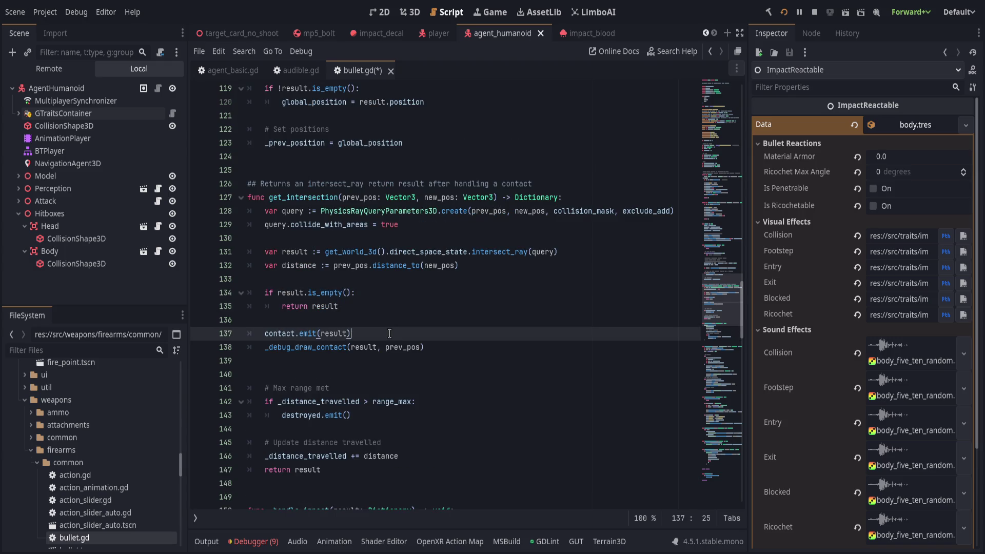
{"action": "left_click", "coordinate": [477, 349]}
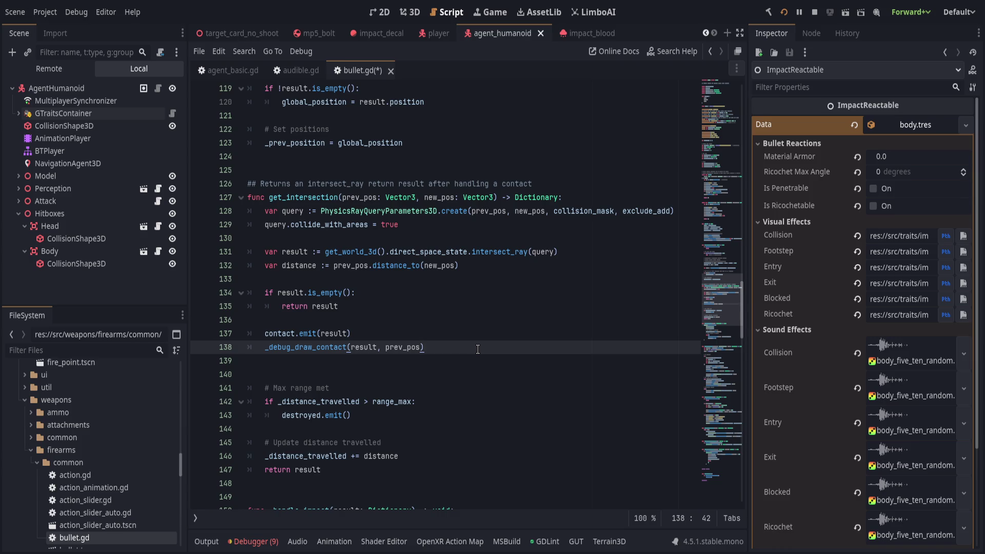
{"action": "key", "text": "alt+Up"}
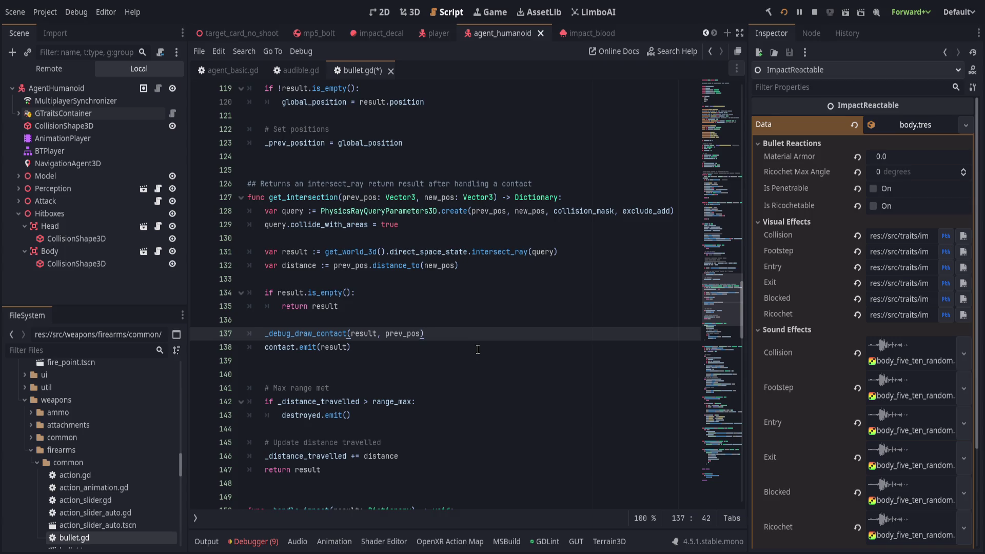
{"action": "key", "text": "ctrl+shift+k"}
{"action": "scroll", "coordinate": [478, 349], "scroll_direction": "down", "scroll_amount": 2}
Step: Rename _handle_impact to _handle_contact and paste the _debug_draw_contact call as its first line
{"action": "left_click", "coordinate": [490, 417]}
{"action": "left_click_drag", "start_coordinate": [303, 415], "coordinate": [329, 416]}
{"action": "type", "text": "contact"}
{"action": "key", "text": "End"}
{"action": "key", "text": "Return"}
{"action": "type", "text": "_debug_draw_contact(result, prev_pos)"}
{"action": "key", "text": "BackSpace"}
{"action": "left_click", "coordinate": [353, 270]}
{"action": "key", "text": "Delete"}
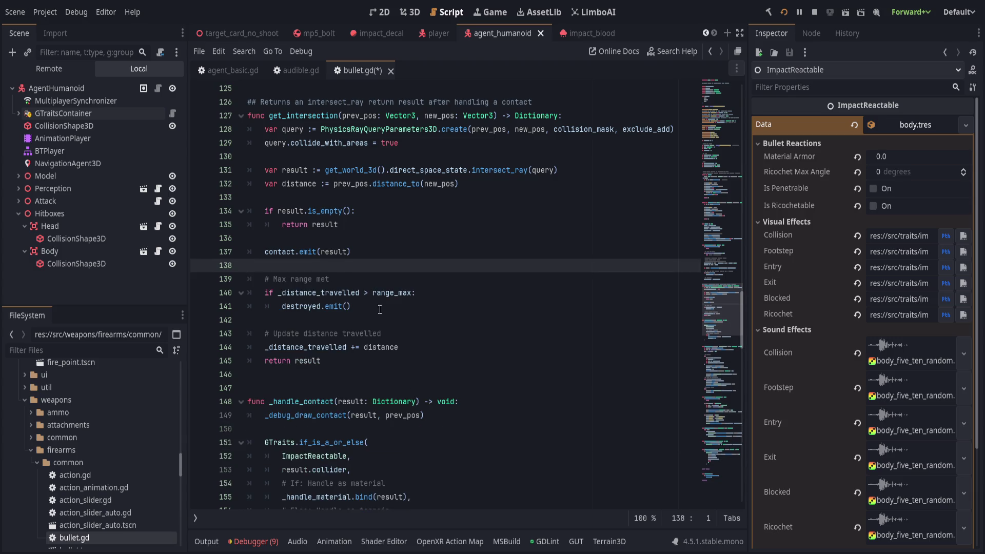
Step: Fold the get_intersection and _physics_process functions
{"action": "scroll", "coordinate": [389, 315], "scroll_direction": "up", "scroll_amount": 1}
{"action": "scroll", "coordinate": [388, 316], "scroll_direction": "up", "scroll_amount": 2}
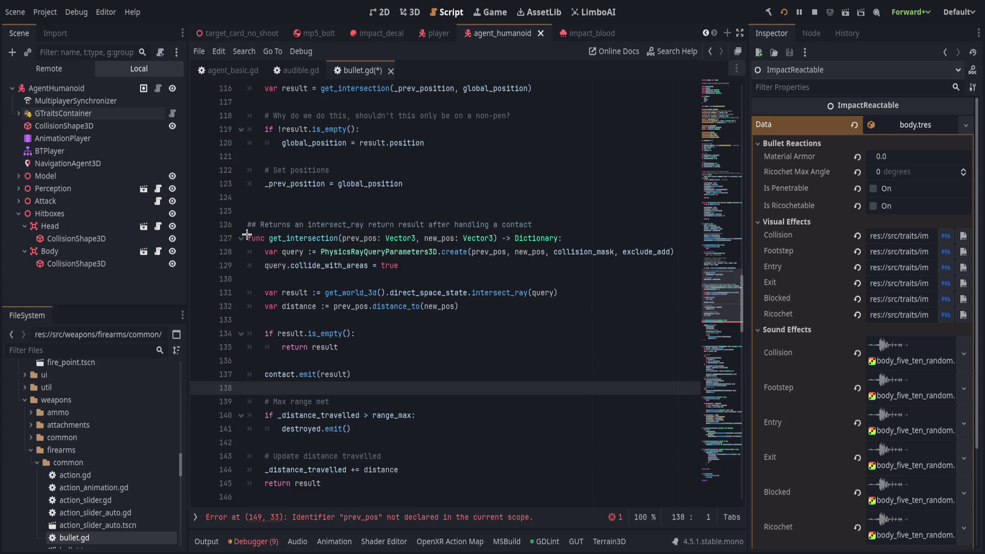
{"action": "triple_click", "coordinate": [247, 238]}
{"action": "left_click", "coordinate": [241, 238]}
{"action": "left_click", "coordinate": [403, 211]}
{"action": "scroll", "coordinate": [383, 333], "scroll_direction": "up", "scroll_amount": 6}
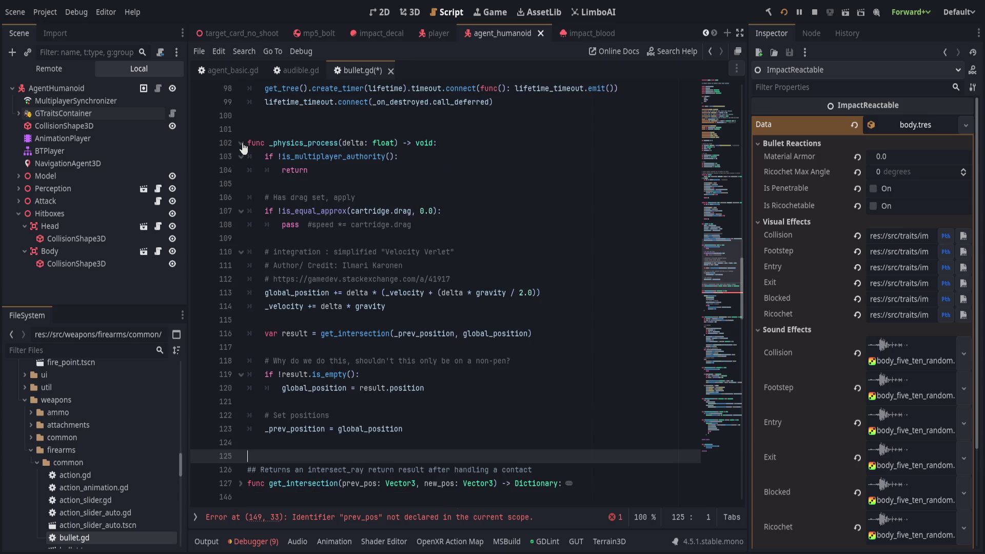
{"action": "left_click", "coordinate": [241, 143]}
{"action": "scroll", "coordinate": [451, 323], "scroll_direction": "up", "scroll_amount": 5}
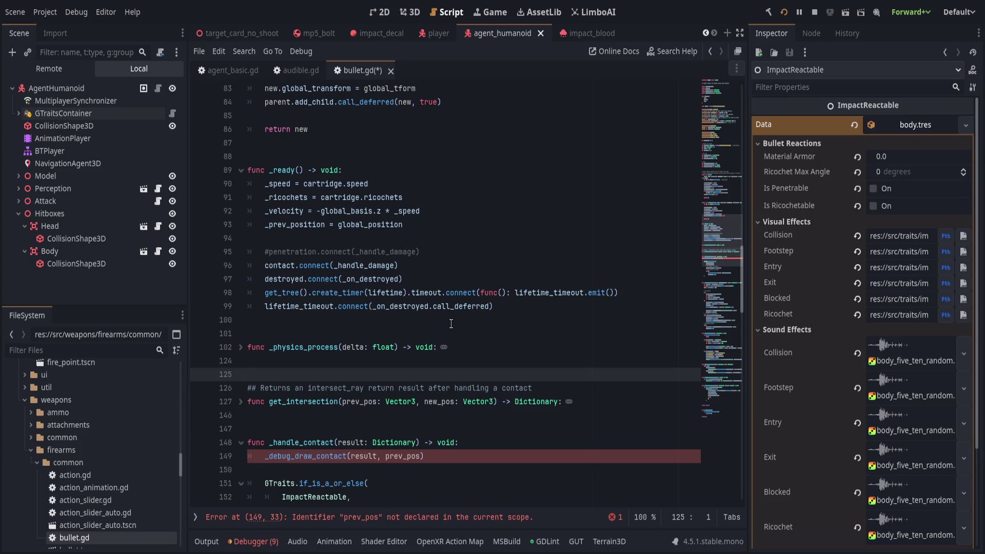
Step: Change the contact.connect target on line 96 from _handle_damage to _handle_contact
{"action": "left_click", "coordinate": [462, 249]}
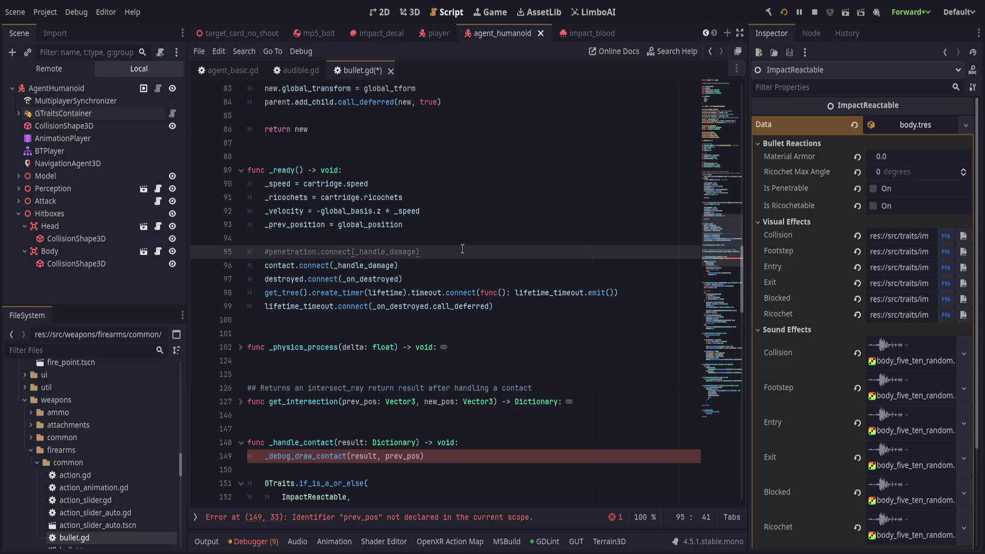
{"action": "double_click", "coordinate": [373, 265]}
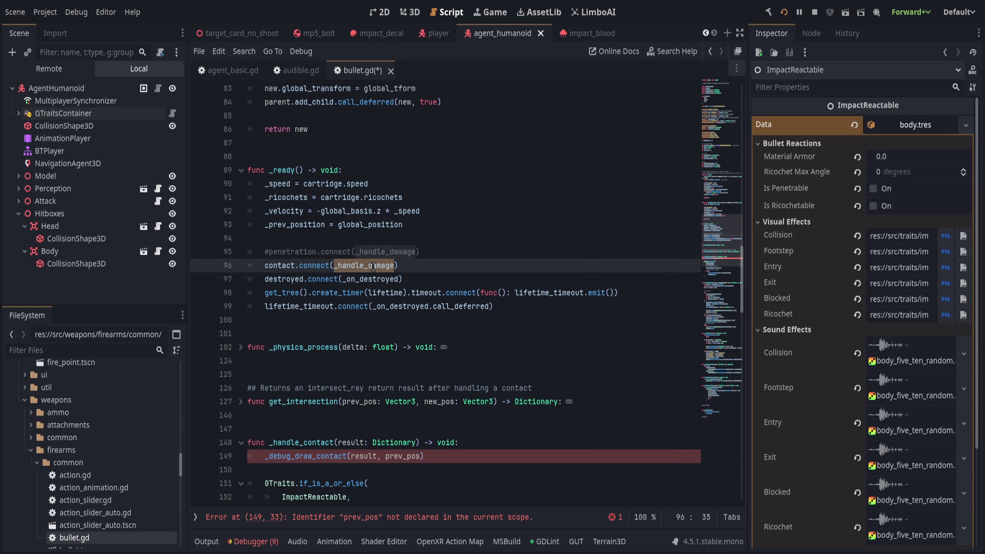
{"action": "type", "text": "_handle_contact"}
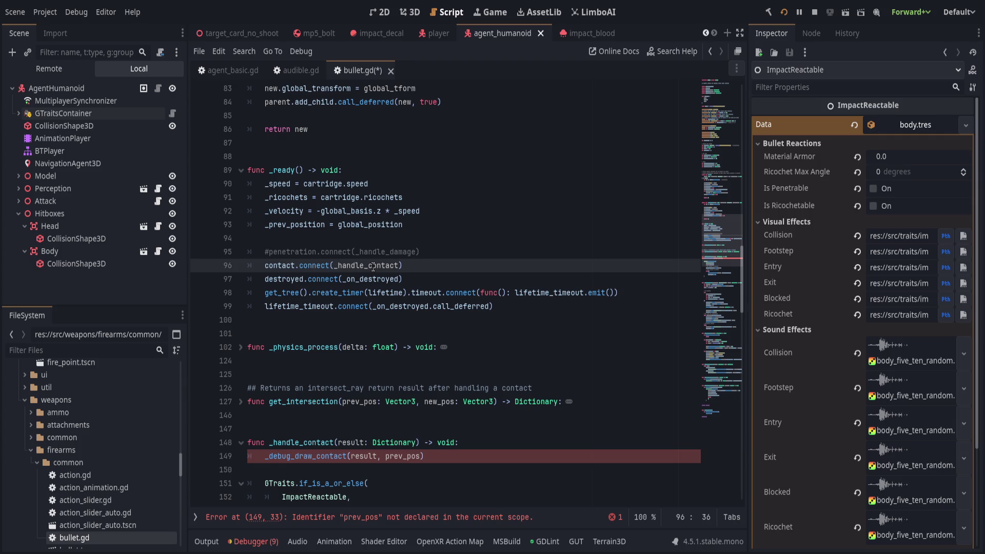
Step: Review _handle_material's uses, then go to the erroring _debug_draw_contact call on line 149
{"action": "scroll", "coordinate": [373, 265], "scroll_direction": "up", "scroll_amount": 20}
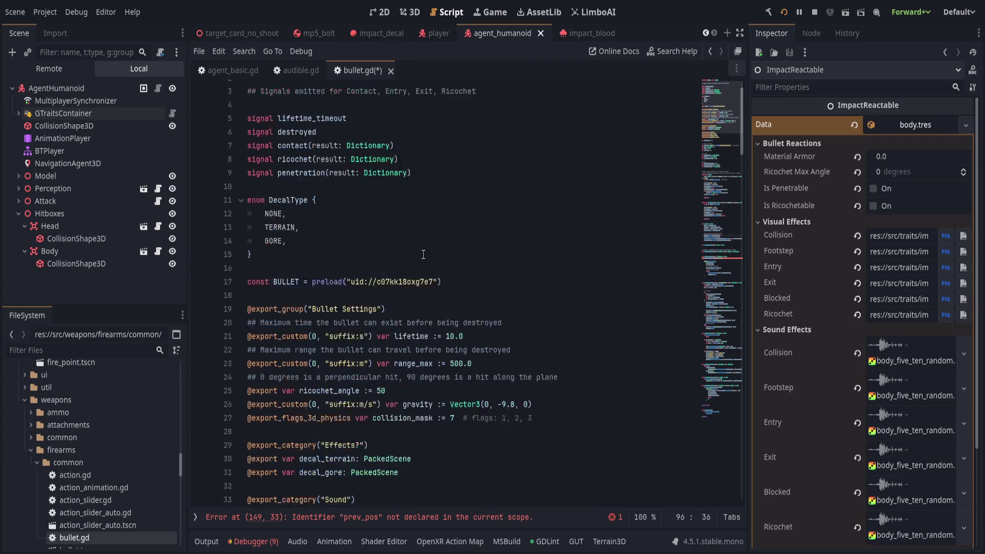
{"action": "scroll", "coordinate": [422, 254], "scroll_direction": "up", "scroll_amount": 1}
{"action": "scroll", "coordinate": [423, 254], "scroll_direction": "down", "scroll_amount": 1}
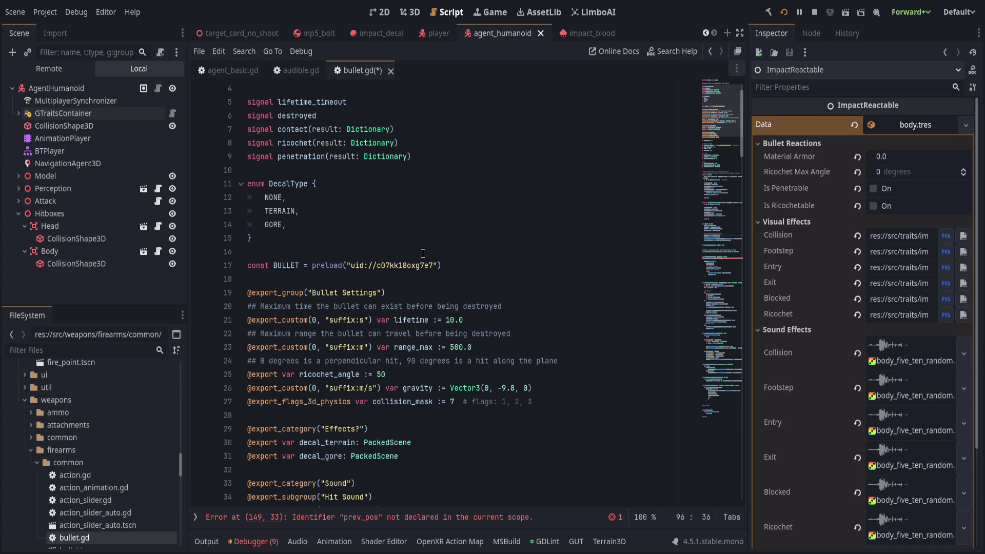
{"action": "scroll", "coordinate": [422, 253], "scroll_direction": "down", "scroll_amount": 20}
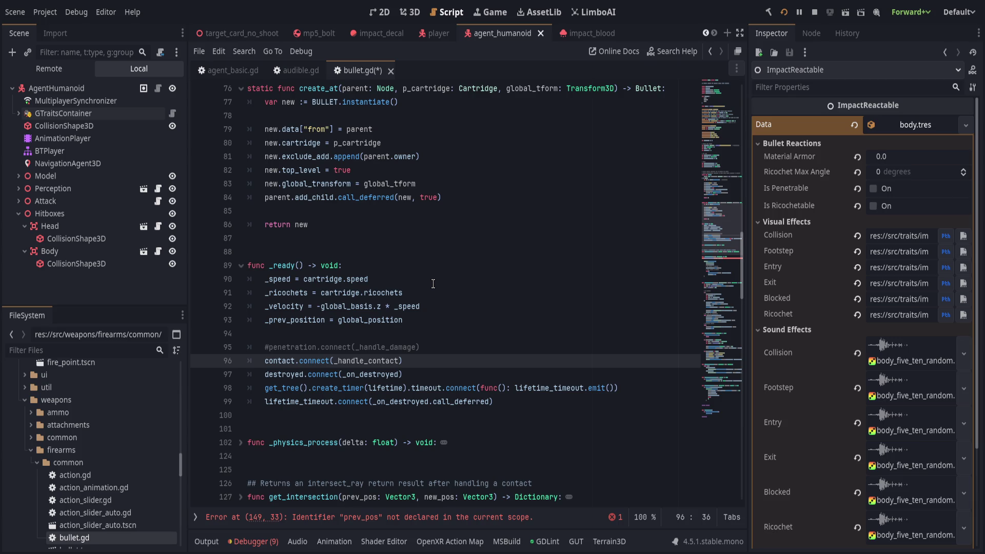
{"action": "scroll", "coordinate": [433, 283], "scroll_direction": "down", "scroll_amount": 20}
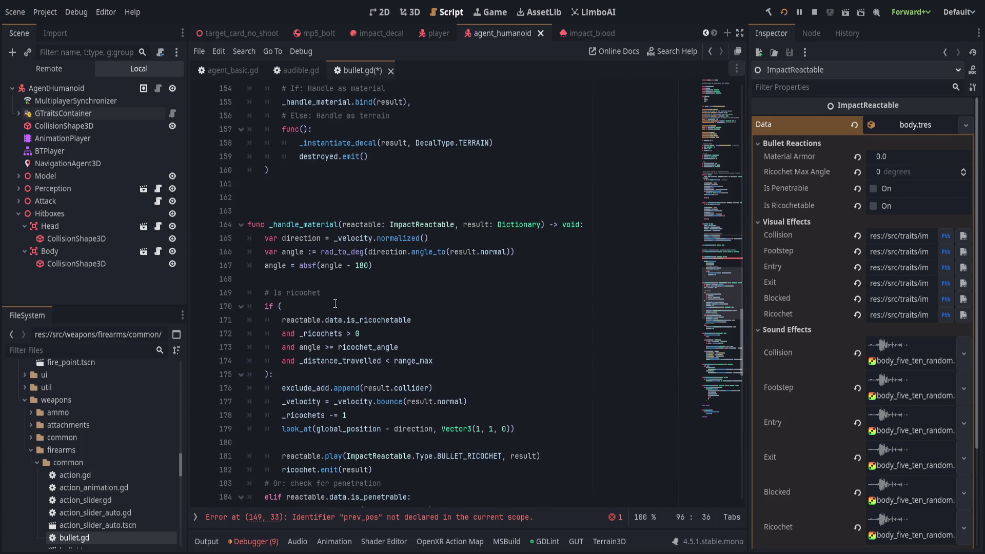
{"action": "double_click", "coordinate": [319, 225]}
{"action": "left_click", "coordinate": [407, 320]}
{"action": "scroll", "coordinate": [417, 331], "scroll_direction": "down", "scroll_amount": 6}
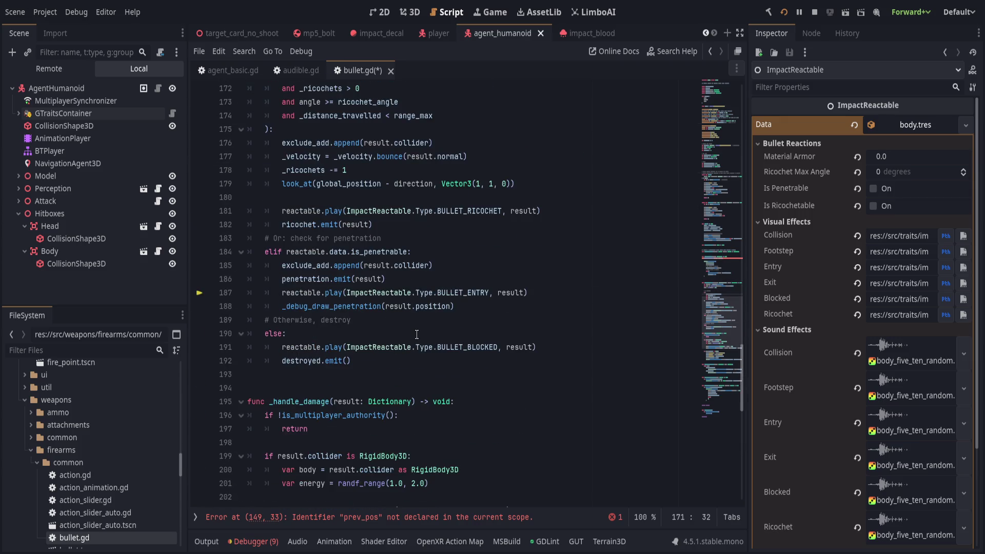
{"action": "scroll", "coordinate": [417, 334], "scroll_direction": "up", "scroll_amount": 12}
{"action": "scroll", "coordinate": [451, 333], "scroll_direction": "up", "scroll_amount": 1}
{"action": "left_click", "coordinate": [495, 307]}
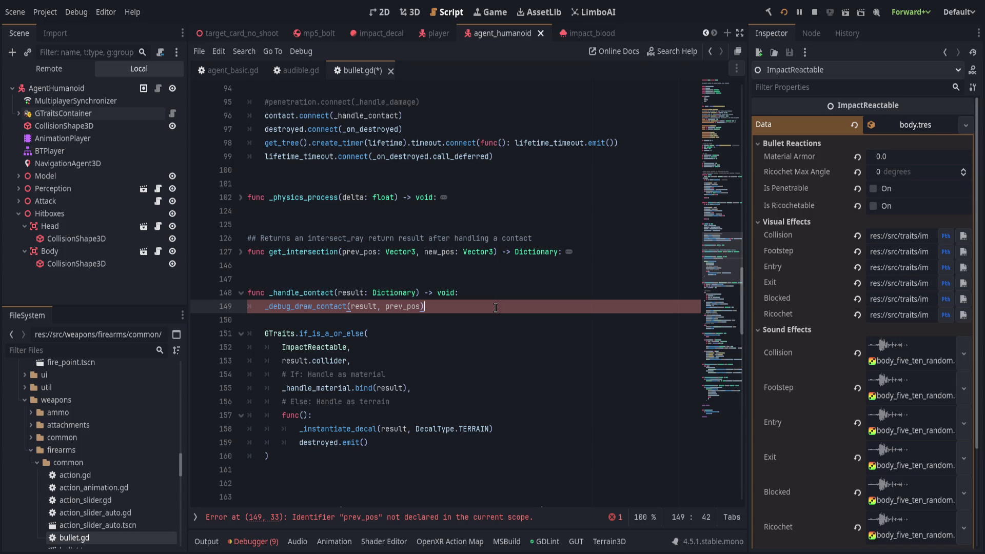
Step: Unfold get_intersection to inspect how its prev_pos parameter is used
{"action": "scroll", "coordinate": [496, 307], "scroll_direction": "up", "scroll_amount": 7}
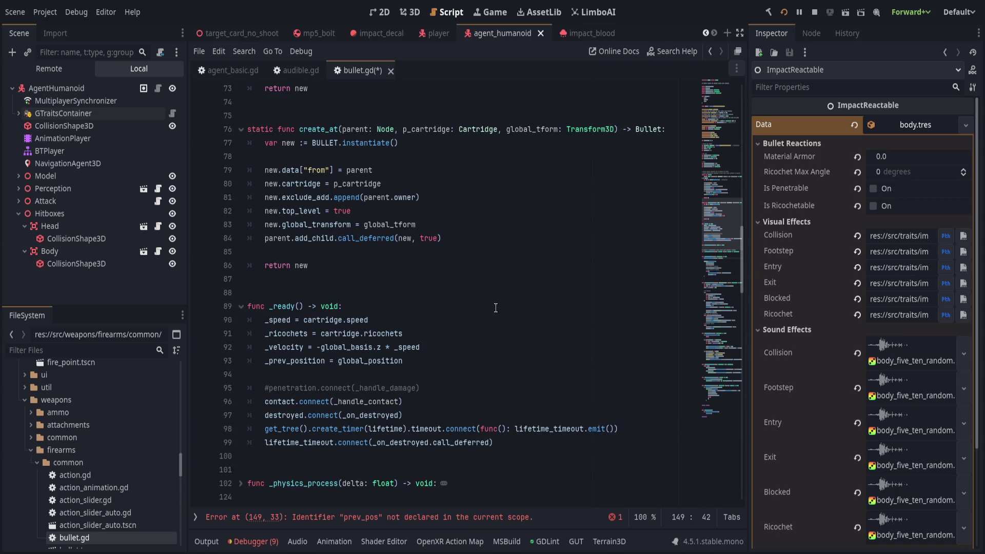
{"action": "scroll", "coordinate": [462, 334], "scroll_direction": "down", "scroll_amount": 2}
{"action": "left_click", "coordinate": [241, 403]}
{"action": "scroll", "coordinate": [327, 332], "scroll_direction": "down", "scroll_amount": 6}
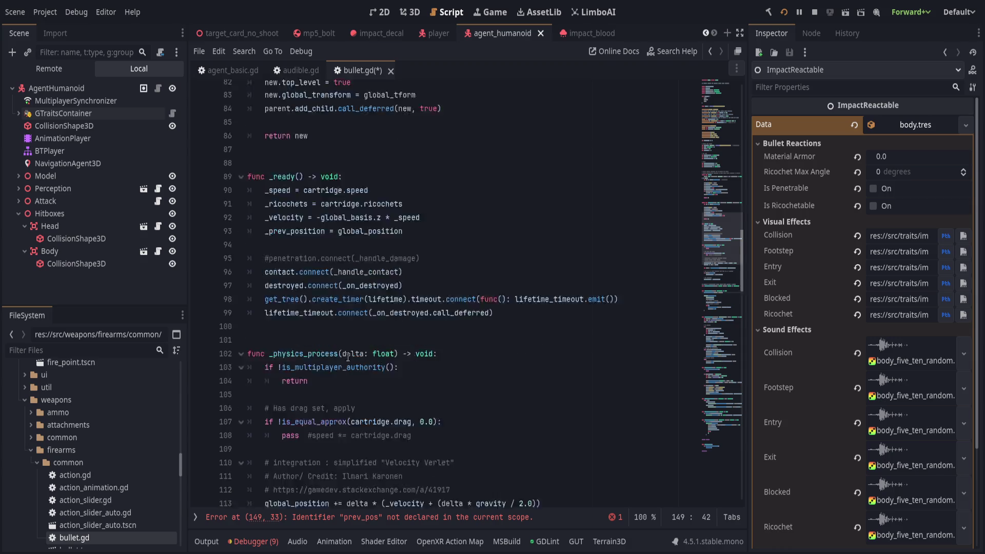
{"action": "left_click", "coordinate": [240, 156]}
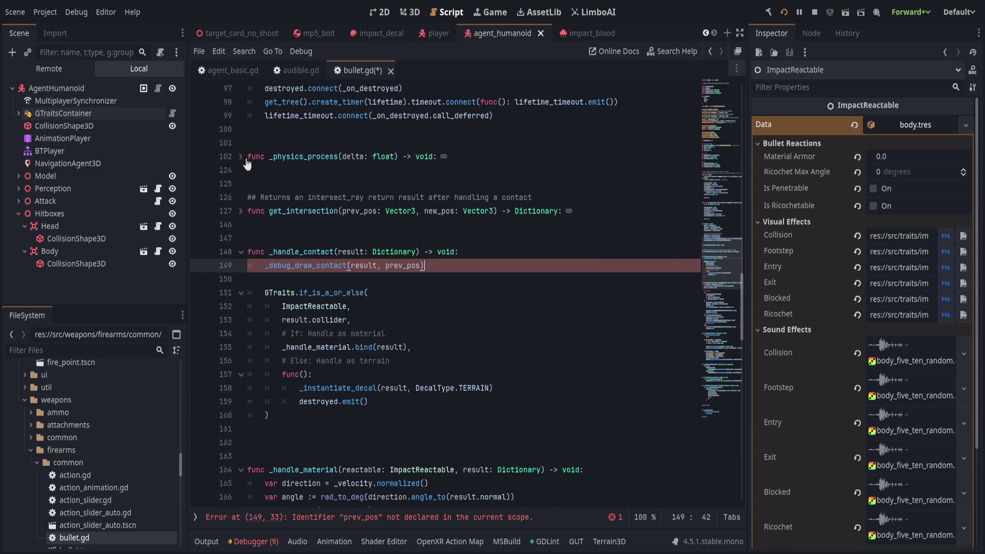
{"action": "left_click", "coordinate": [241, 211]}
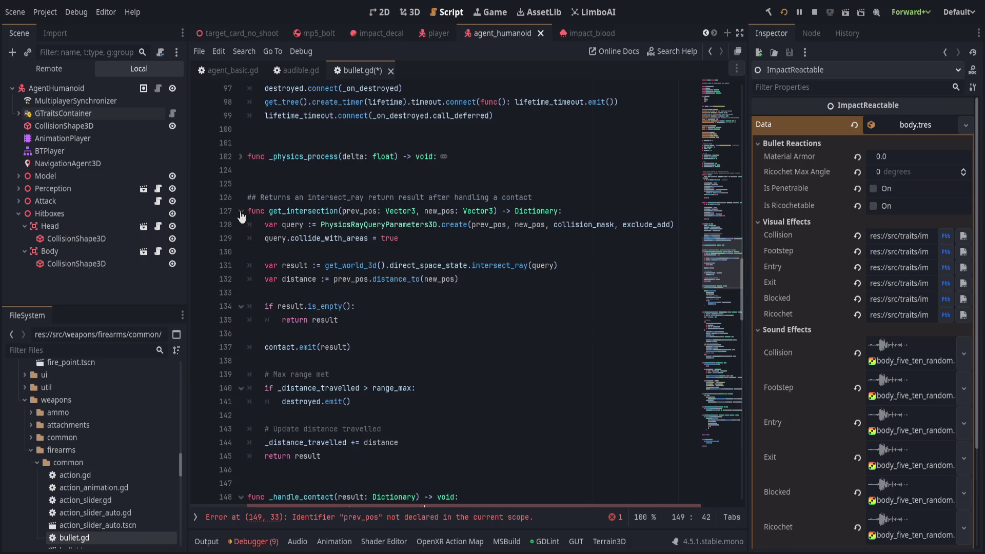
{"action": "double_click", "coordinate": [360, 211]}
{"action": "left_click", "coordinate": [482, 279]}
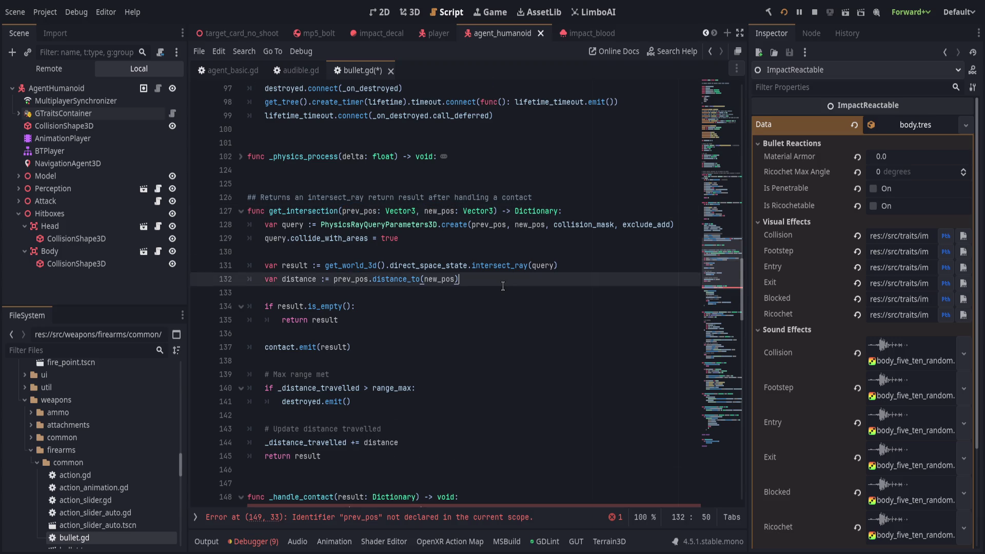
Step: Replace prev_pos on line 149 with result.position - (result.normal * 0.25)
{"action": "scroll", "coordinate": [499, 283], "scroll_direction": "down", "scroll_amount": 2}
{"action": "scroll", "coordinate": [499, 282], "scroll_direction": "down", "scroll_amount": 4}
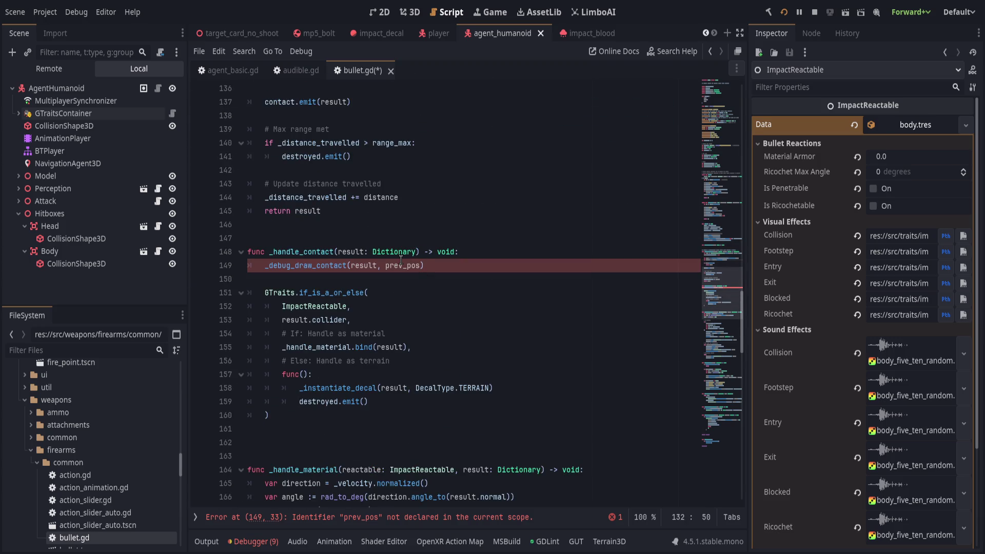
{"action": "left_click", "coordinate": [415, 265]}
{"action": "key", "text": "Left"}
{"action": "key", "text": "Left"}
{"action": "key", "text": "Left"}
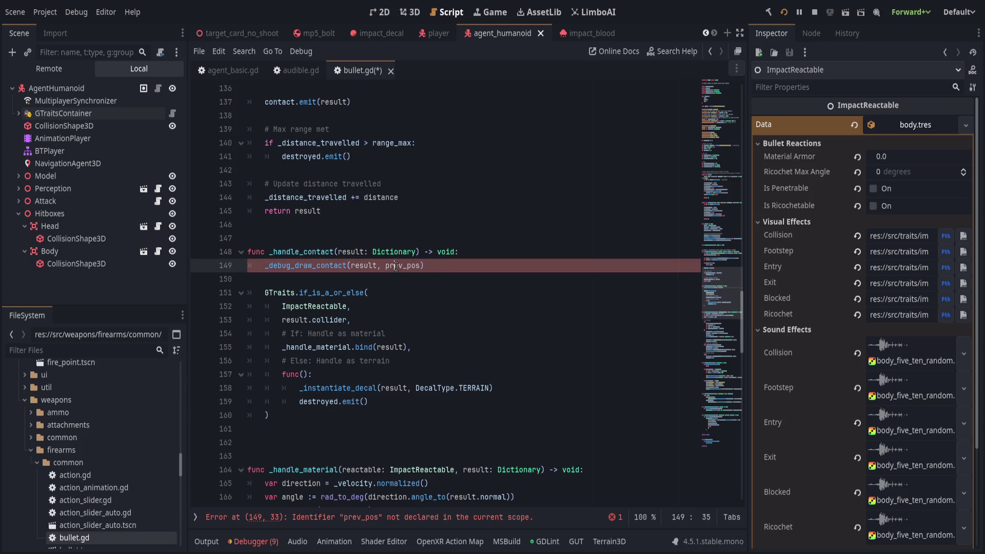
{"action": "double_click", "coordinate": [409, 266]}
{"action": "type", "text": "result.position"}
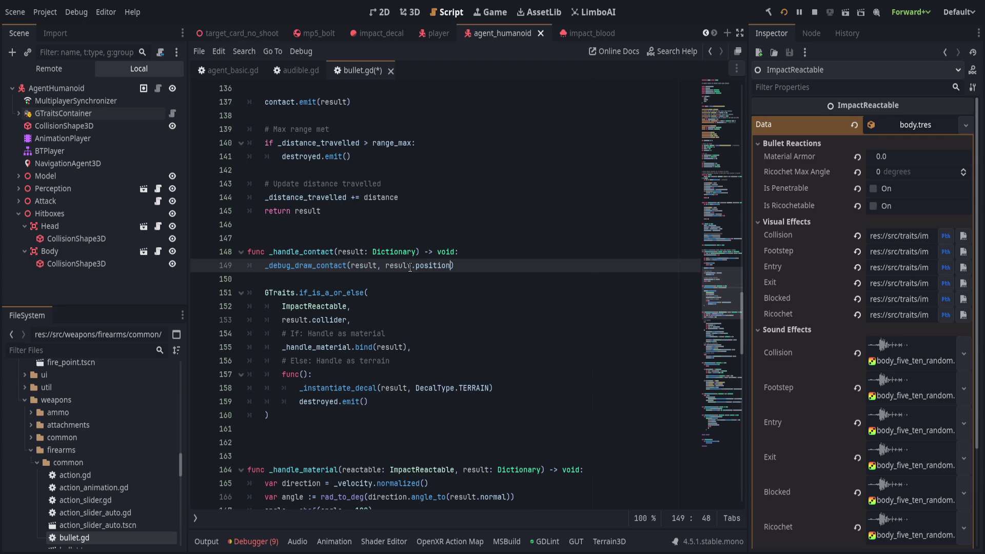
{"action": "type", "text": " - result."}
{"action": "type", "text": "normal * "}
{"action": "type", "text": "0.5"}
{"action": "key", "text": "ctrl+shift+Left"}
{"action": "key", "text": "ctrl+shift+Left"}
{"action": "key", "text": "ctrl+shift+Left"}
{"action": "key", "text": "ctrl+shift+Left"}
{"action": "type", "text": "("}
{"action": "key", "text": "BackSpace"}
{"action": "type", "text": "25"}
Step: Change _debug_draw_contact's parameters from result, prev_pos to _position: Vector3, _normal: Vector3
{"action": "left_click", "coordinate": [331, 265]}
{"action": "scroll", "coordinate": [331, 265], "scroll_direction": "down", "scroll_amount": 4}
{"action": "scroll", "coordinate": [379, 344], "scroll_direction": "down", "scroll_amount": 8}
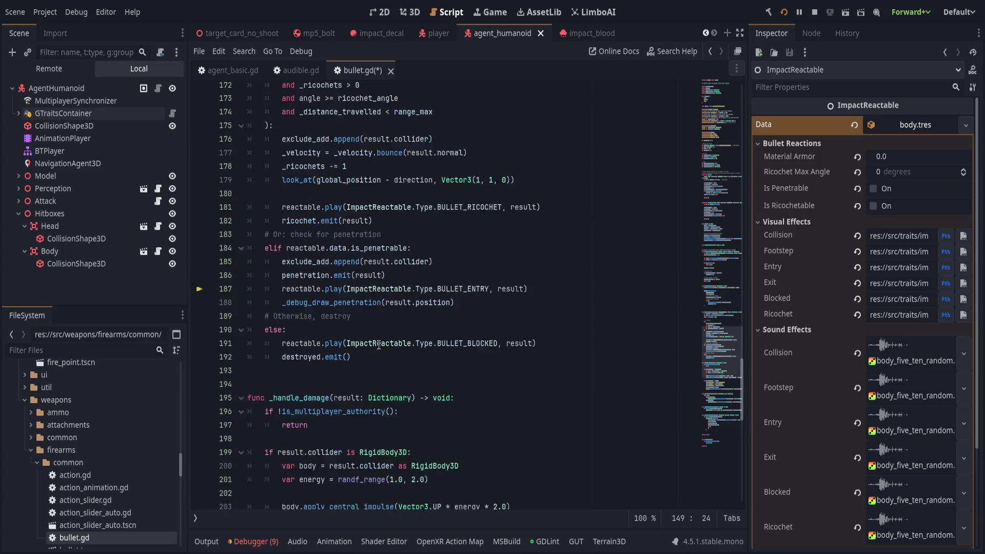
{"action": "scroll", "coordinate": [379, 344], "scroll_direction": "down", "scroll_amount": 12}
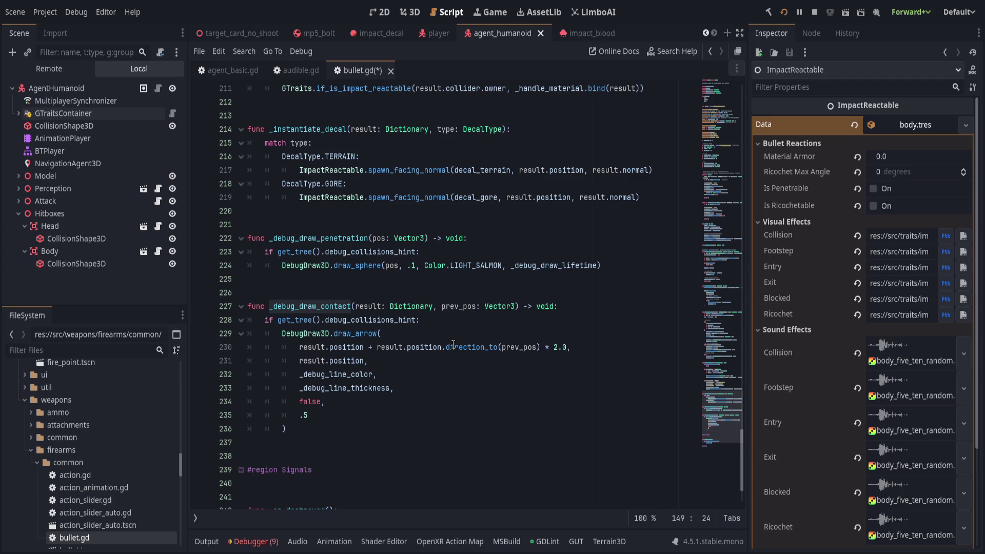
{"action": "left_click_drag", "start_coordinate": [355, 307], "coordinate": [515, 306]}
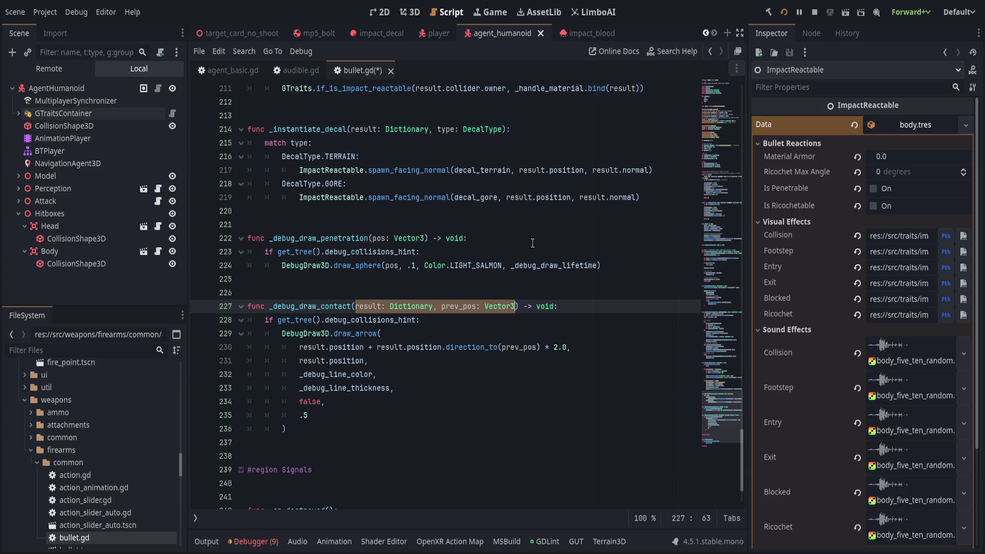
{"action": "type", "text": "p"}
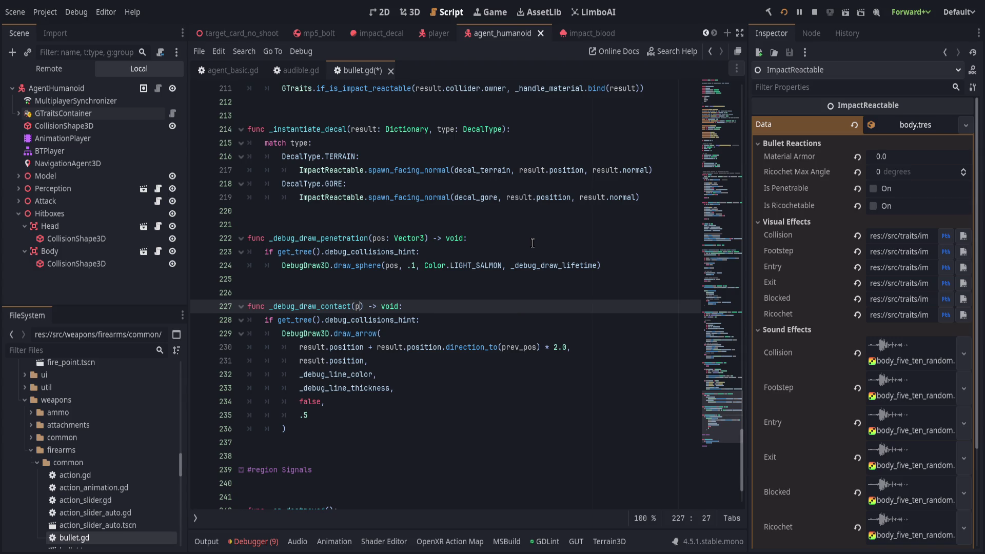
{"action": "type", "text": "osition, "}
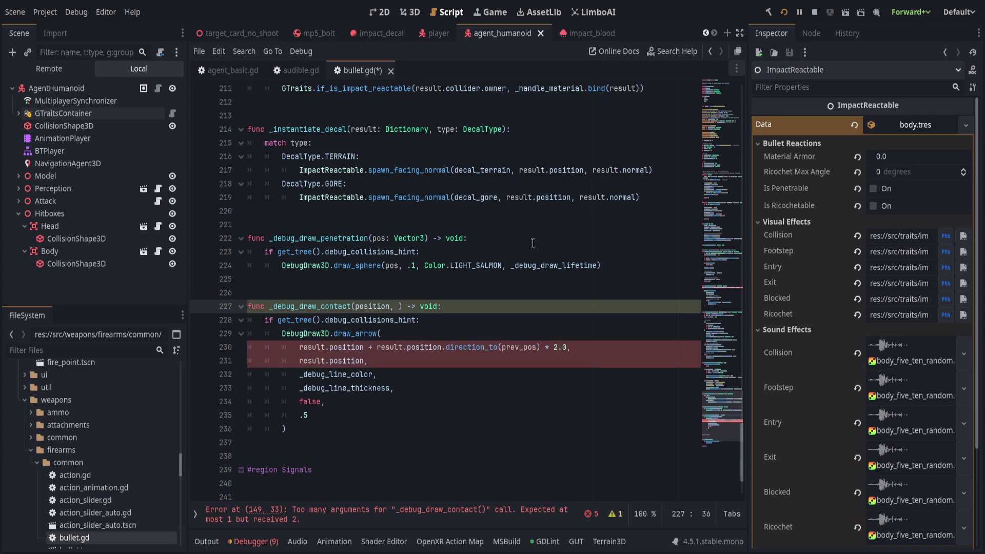
{"action": "type", "text": "norm"}
{"action": "key", "text": "BackSpace"}
{"action": "key", "text": "BackSpace"}
{"action": "key", "text": "BackSpace"}
{"action": "type", "text": ": Vector3"}
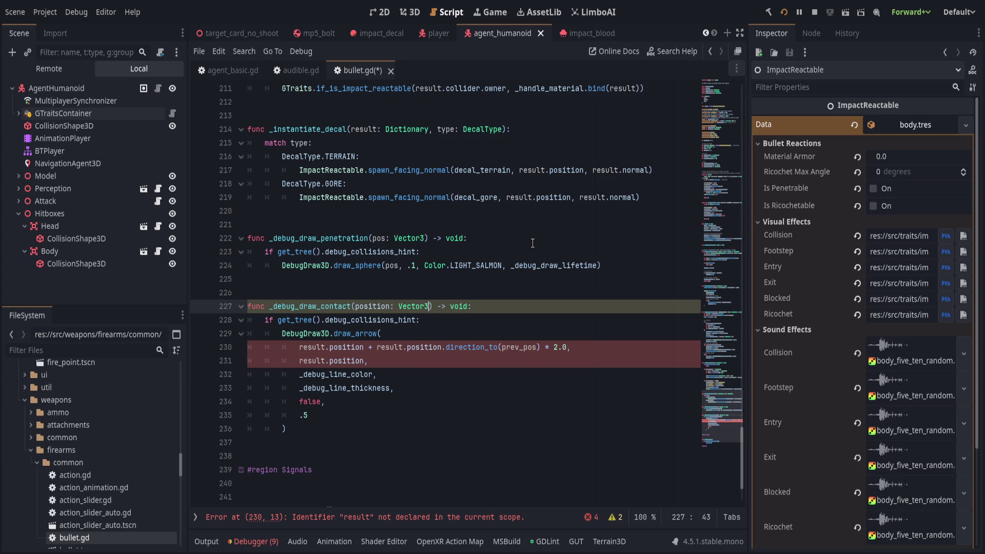
{"action": "key", "text": "ctrl+BackSpace"}
{"action": "key", "text": "ctrl+BackSpace"}
{"action": "key", "text": "ctrl+BackSpace"}
{"action": "type", "text": "_"}
{"action": "type", "text": "osition: Vector"}
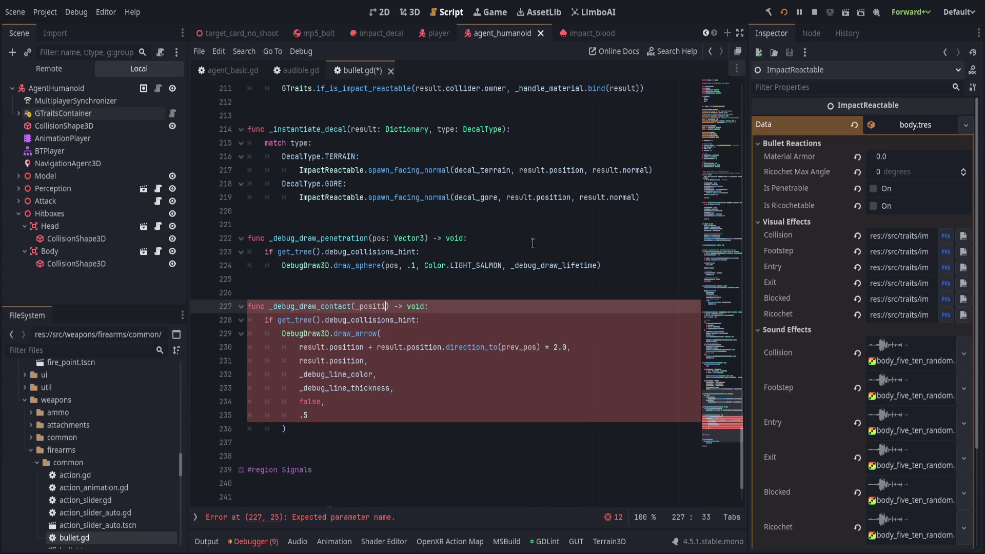
{"action": "type", "text": "3, _normal"}
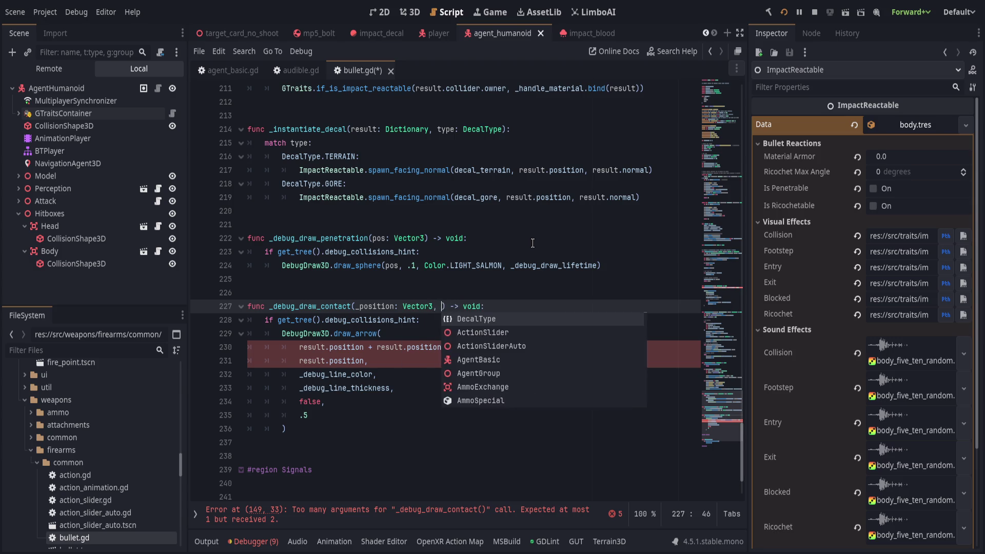
{"action": "type", "text": ": Vector3"}
{"action": "key", "text": "Escape"}
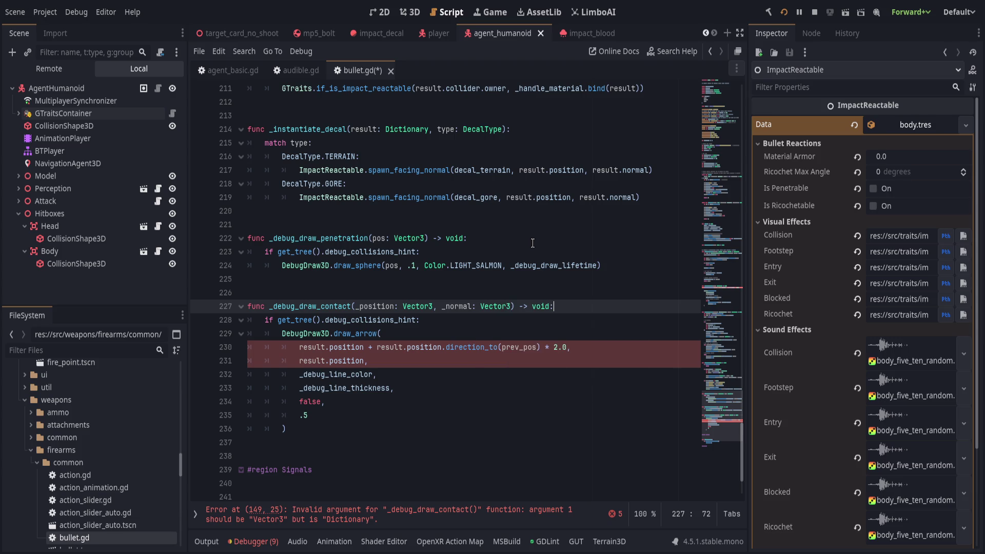
{"action": "left_click", "coordinate": [445, 339]}
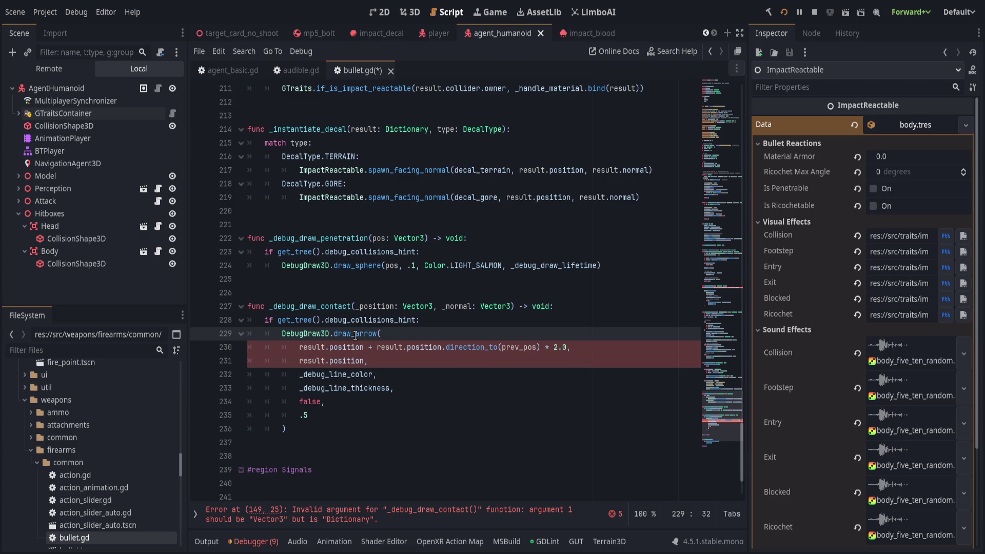
Step: Look up the draw_arrow documentation, then return to bullet.gd
{"action": "left_click", "coordinate": [355, 333]}
{"action": "key", "text": "alt+F1"}
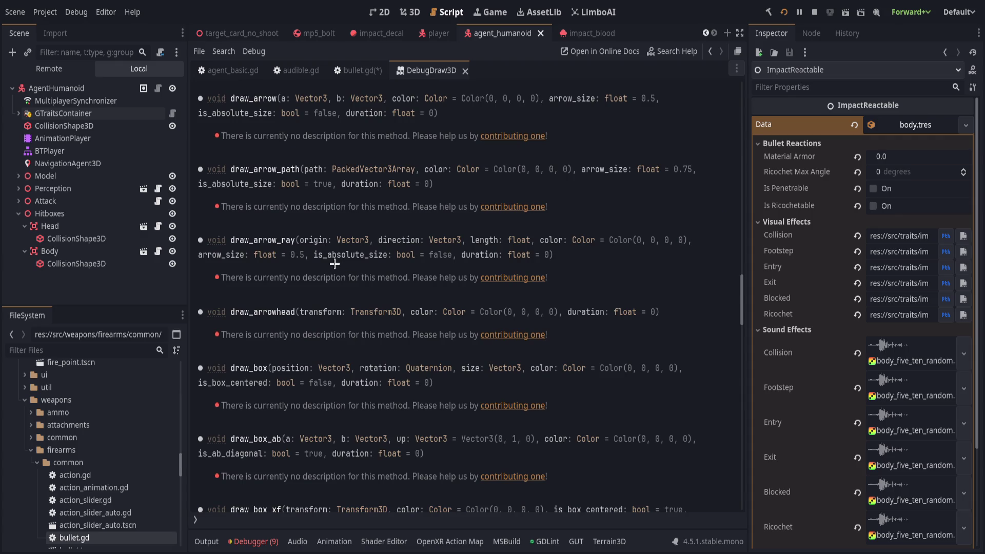
{"action": "key", "text": "alt+Left"}
{"action": "left_click", "coordinate": [393, 362]}
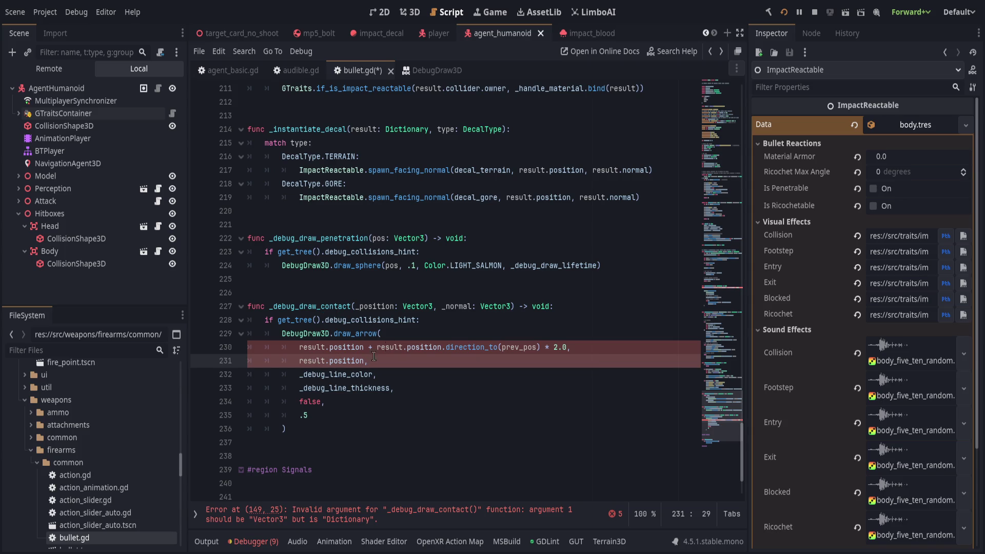
Step: Strip the old result.position arguments out of the draw_arrow call
{"action": "left_click_drag", "start_coordinate": [363, 349], "coordinate": [655, 347]}
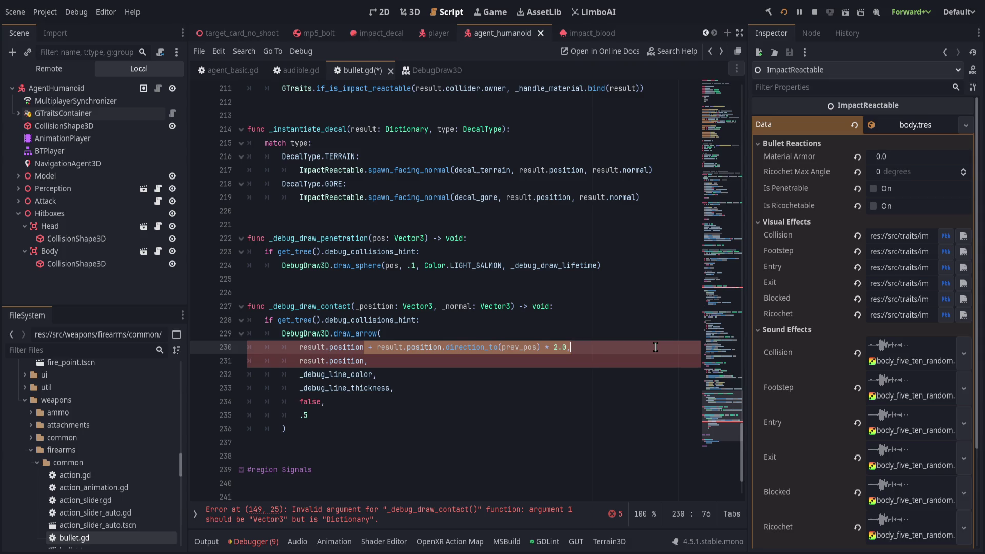
{"action": "key", "text": "BackSpace"}
{"action": "key", "text": "Down"}
{"action": "key", "text": "Home"}
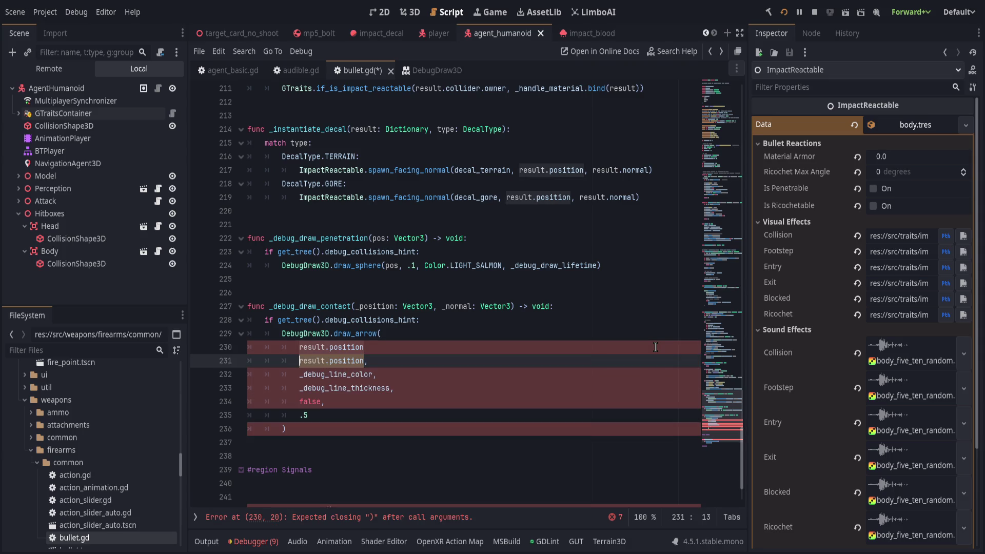
{"action": "key", "text": "ctrl+Delete"}
{"action": "key", "text": "ctrl+Delete"}
{"action": "key", "text": "ctrl+Delete"}
{"action": "key", "text": "Up"}
{"action": "key", "text": "ctrl+Delete"}
{"action": "key", "text": "ctrl+Delete"}
{"action": "key", "text": "Down"}
Step: Make draw_arrow run from position to position - (_normal * 0.25)
{"action": "type", "text": "position - "}
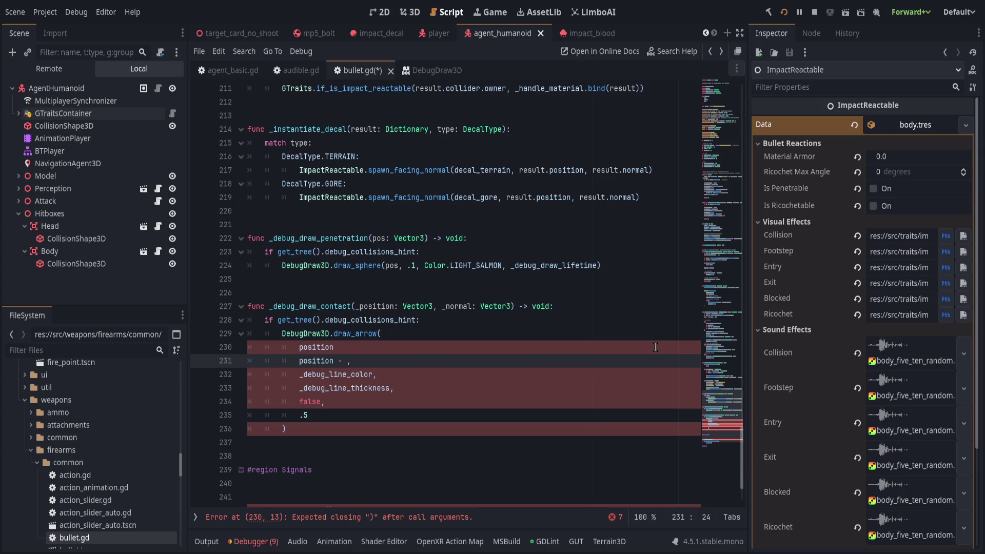
{"action": "type", "text": "(_normal * 0,5"}
{"action": "key", "text": "BackSpace"}
{"action": "key", "text": "BackSpace"}
{"action": "type", "text": ".25"}
{"action": "key", "text": "End"}
{"action": "key", "text": "Up"}
{"action": "type", "text": ","}
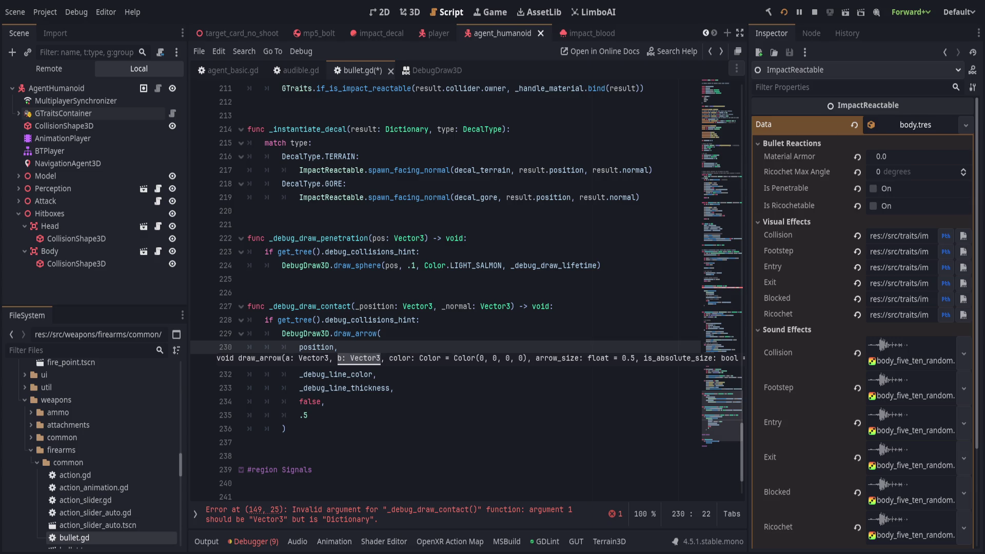
{"action": "left_click", "coordinate": [567, 467]}
{"action": "left_click", "coordinate": [508, 388]}
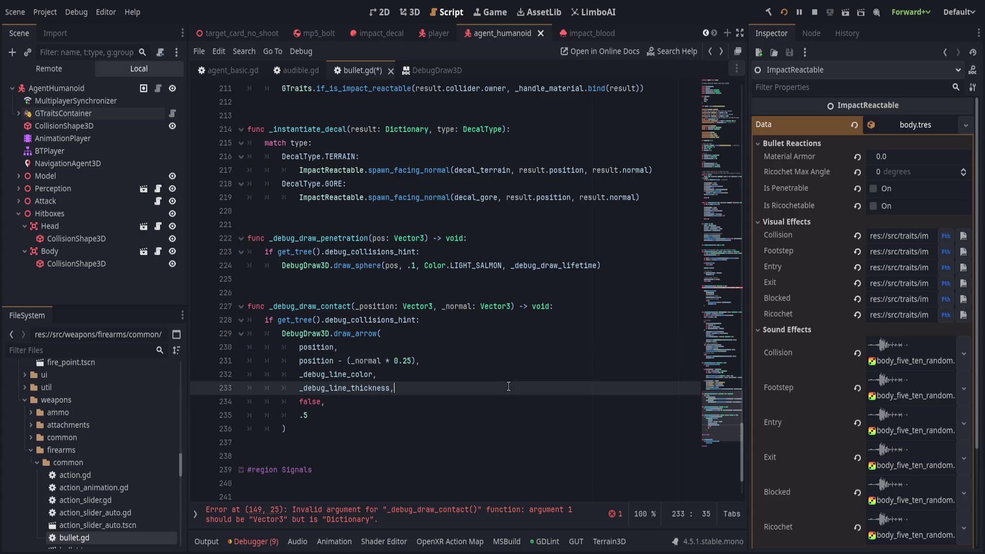
Step: Make line 149 pass result.position, result.normal, and save the script
{"action": "left_click", "coordinate": [432, 519]}
{"action": "scroll", "coordinate": [361, 373], "scroll_direction": "up", "scroll_amount": 2}
{"action": "left_click_drag", "start_coordinate": [350, 374], "coordinate": [567, 376]}
{"action": "type", "text": "result.position, resu"}
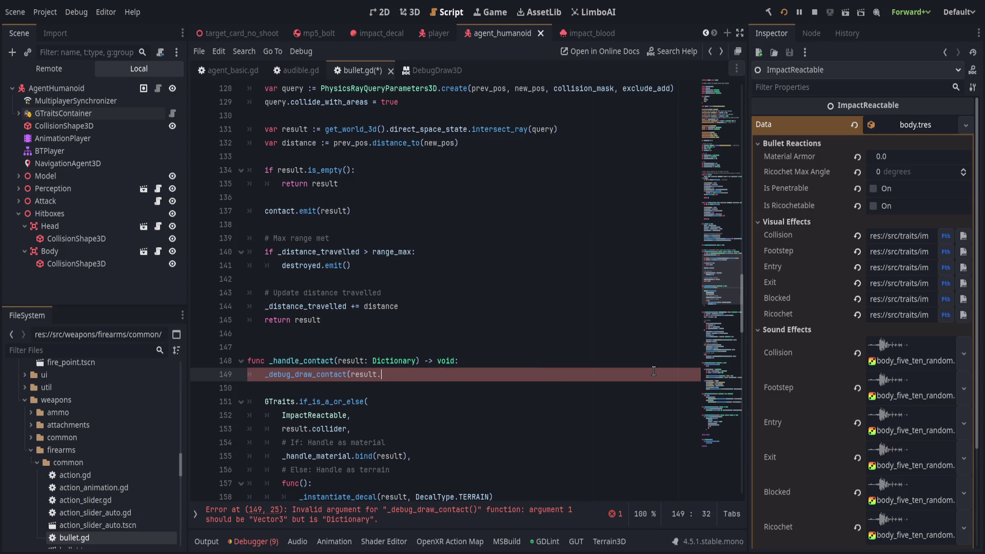
{"action": "type", "text": "lt.normal)"}
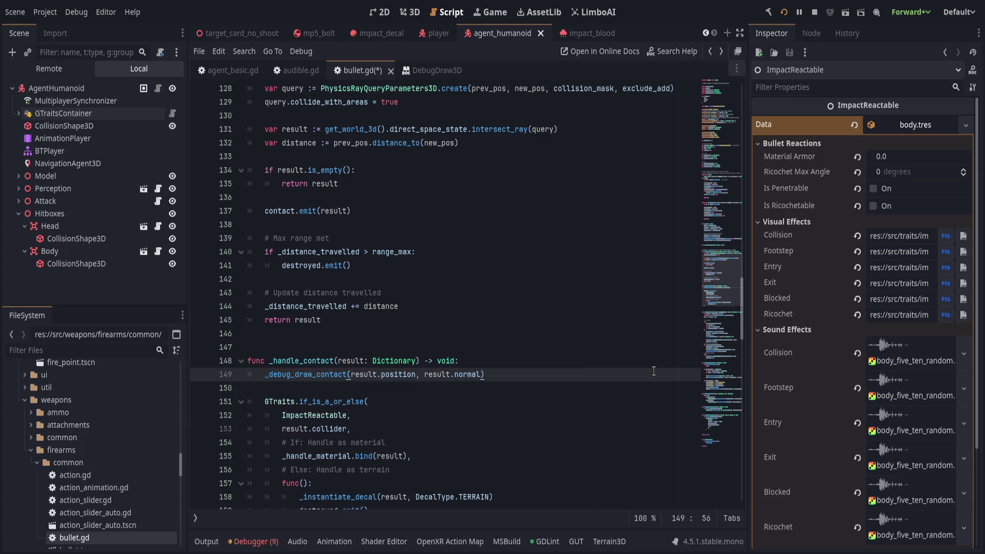
{"action": "left_click", "coordinate": [490, 362]}
{"action": "key", "text": "ctrl+s"}
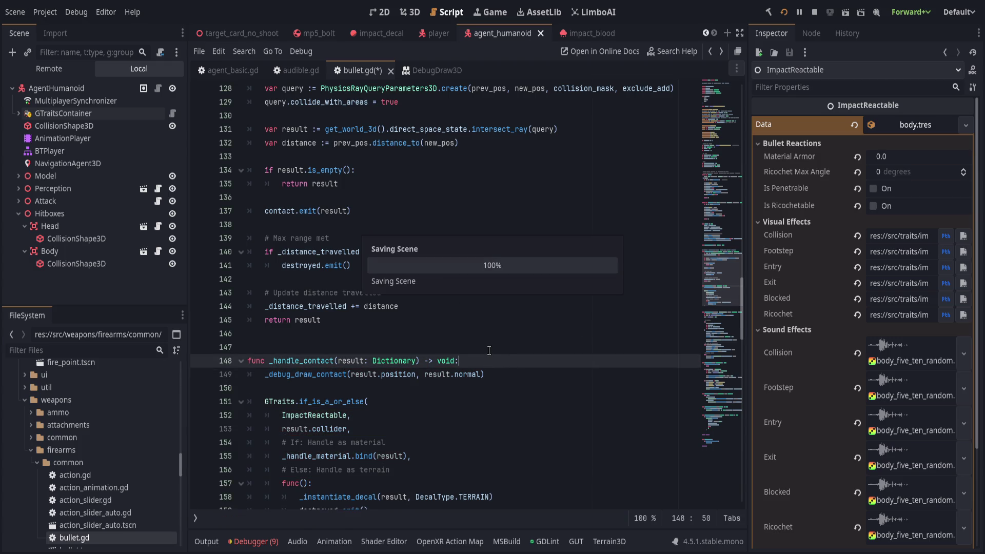
{"action": "left_click", "coordinate": [388, 361]}
{"action": "scroll", "coordinate": [382, 336], "scroll_direction": "up", "scroll_amount": 8}
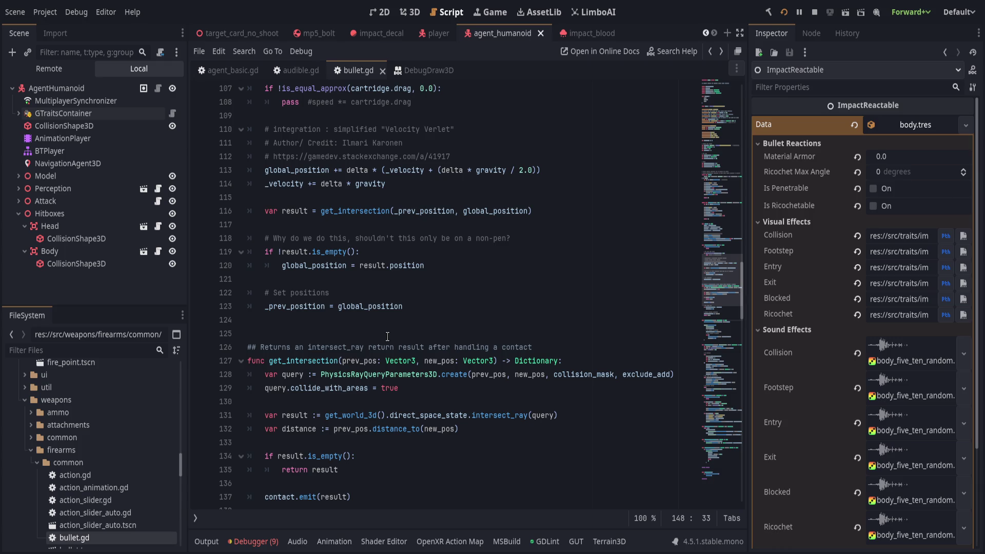
Step: Collapse the _handle_material function and place the caret on empty line 150
{"action": "scroll", "coordinate": [388, 336], "scroll_direction": "down", "scroll_amount": 5}
{"action": "scroll", "coordinate": [388, 337], "scroll_direction": "down", "scroll_amount": 5}
{"action": "left_click", "coordinate": [495, 331]}
{"action": "left_click", "coordinate": [495, 325]}
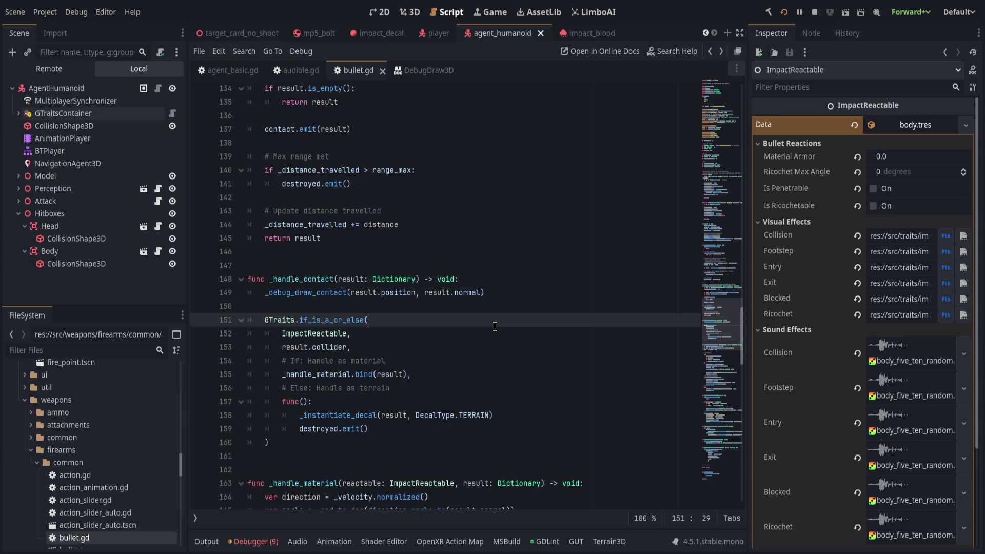
{"action": "key", "text": "Up"}
{"action": "scroll", "coordinate": [494, 326], "scroll_direction": "down", "scroll_amount": 4}
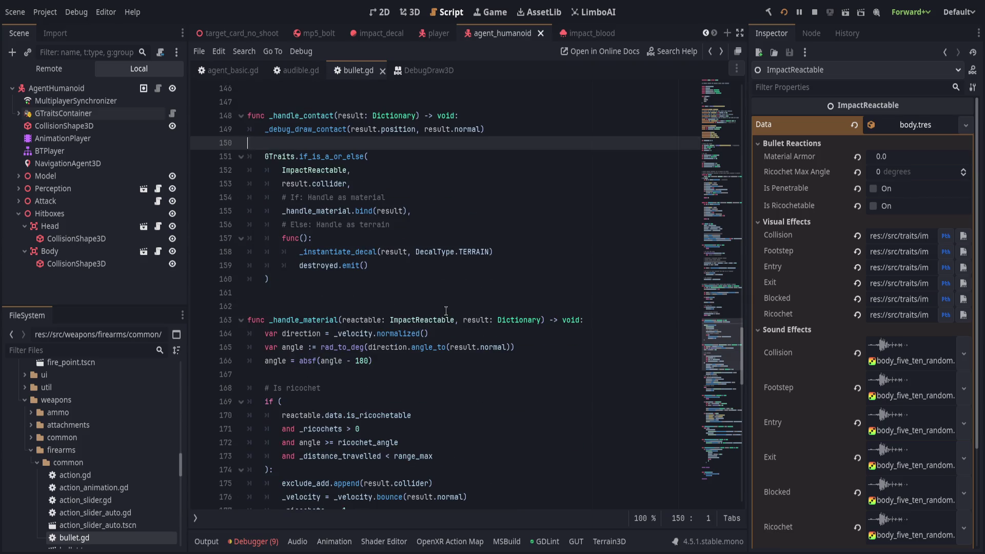
{"action": "left_click", "coordinate": [241, 319]}
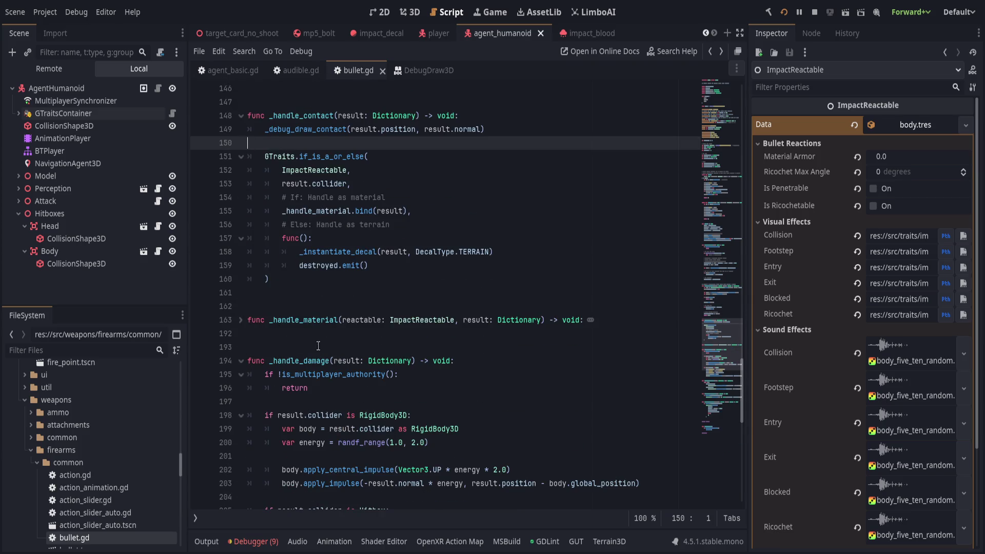
{"action": "scroll", "coordinate": [492, 334], "scroll_direction": "up", "scroll_amount": 6}
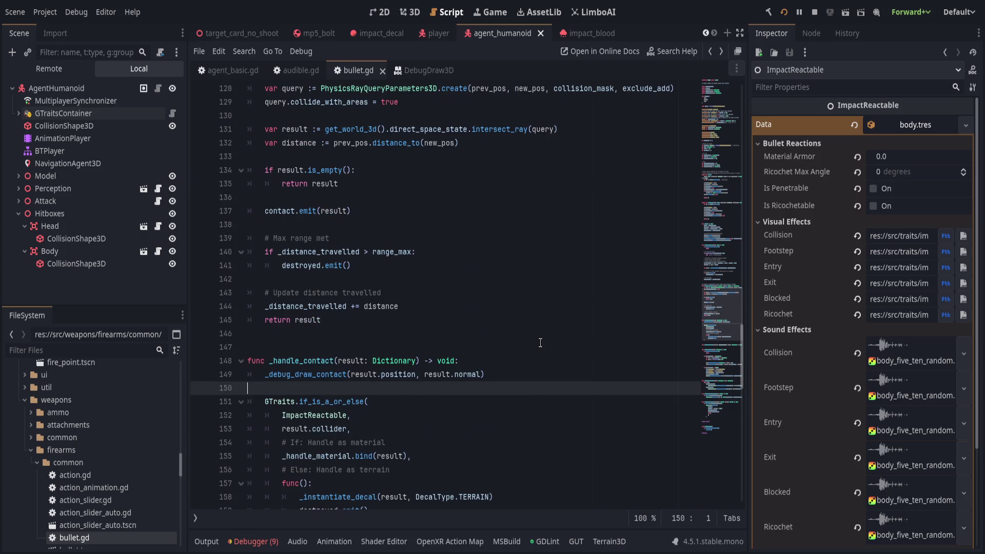
{"action": "scroll", "coordinate": [540, 342], "scroll_direction": "down", "scroll_amount": 4}
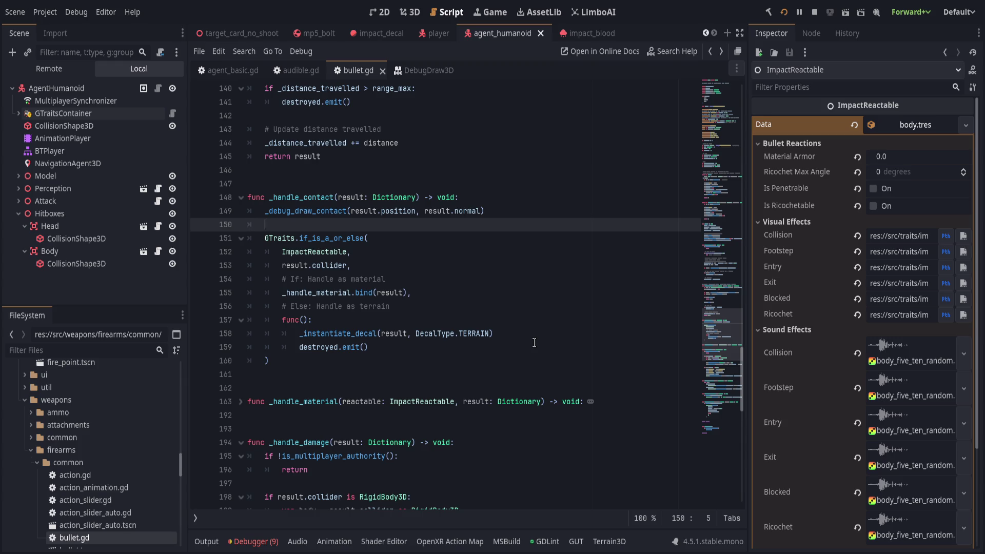
Step: Insert 'if !is_multiplayer_authority():' with an indented 'return' before the GTraits call
{"action": "key", "text": "Return"}
{"action": "type", "text": "if "}
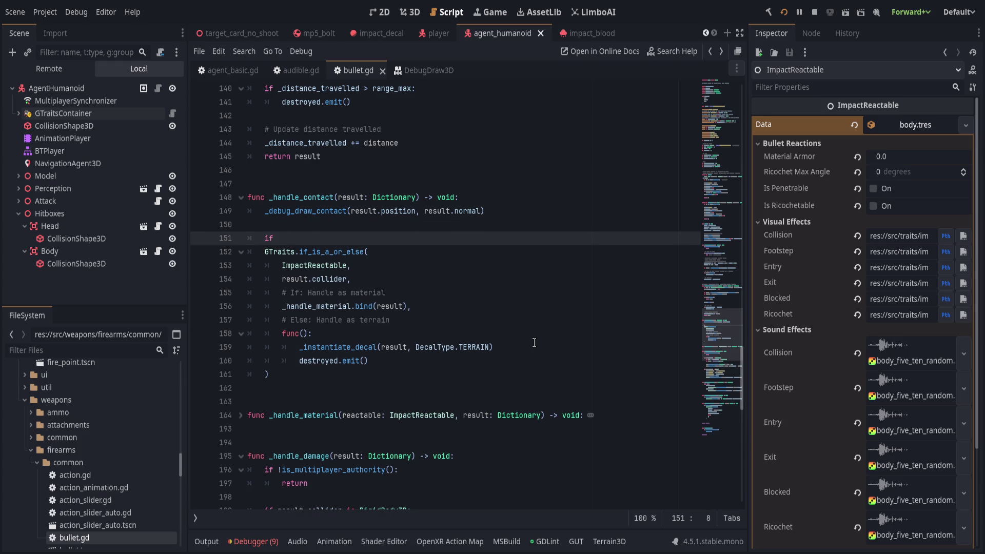
{"action": "type", "text": "!is"}
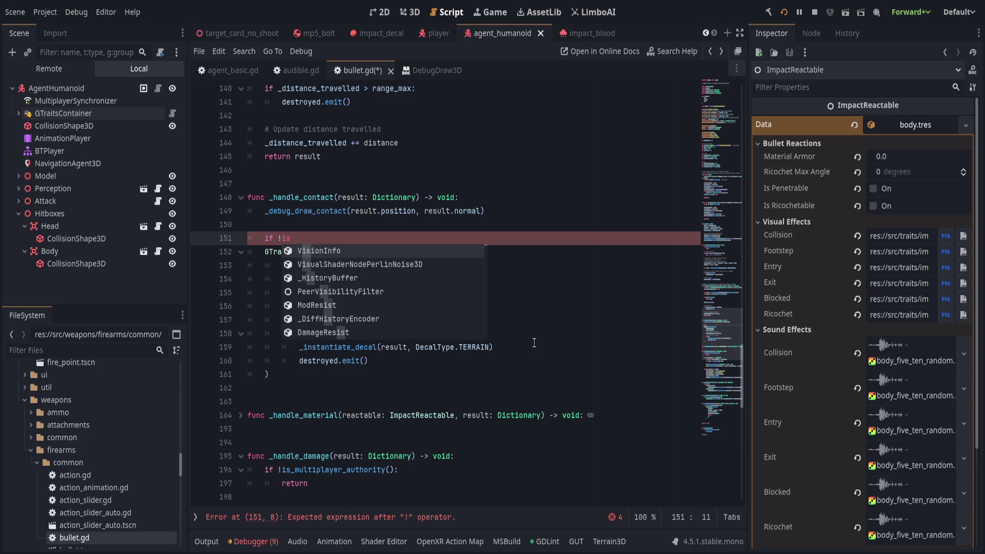
{"action": "type", "text": "_mul"}
{"action": "key", "text": "Return"}
{"action": "type", "text": ":"}
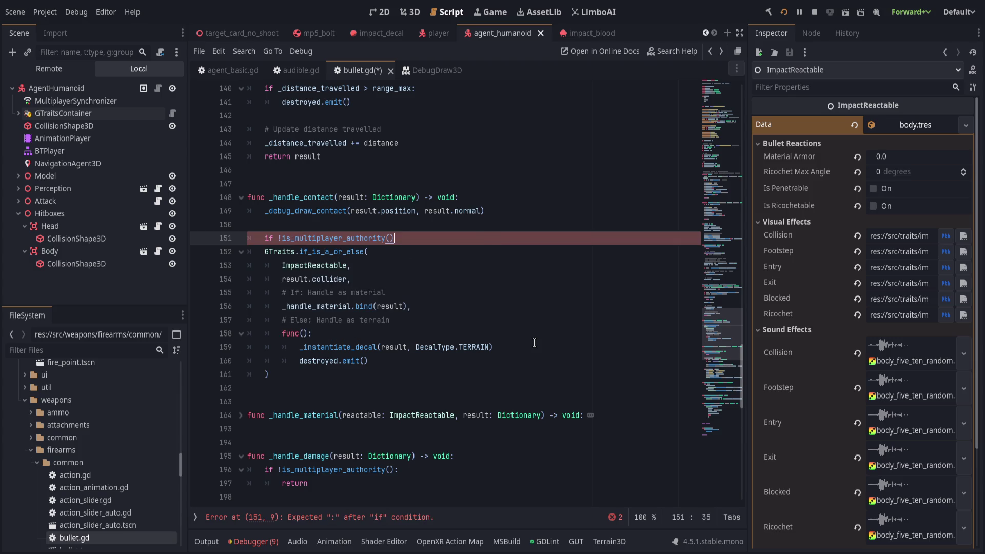
{"action": "key", "text": "Return"}
{"action": "type", "text": "return"}
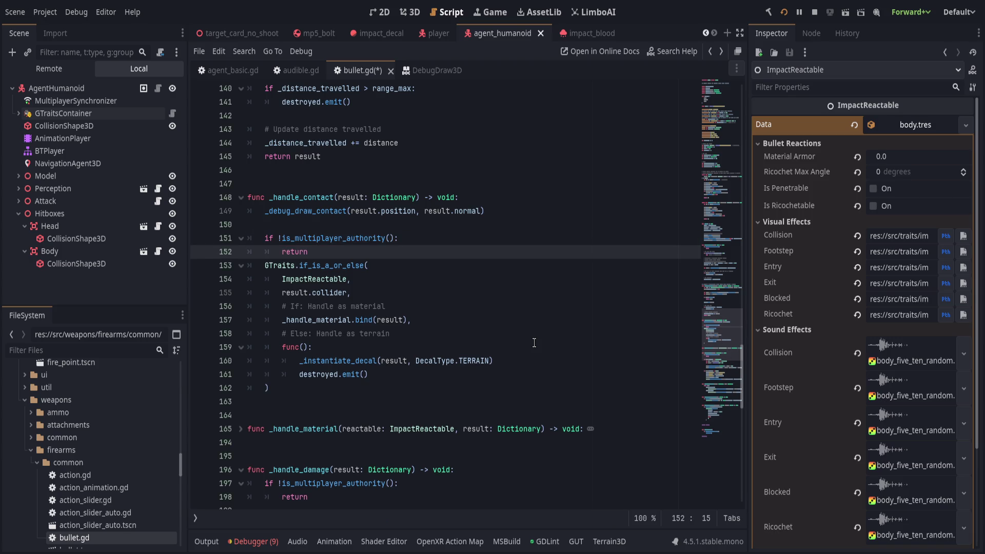
{"action": "scroll", "coordinate": [427, 280], "scroll_direction": "down", "scroll_amount": 1}
{"action": "scroll", "coordinate": [418, 196], "scroll_direction": "down", "scroll_amount": 1}
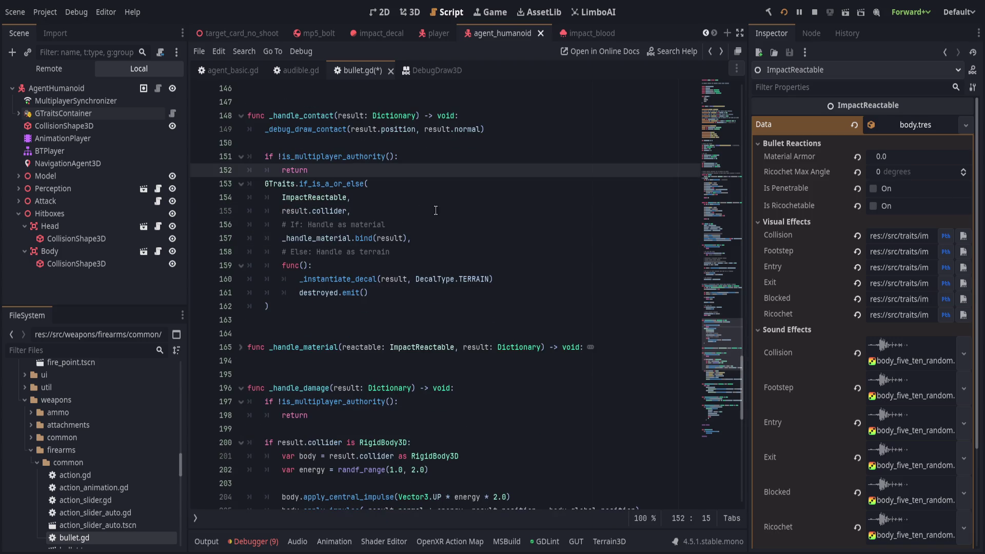
{"action": "scroll", "coordinate": [493, 277], "scroll_direction": "down", "scroll_amount": 1}
{"action": "key", "text": "Return"}
{"action": "key", "text": "Up"}
{"action": "key", "text": "Up"}
{"action": "key", "text": "Up"}
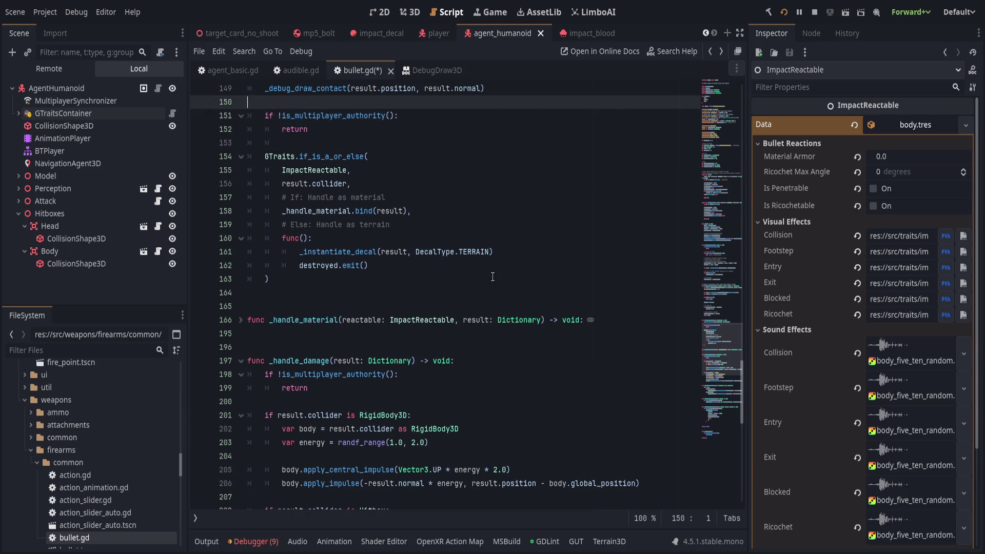
Step: Rename the _handle_damage function to _on_hitbox_contact
{"action": "key", "text": "Return"}
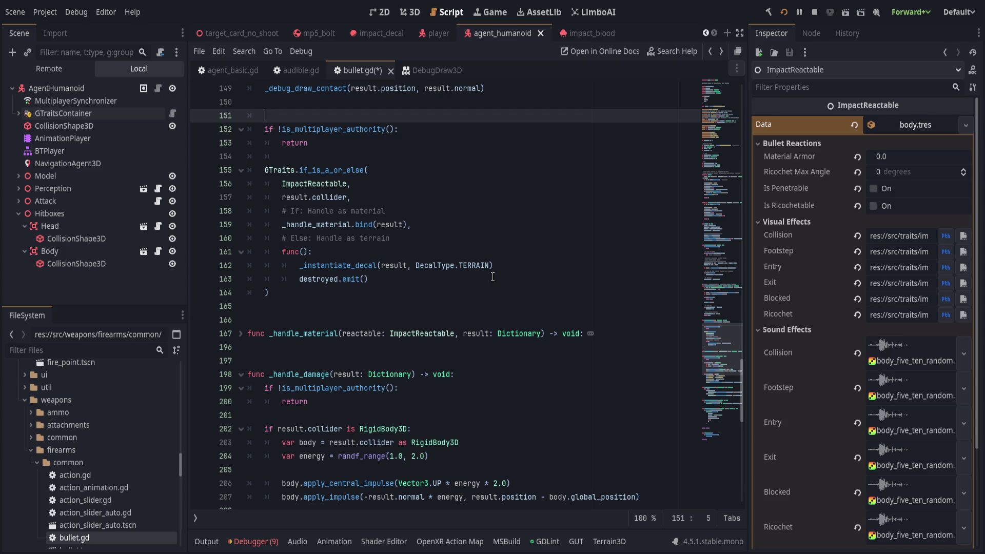
{"action": "scroll", "coordinate": [493, 277], "scroll_direction": "up", "scroll_amount": 2}
{"action": "scroll", "coordinate": [303, 375], "scroll_direction": "down", "scroll_amount": 2}
{"action": "left_click", "coordinate": [302, 376]}
{"action": "double_click", "coordinate": [290, 375]}
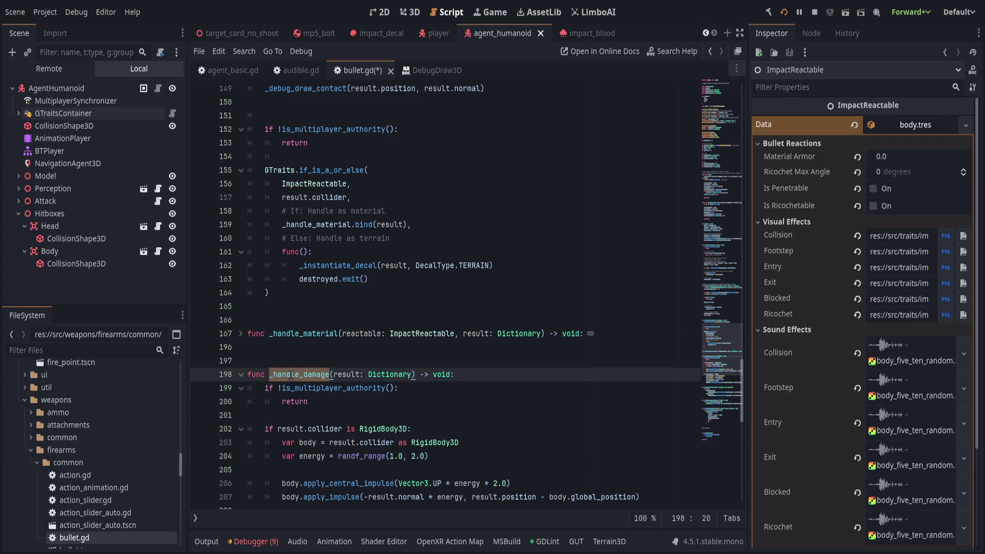
{"action": "scroll", "coordinate": [338, 374], "scroll_direction": "up", "scroll_amount": 2}
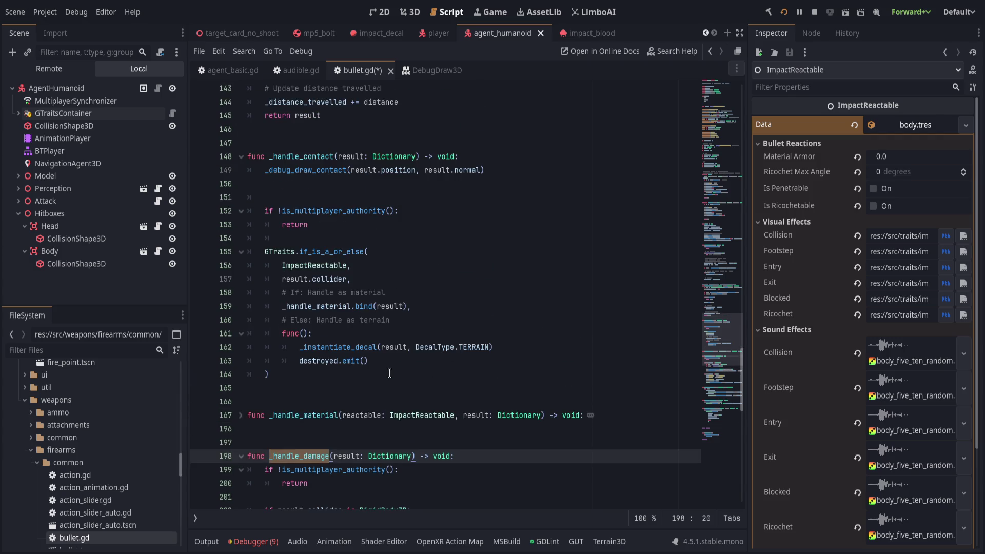
{"action": "type", "text": "_on_hitbox_"}
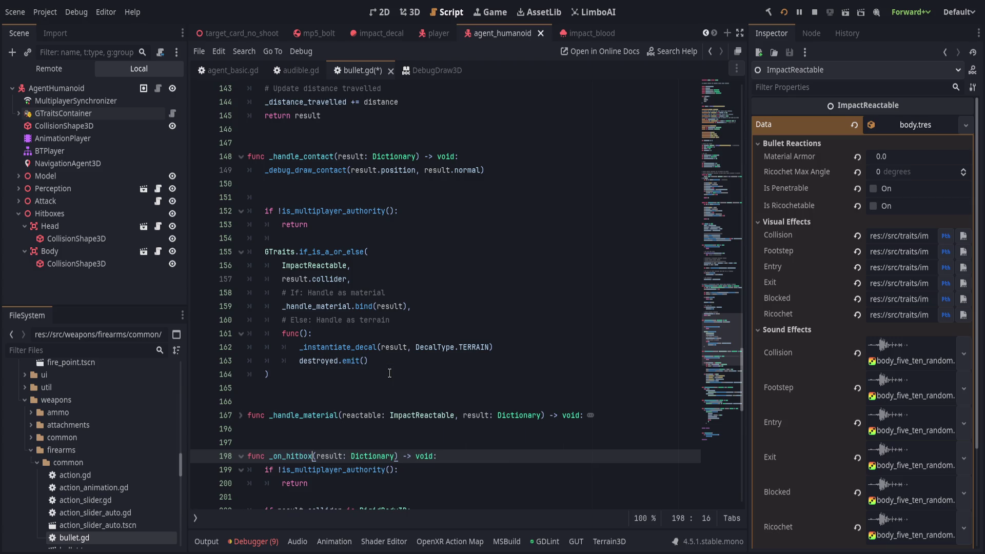
{"action": "type", "text": "contact"}
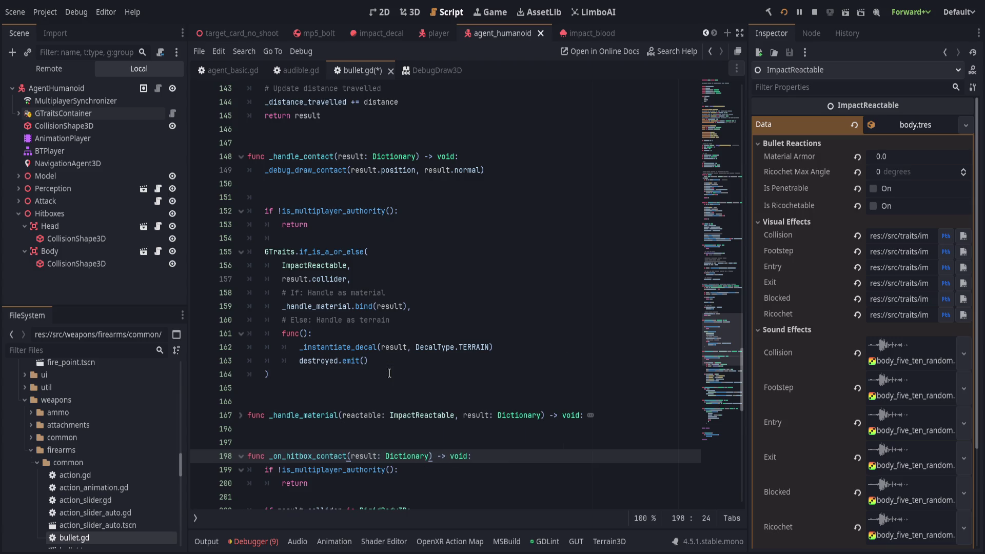
Step: Declare a new func _on_body_contact(result: Dictionary) -> void: above it
{"action": "key", "text": "Up"}
{"action": "key", "text": "Return"}
{"action": "key", "text": "Return"}
{"action": "key", "text": "Up"}
{"action": "key", "text": "Up"}
{"action": "type", "text": "func _on"}
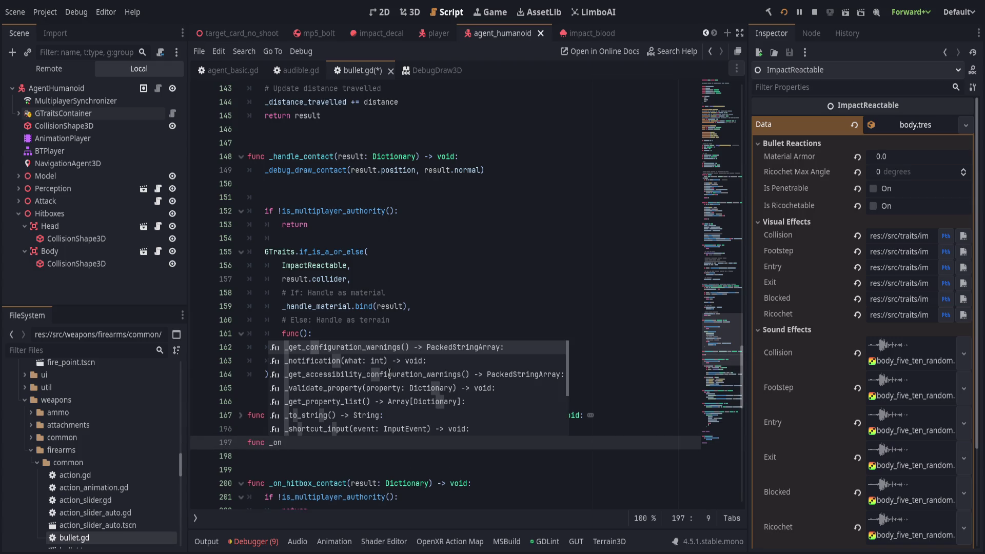
{"action": "type", "text": "_body"}
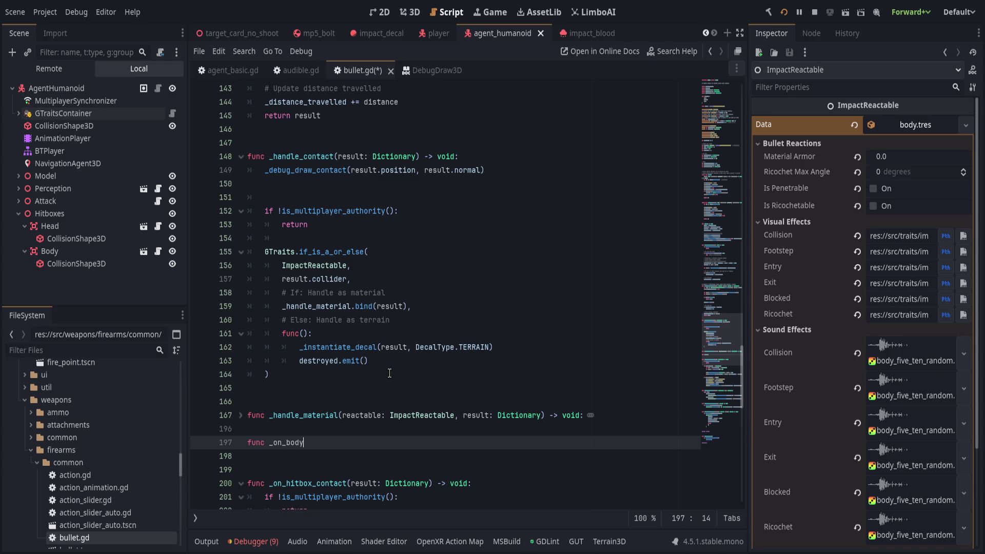
{"action": "type", "text": "_contact(result: Dictionray"}
{"action": "key", "text": "ctrl+BackSpace"}
{"action": "type", "text": "Dictionary) -> void:"}
{"action": "key", "text": "Return"}
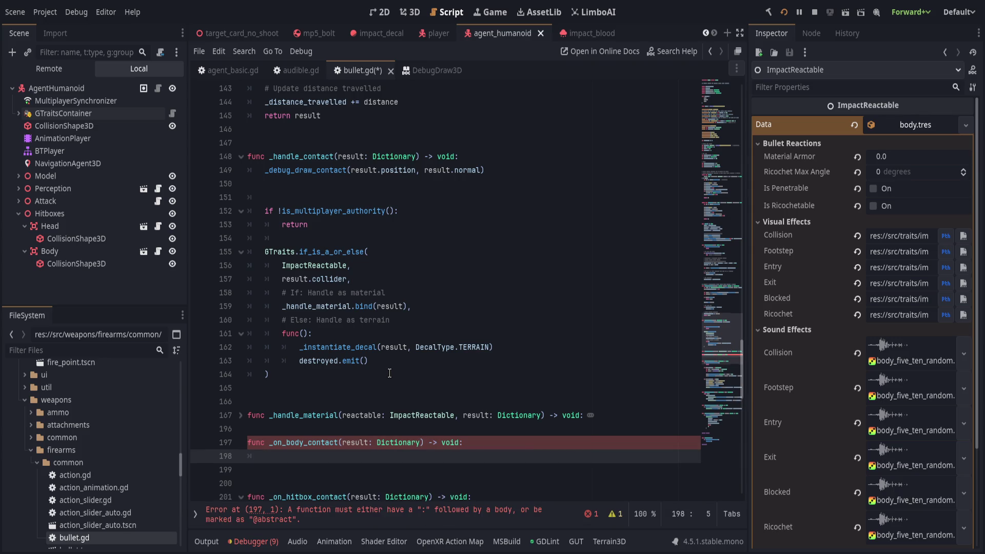
{"action": "scroll", "coordinate": [287, 329], "scroll_direction": "down", "scroll_amount": 3}
{"action": "left_click", "coordinate": [286, 318]}
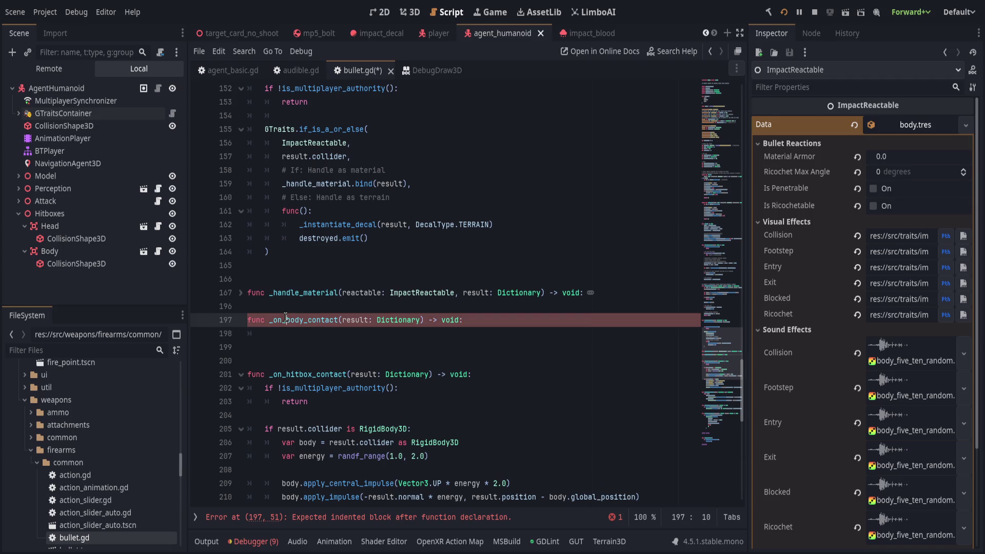
{"action": "scroll", "coordinate": [357, 354], "scroll_direction": "up", "scroll_amount": 2}
{"action": "scroll", "coordinate": [393, 259], "scroll_direction": "up", "scroll_amount": 1}
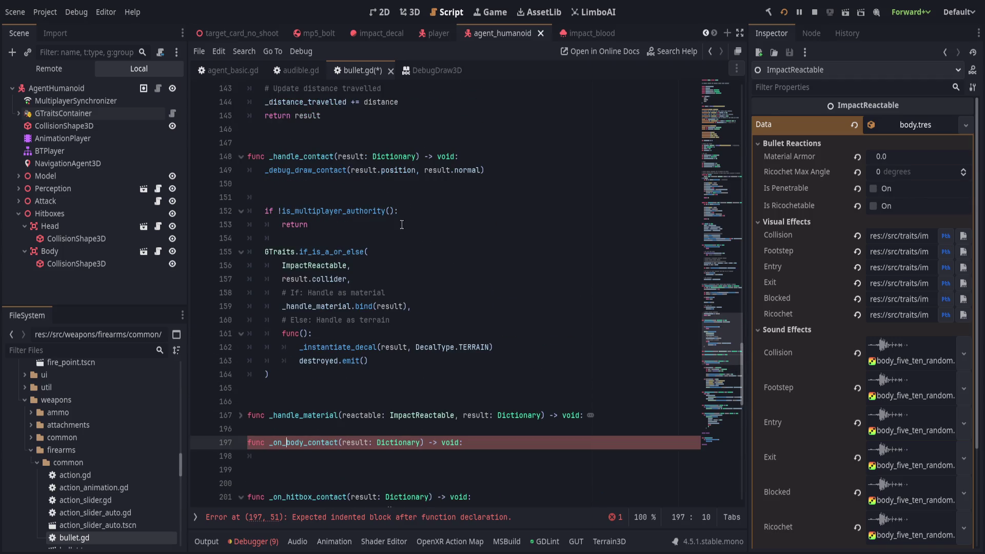
Step: Delete the extra blank line above the authority check and open a line above GTraits
{"action": "left_click", "coordinate": [419, 202]}
{"action": "key", "text": "ctrl+shift+k"}
{"action": "left_click", "coordinate": [433, 216]}
{"action": "left_click", "coordinate": [440, 219]}
{"action": "key", "text": "Return"}
{"action": "key", "text": "ctrl+z"}
{"action": "key", "text": "Return"}
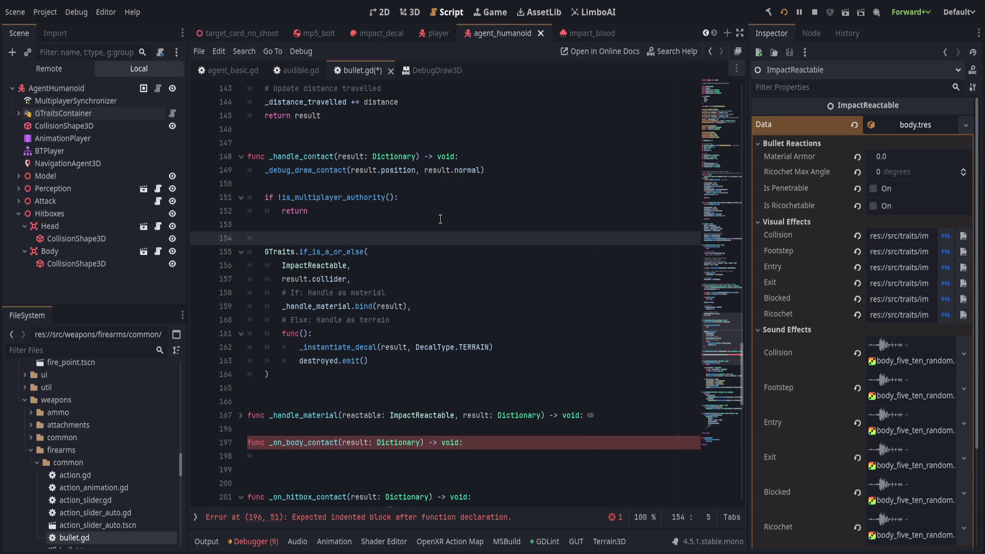
Step: Add 'if result.collider is Hitbox:' above the GTraits.if_is_a_or_else call
{"action": "type", "text": "if result.collid"}
{"action": "type", "text": "er i"}
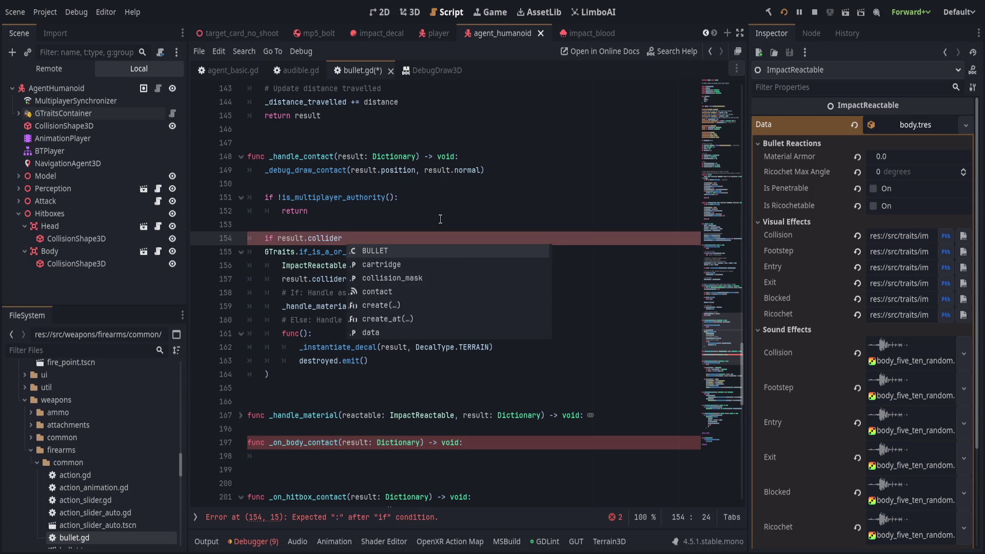
{"action": "key", "text": "BackSpace"}
{"action": "type", "text": "s Hitb"}
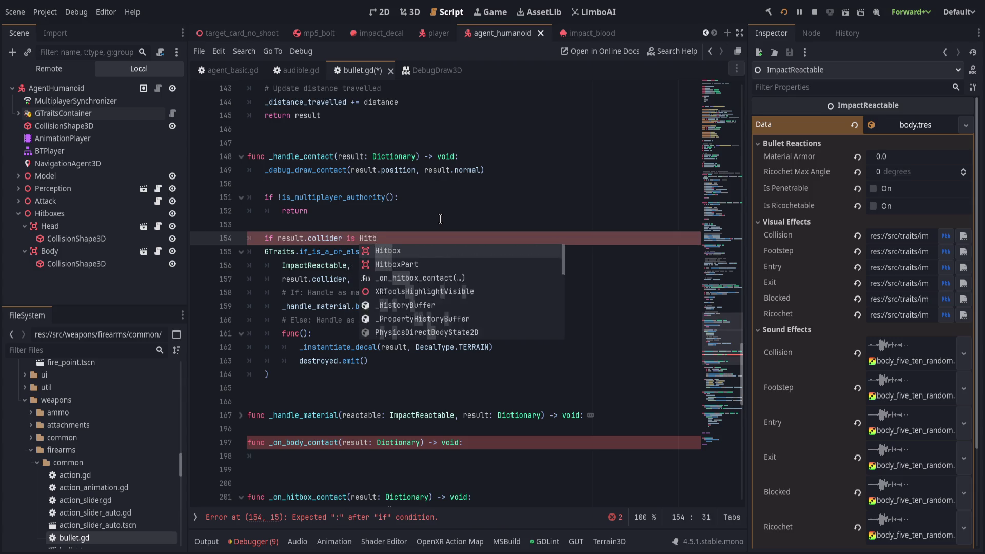
{"action": "type", "text": "ox:"}
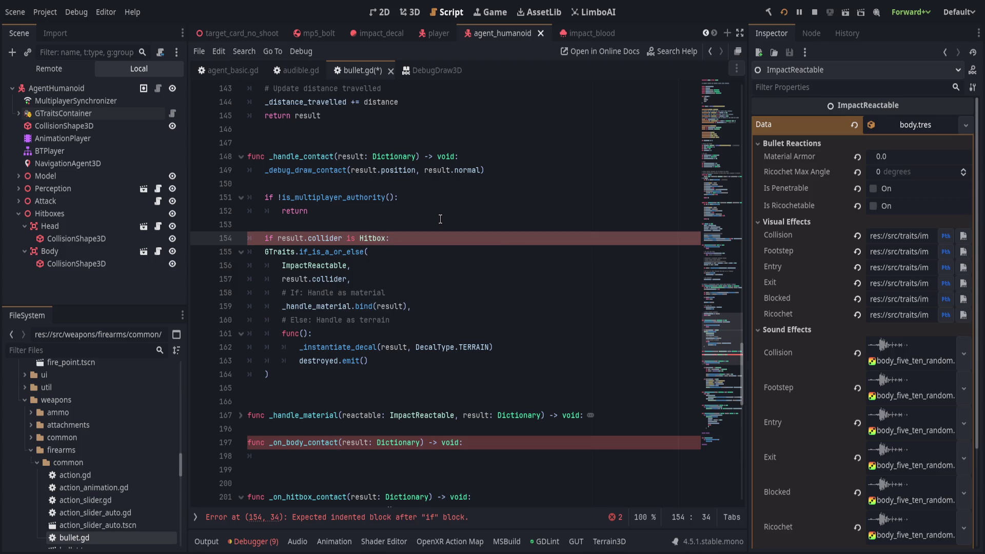
{"action": "scroll", "coordinate": [440, 219], "scroll_direction": "down", "scroll_amount": 3}
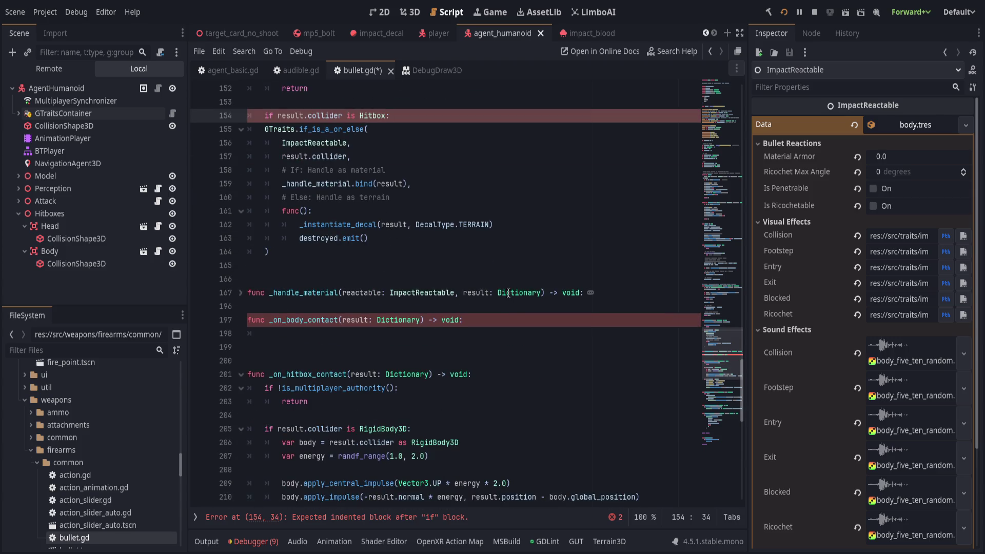
{"action": "scroll", "coordinate": [497, 291], "scroll_direction": "down", "scroll_amount": 1}
{"action": "scroll", "coordinate": [461, 374], "scroll_direction": "down", "scroll_amount": 2}
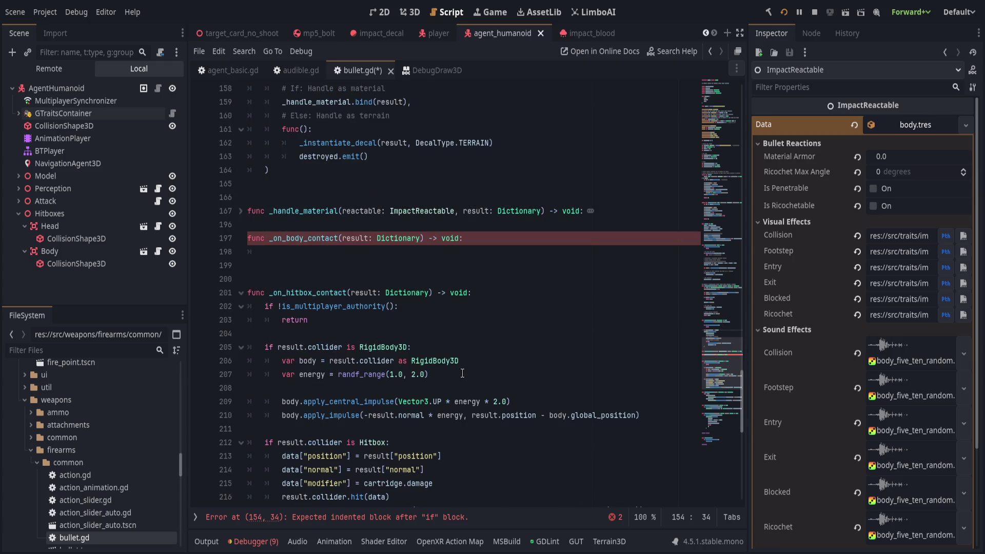
Step: Rename the _on_hitbox_contact function to _on_contact
{"action": "double_click", "coordinate": [305, 253]}
{"action": "left_click", "coordinate": [466, 307]}
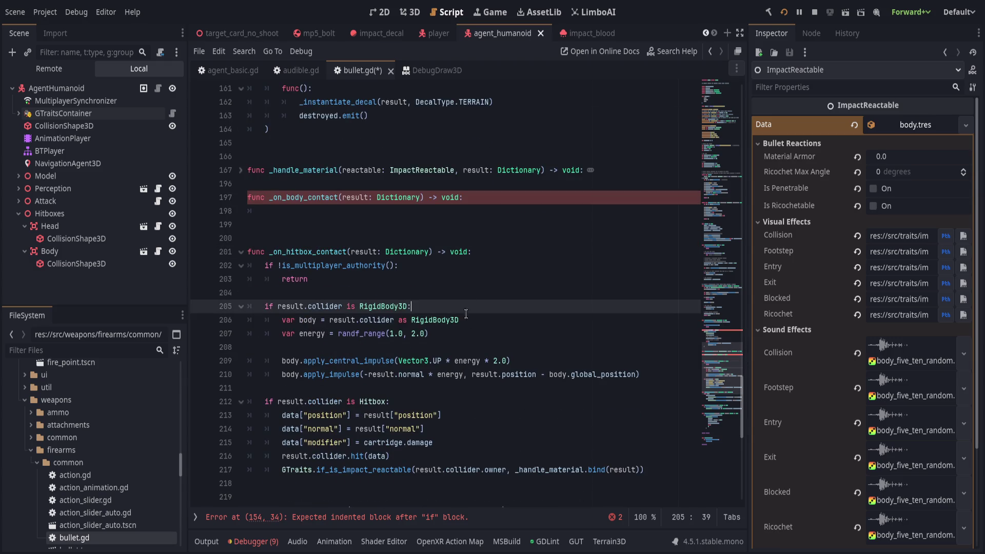
{"action": "scroll", "coordinate": [463, 351], "scroll_direction": "up", "scroll_amount": 6}
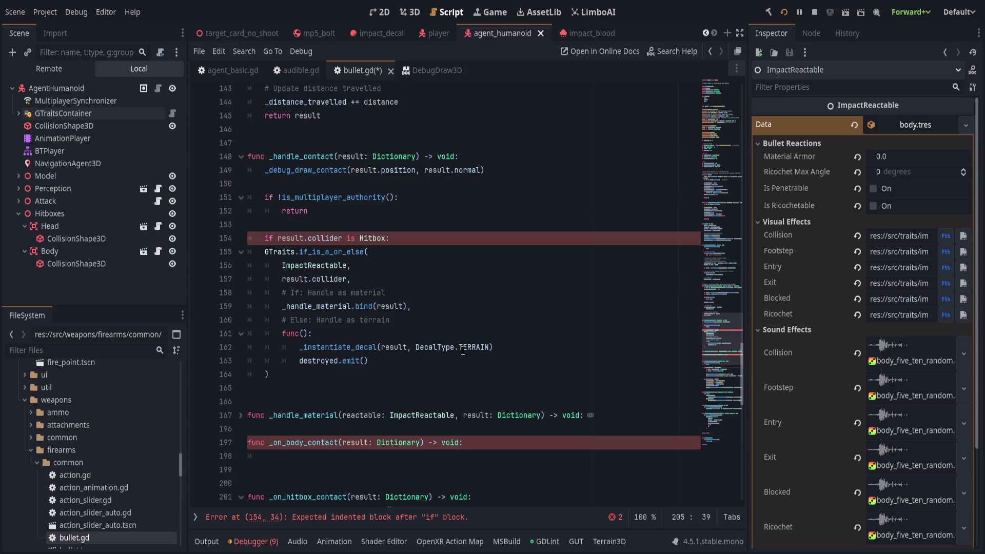
{"action": "scroll", "coordinate": [463, 351], "scroll_direction": "down", "scroll_amount": 4}
{"action": "double_click", "coordinate": [312, 333]}
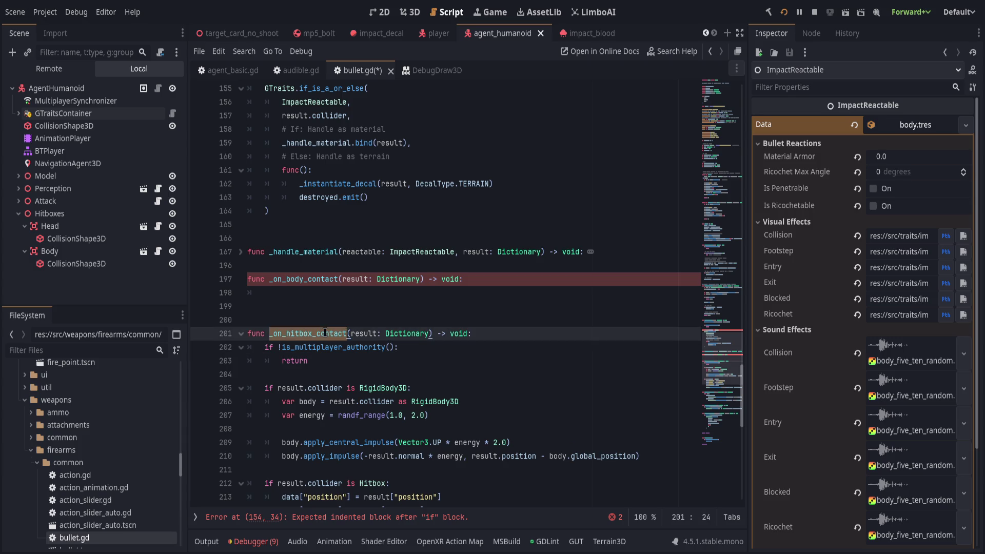
{"action": "type", "text": "_on_contact"}
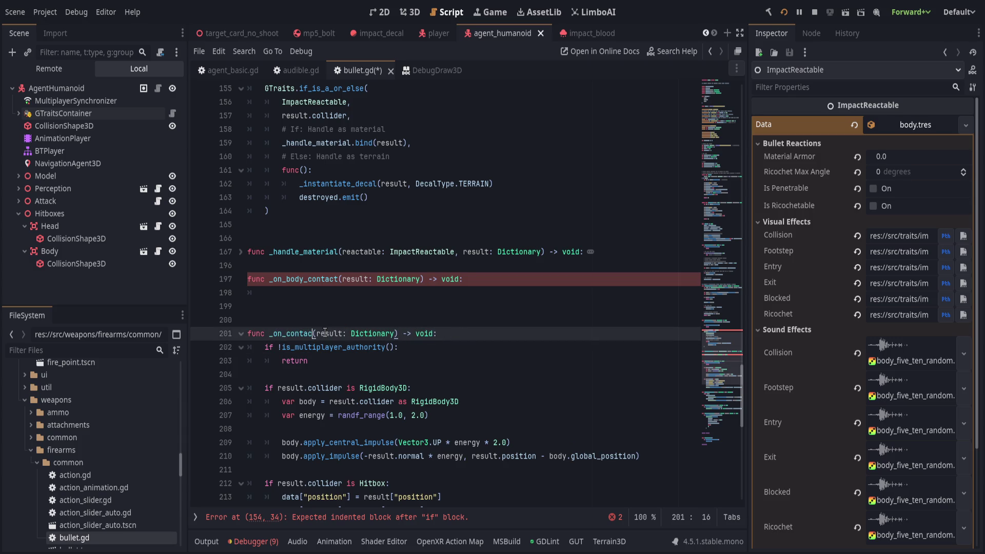
{"action": "scroll", "coordinate": [429, 365], "scroll_direction": "up", "scroll_amount": 8}
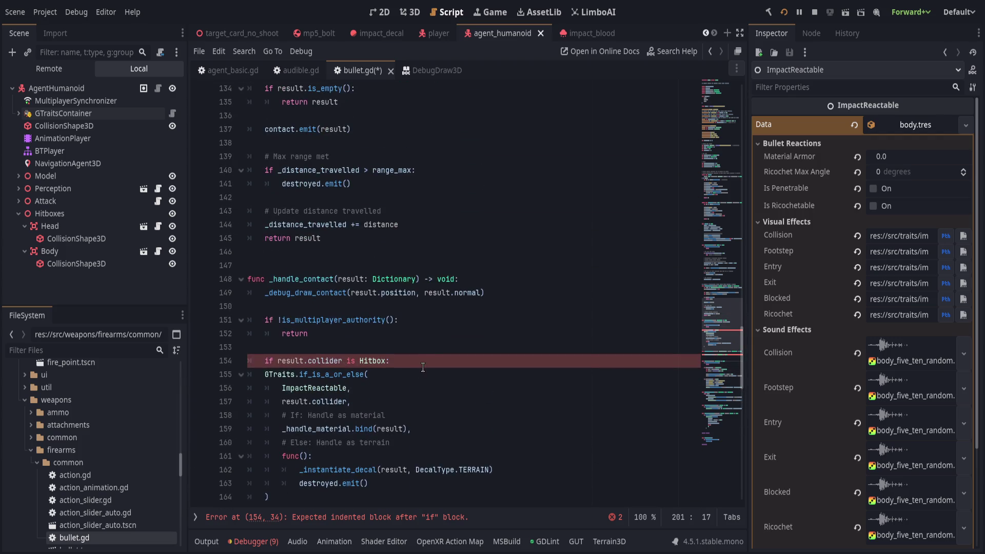
Step: Point the contact.connect call at _on_contact instead of _handle_contact
{"action": "scroll", "coordinate": [429, 364], "scroll_direction": "up", "scroll_amount": 13}
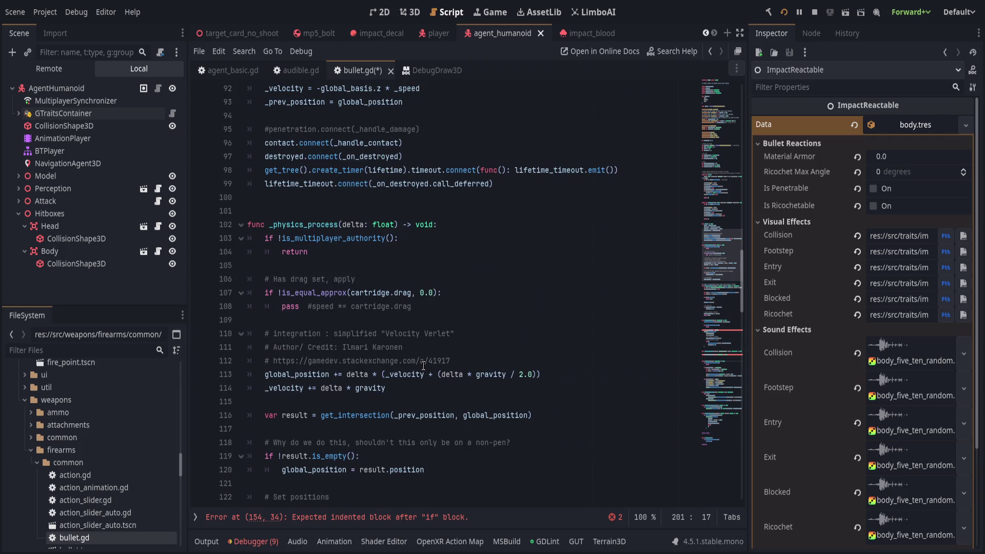
{"action": "scroll", "coordinate": [423, 365], "scroll_direction": "up", "scroll_amount": 2}
{"action": "double_click", "coordinate": [368, 224]}
{"action": "type", "text": "_on_contact"}
{"action": "key", "text": "End"}
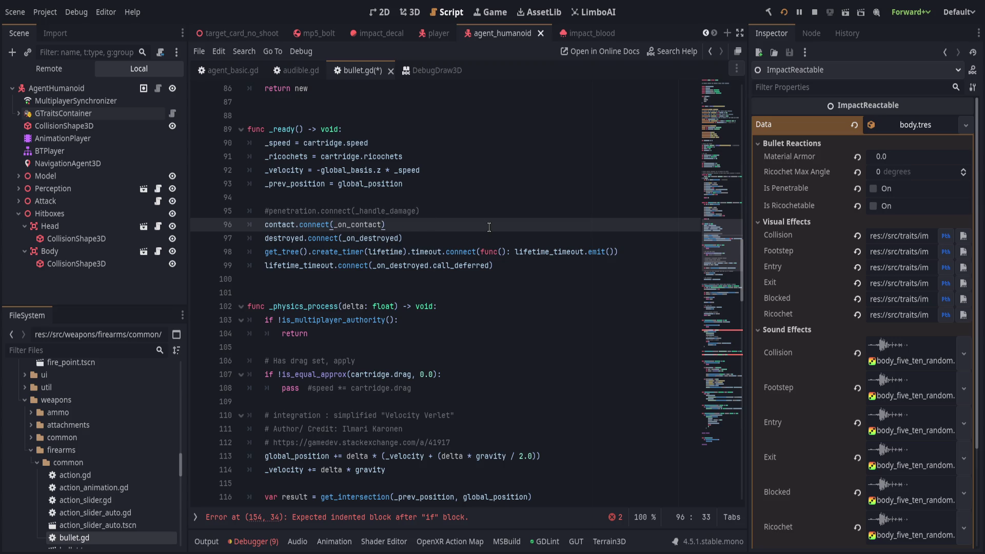
{"action": "scroll", "coordinate": [387, 424], "scroll_direction": "down", "scroll_amount": 18}
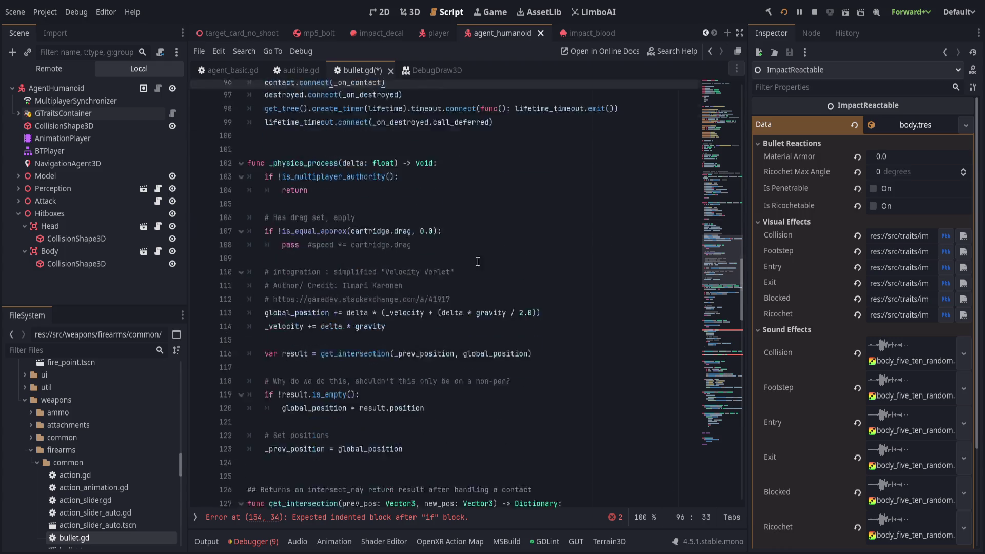
{"action": "scroll", "coordinate": [387, 425], "scroll_direction": "down", "scroll_amount": 5}
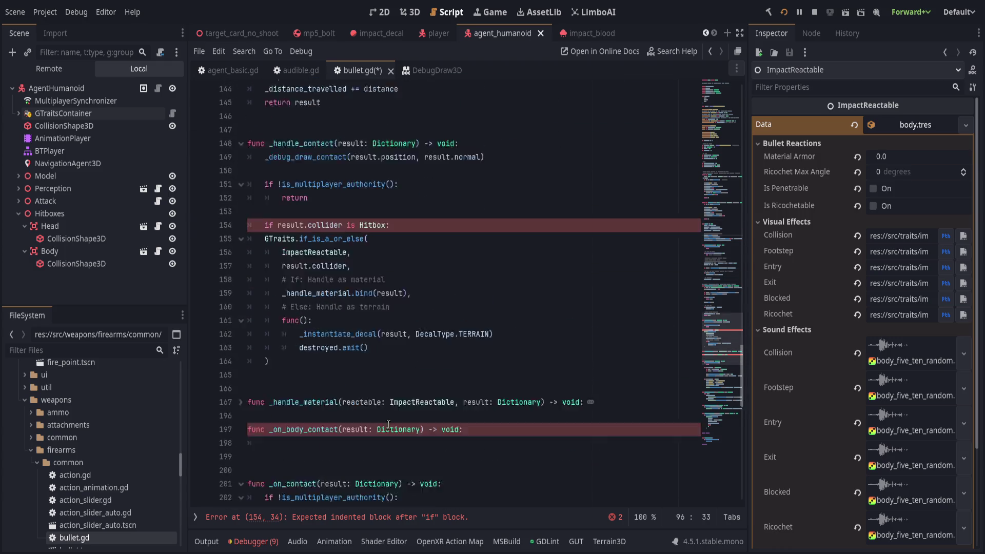
{"action": "scroll", "coordinate": [389, 424], "scroll_direction": "up", "scroll_amount": 4}
Step: Move the _handle_contact body into _on_contact below its authority check
{"action": "left_click_drag", "start_coordinate": [282, 386], "coordinate": [246, 172]}
{"action": "key", "text": "BackSpace"}
{"action": "left_click", "coordinate": [496, 293]}
{"action": "left_click", "coordinate": [478, 332]}
{"action": "key", "text": "Up"}
{"action": "key", "text": "Down"}
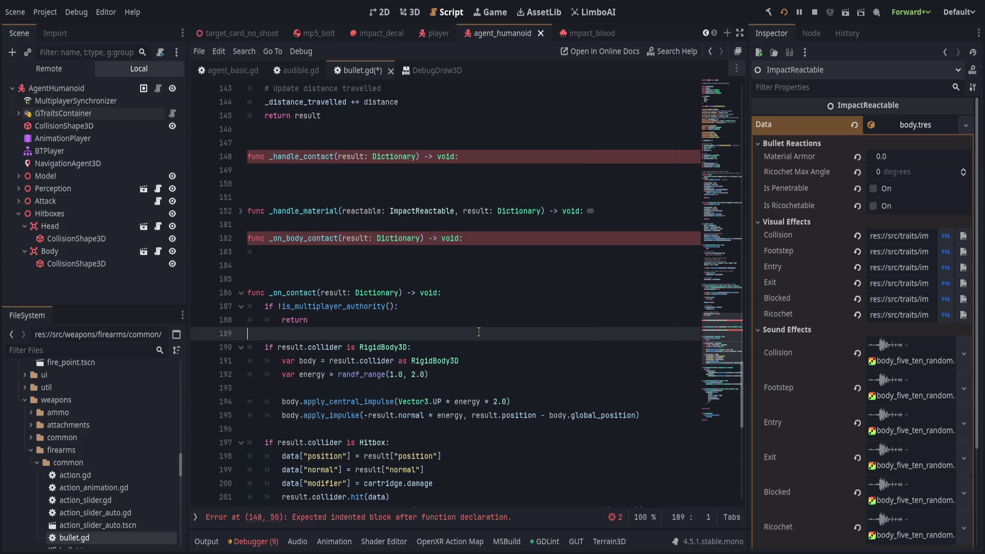
{"action": "key", "text": "Up"}
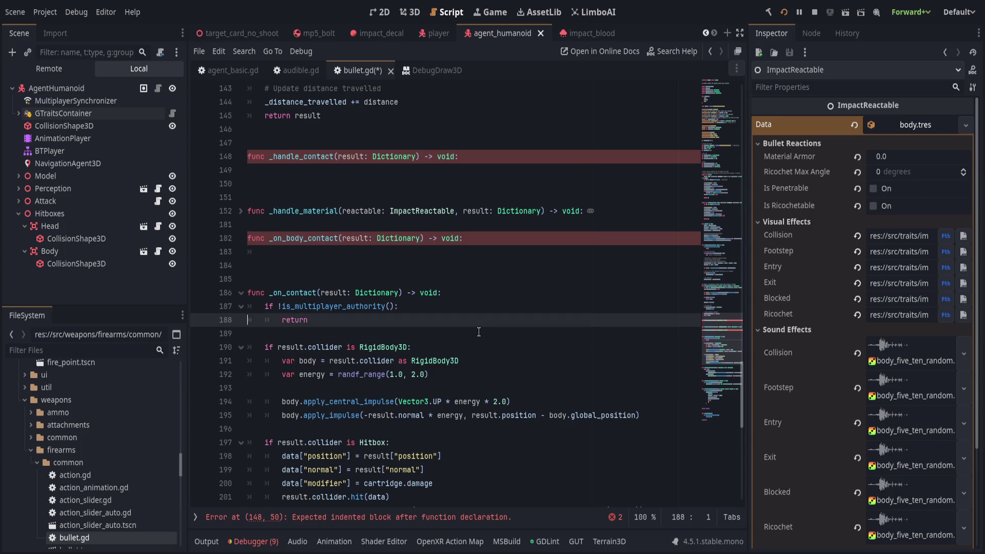
{"action": "key", "text": "Return"}
{"action": "key", "text": "Return"}
{"action": "key", "text": "ctrl+v"}
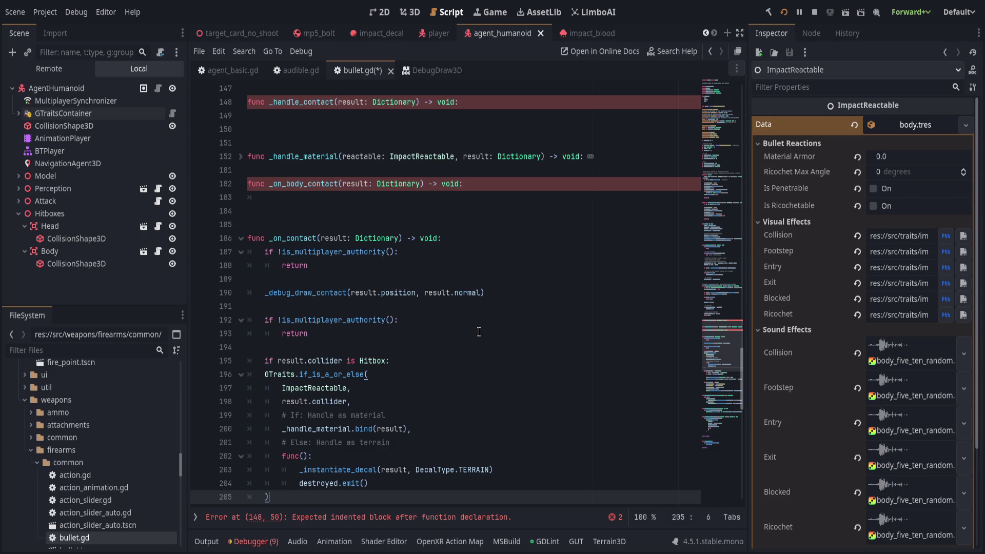
Step: Put the debug draw first in _on_contact, remove duplicate authority and Hitbox checks
{"action": "left_click", "coordinate": [519, 294]}
{"action": "key", "text": "alt+Up"}
{"action": "key", "text": "alt+Up"}
{"action": "key", "text": "alt+Up"}
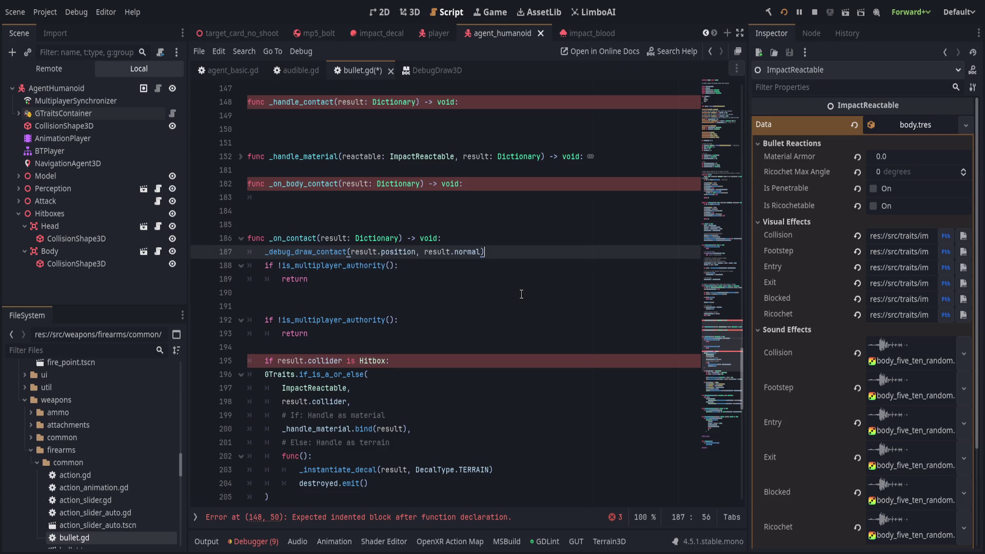
{"action": "left_click", "coordinate": [521, 294]}
{"action": "key", "text": "ctrl+shift+k"}
{"action": "key", "text": "ctrl+shift+k"}
{"action": "key", "text": "ctrl+shift+k"}
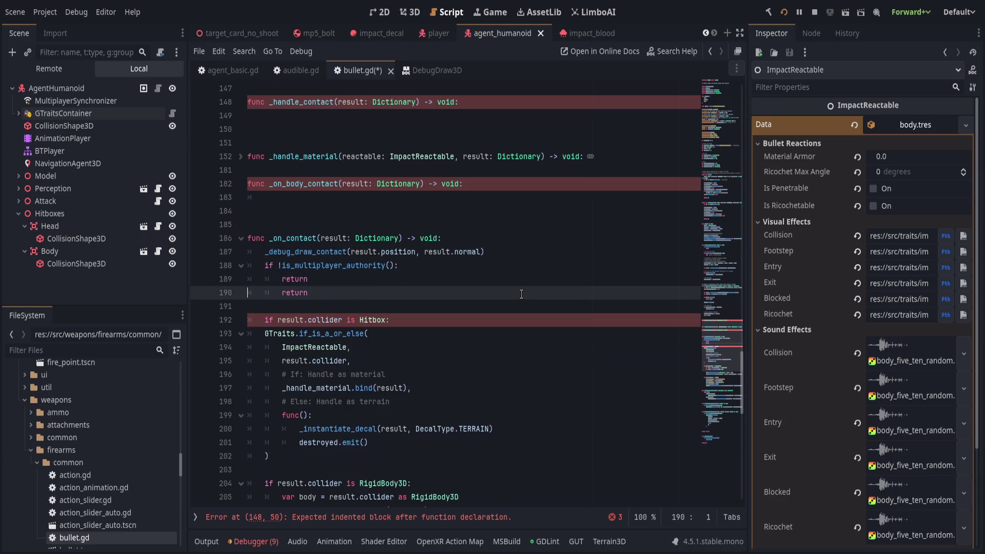
{"action": "key", "text": "Down"}
{"action": "key", "text": "ctrl+shift+k"}
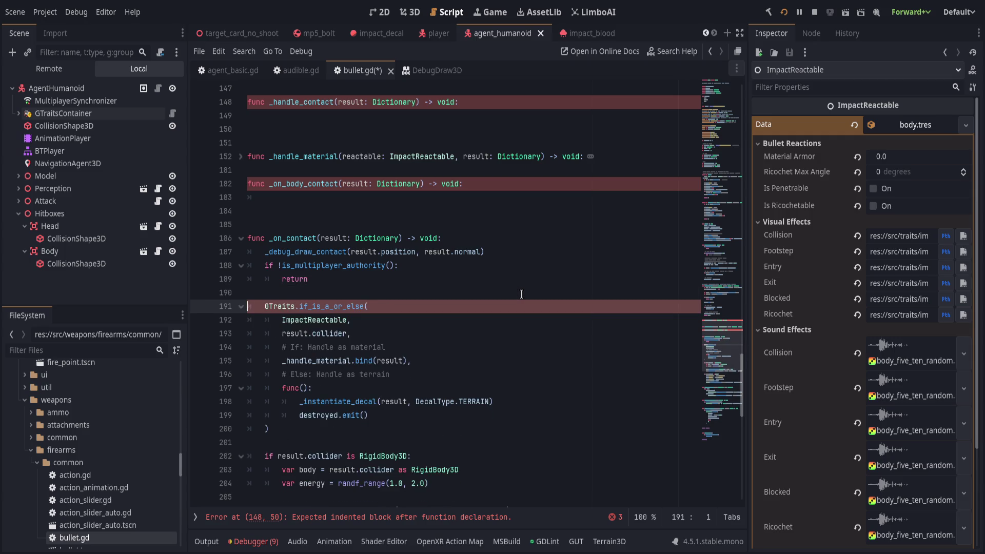
{"action": "scroll", "coordinate": [521, 294], "scroll_direction": "down", "scroll_amount": 3}
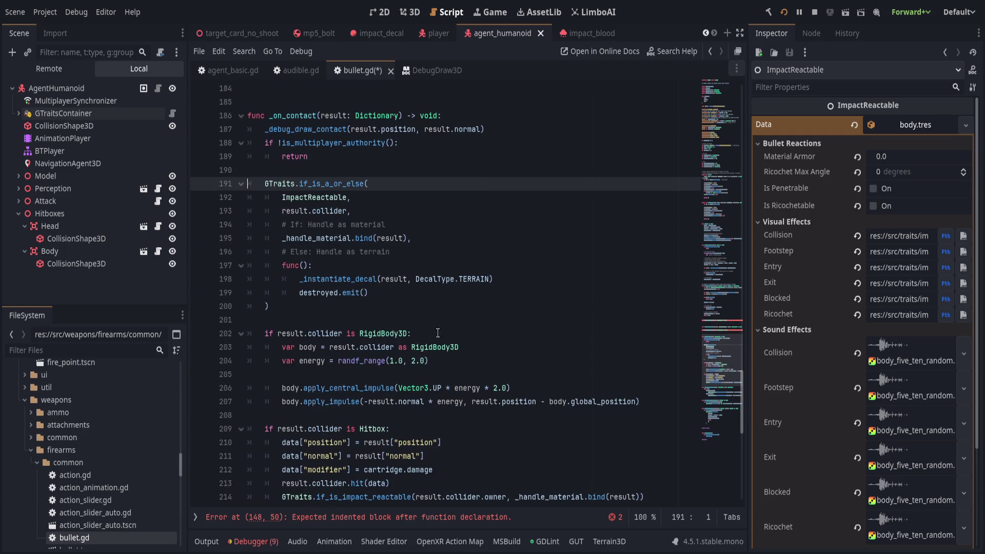
{"action": "left_click", "coordinate": [347, 307]}
{"action": "mouse_move", "coordinate": [347, 307]}
{"action": "left_mouse_down"}
{"action": "mouse_move", "coordinate": [277, 226]}
{"action": "mouse_move", "coordinate": [185, 180]}
{"action": "left_mouse_up"}
{"action": "key", "text": "ctrl+c"}
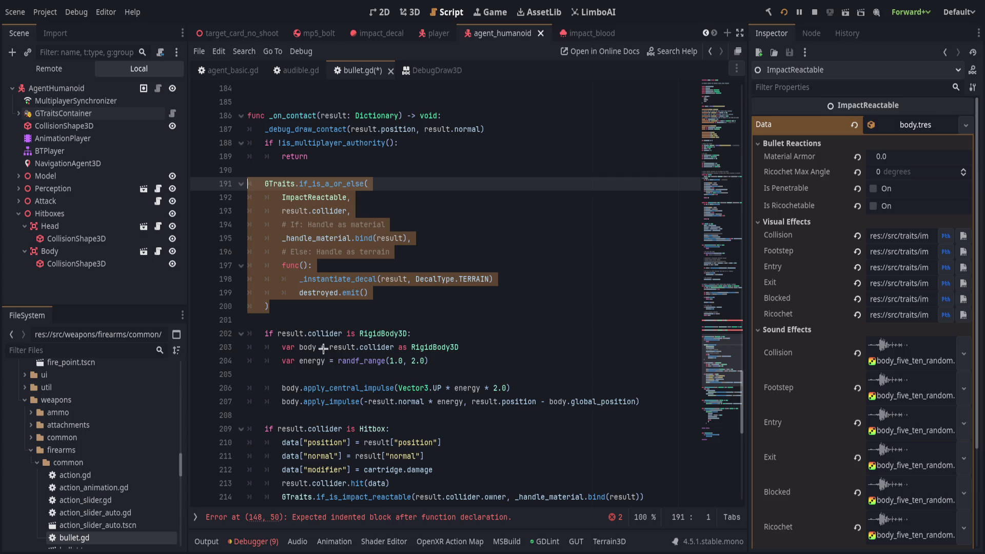
Step: Remove the GTraits block and leftover blank lines from _on_contact, starting a new line after it
{"action": "key", "text": "Delete"}
{"action": "key", "text": "BackSpace"}
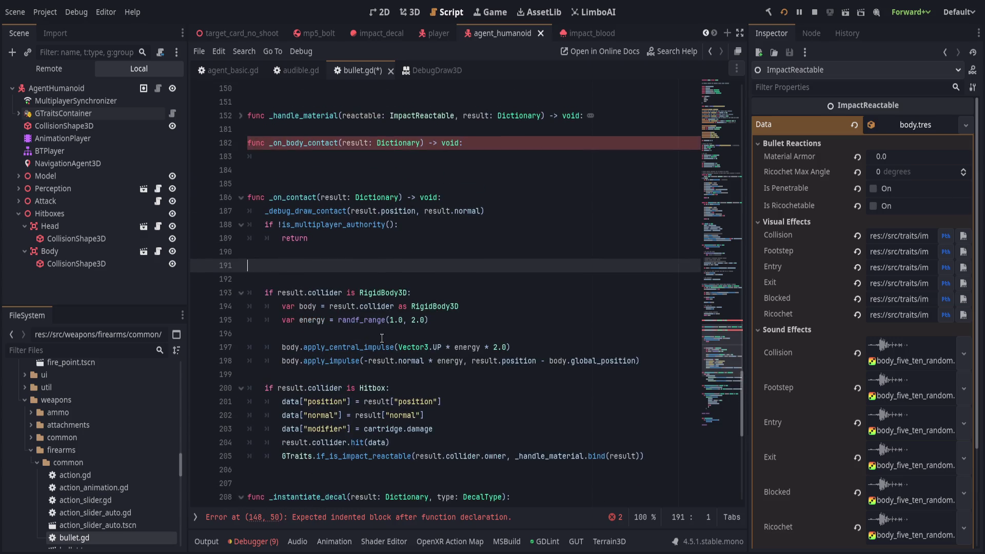
{"action": "key", "text": "Delete"}
{"action": "left_click", "coordinate": [390, 320]}
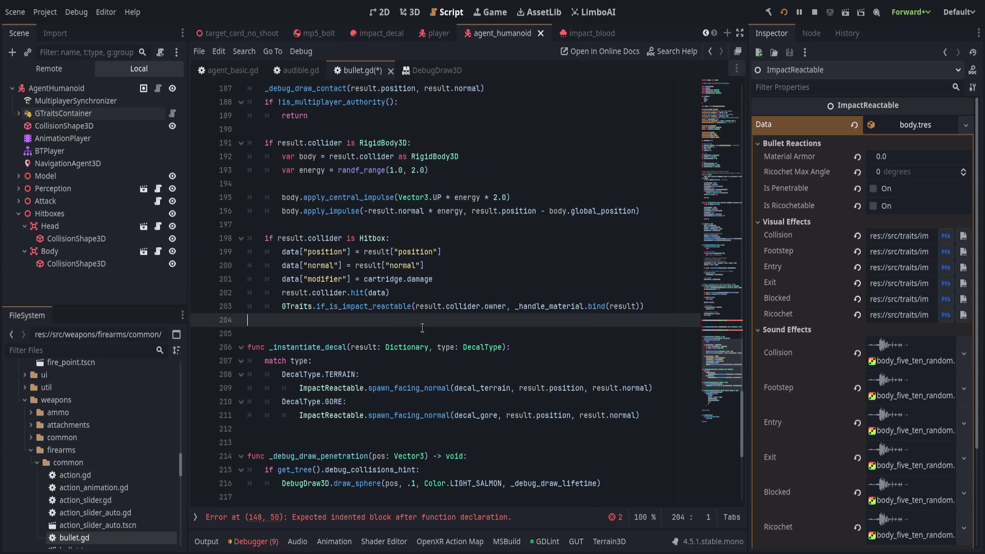
{"action": "key", "text": "Return"}
Step: Write the signature func _on_impact_reactable(object, type) -> void:
{"action": "type", "text": "func _"}
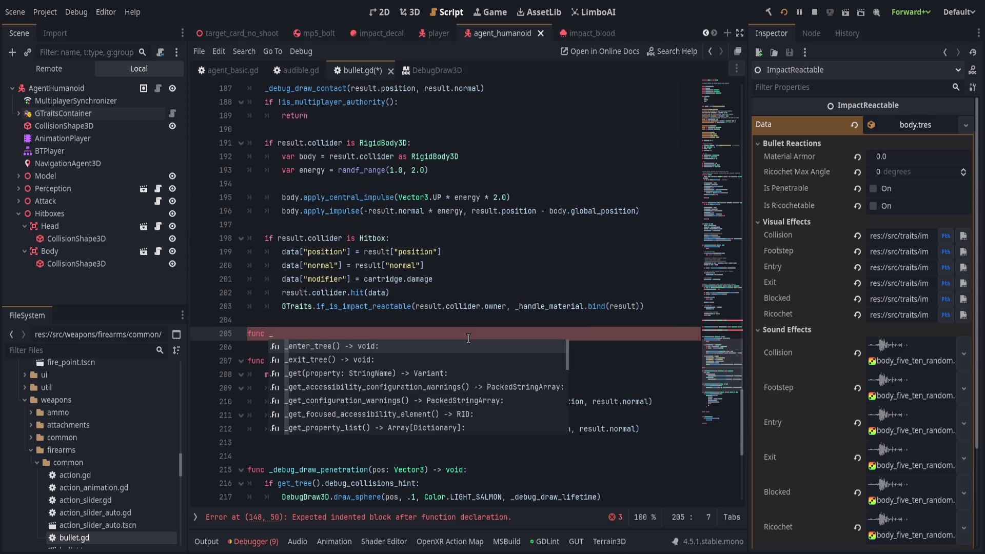
{"action": "type", "text": "on_"}
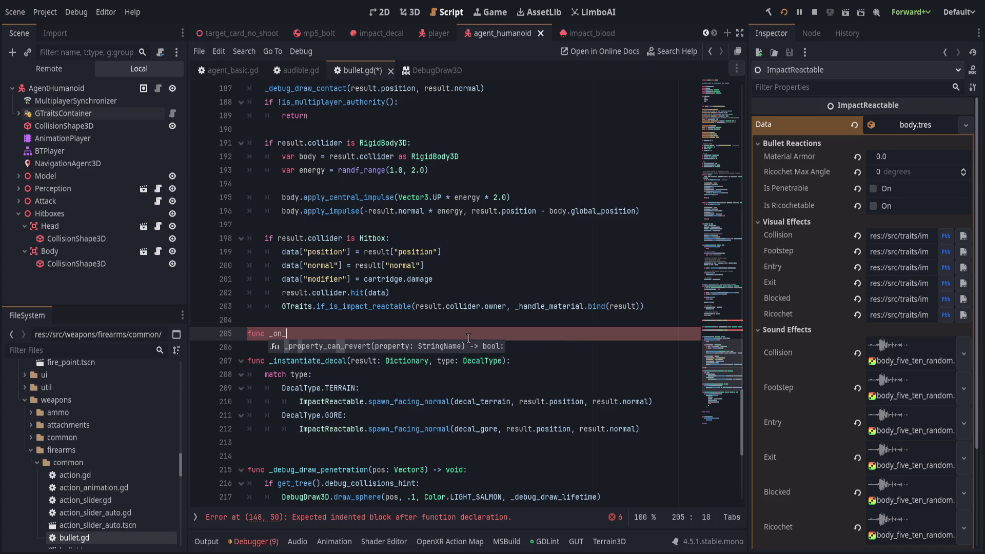
{"action": "type", "text": "impact"}
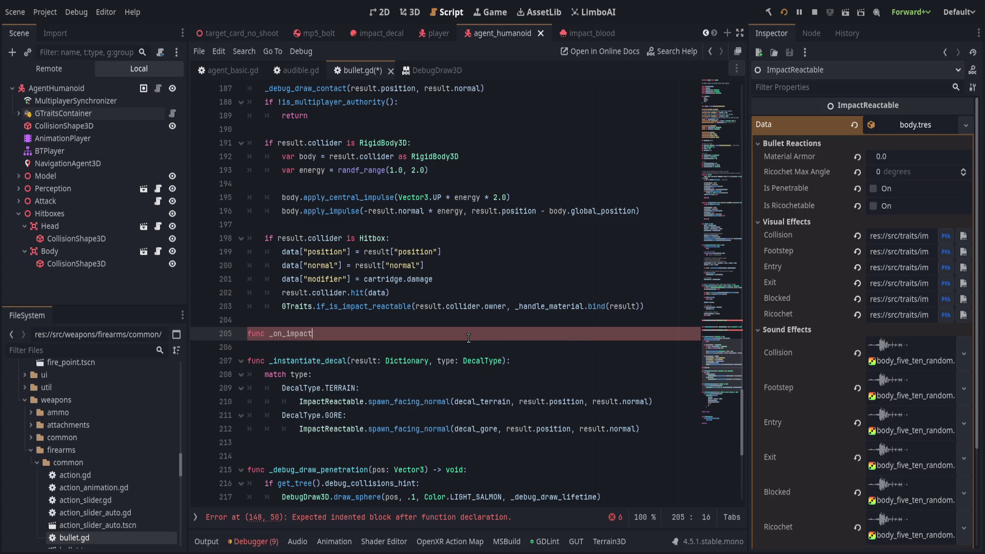
{"action": "type", "text": "_reactable"}
{"action": "type", "text": "_contact("}
{"action": "key", "text": "BackSpace"}
{"action": "key", "text": "BackSpace"}
{"action": "key", "text": "BackSpace"}
{"action": "type", "text": "type"}
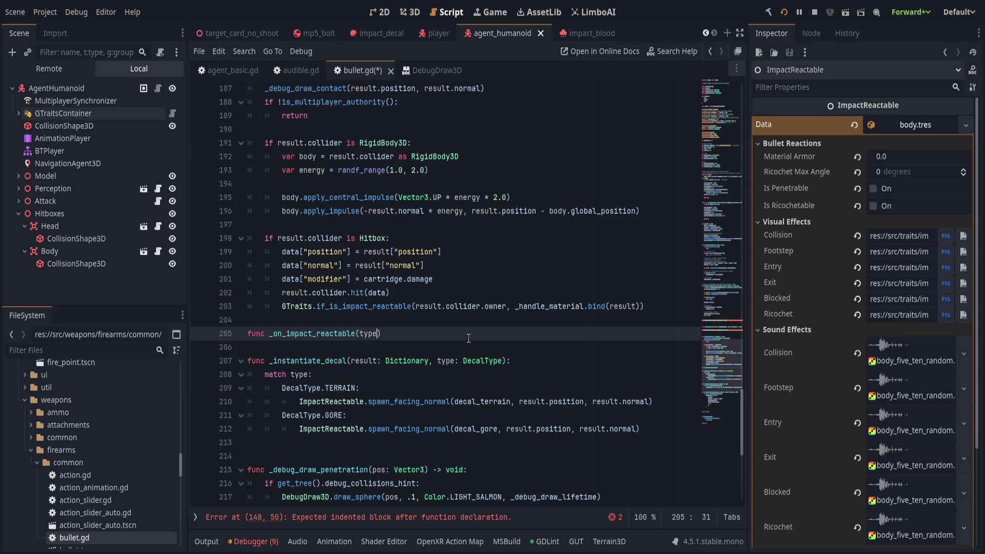
{"action": "key", "text": "BackSpace"}
{"action": "key", "text": "BackSpace"}
{"action": "key", "text": "BackSpace"}
{"action": "type", "text": "object, type) -> void:"}
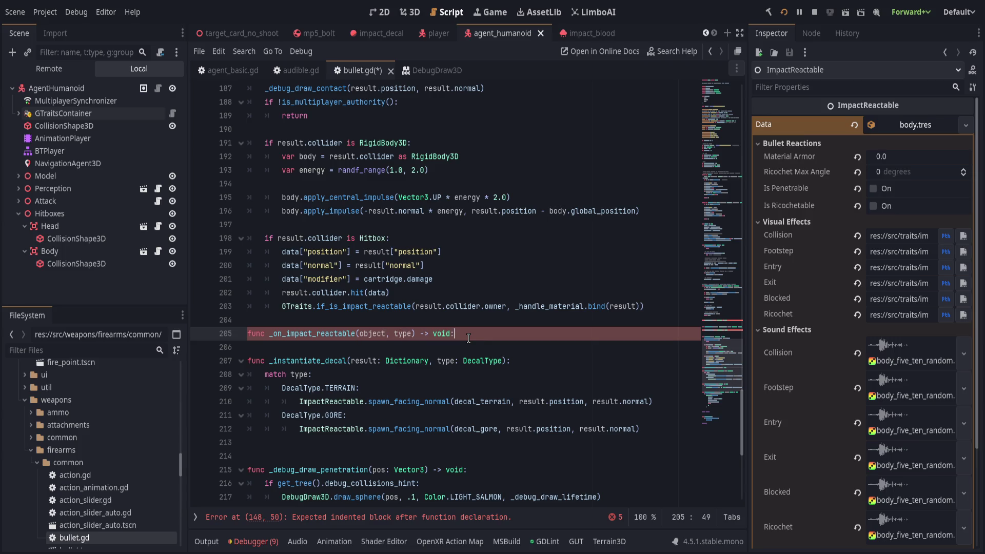
Step: Paste the GTraits.if_is_a_or_else block into the new function and fix its indentation
{"action": "key", "text": "ctrl+v"}
{"action": "left_click", "coordinate": [365, 363]}
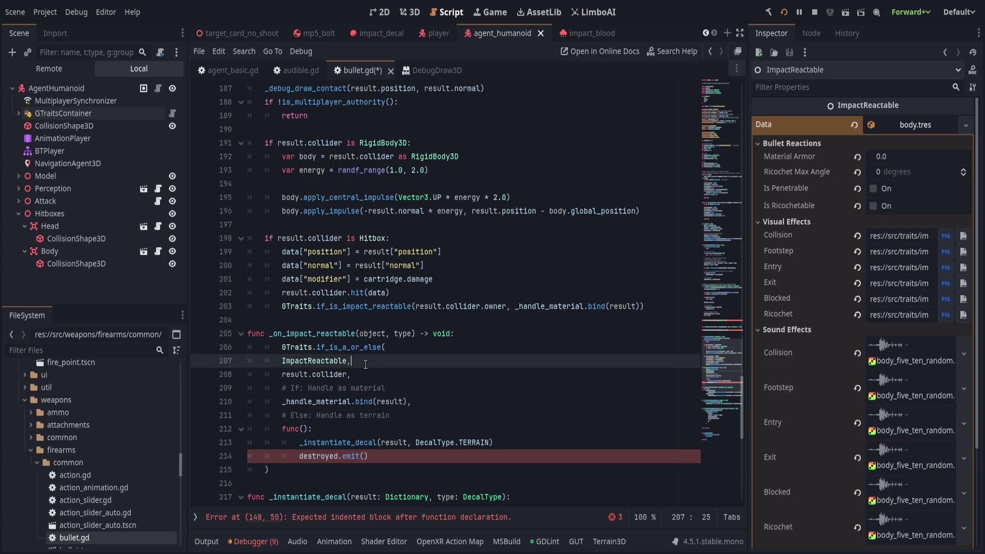
{"action": "left_click", "coordinate": [424, 351]}
{"action": "key", "text": "shift+Tab"}
{"action": "left_click", "coordinate": [381, 476]}
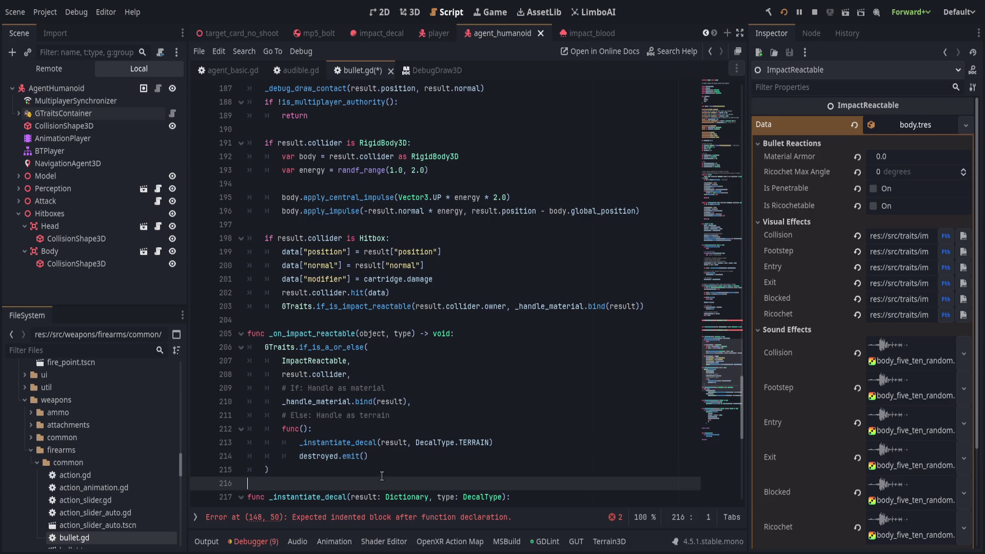
{"action": "left_click", "coordinate": [323, 348]}
{"action": "left_click", "coordinate": [409, 362]}
{"action": "left_click", "coordinate": [397, 370]}
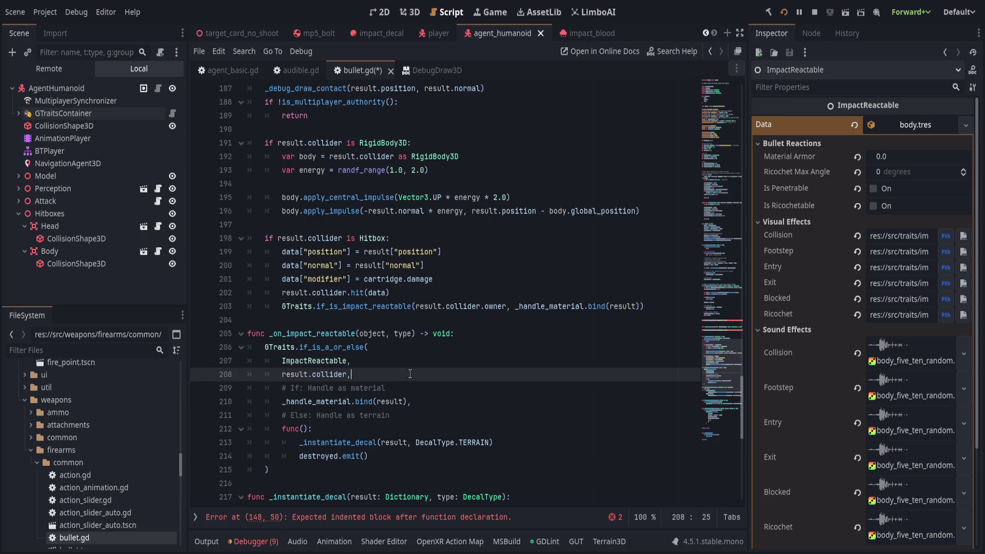
Step: Replace result.collider with object and add a result parameter before type
{"action": "double_click", "coordinate": [364, 334]}
{"action": "key", "text": "ctrl+c"}
{"action": "left_click_drag", "start_coordinate": [283, 374], "coordinate": [349, 374]}
{"action": "key", "text": "ctrl+v"}
{"action": "double_click", "coordinate": [369, 333]}
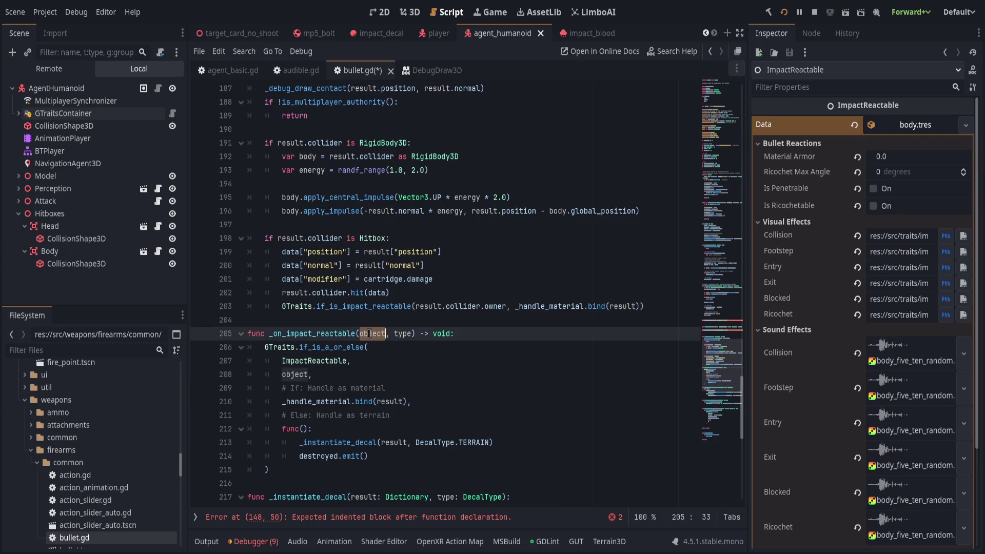
{"action": "left_click", "coordinate": [415, 388]}
{"action": "left_click", "coordinate": [394, 334]}
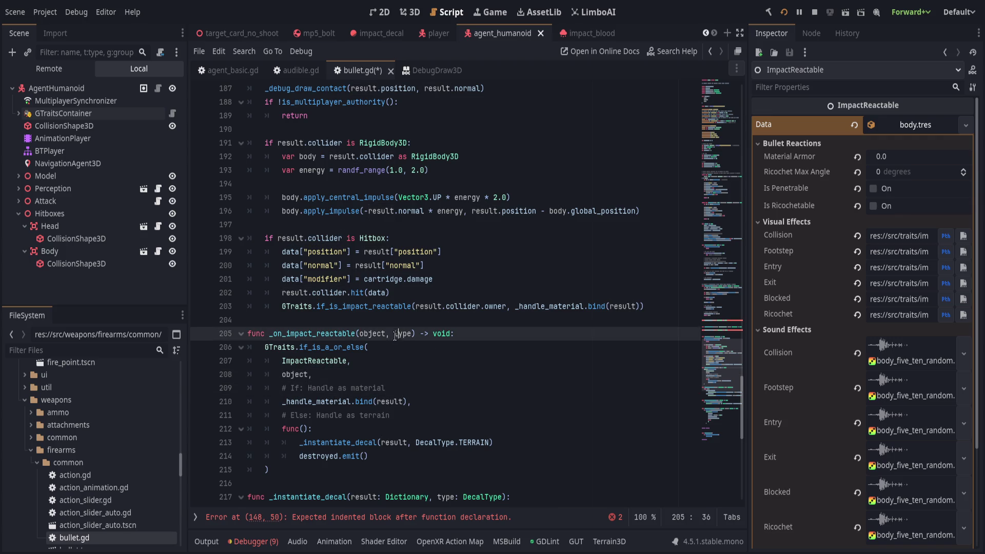
{"action": "type", "text": "result,"}
Step: Rename the new function to _handle_impact_reactable
{"action": "double_click", "coordinate": [334, 336]}
{"action": "type", "text": "_handle_"}
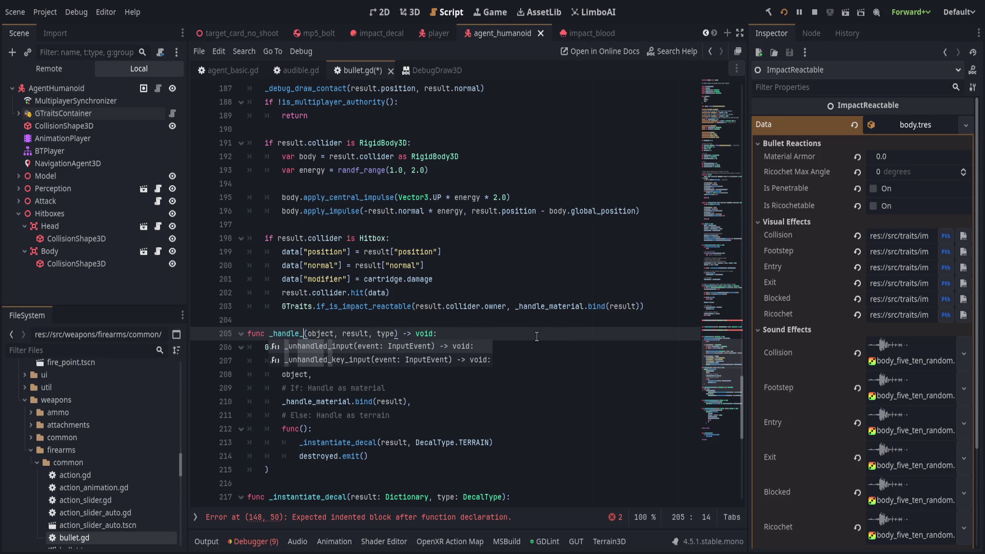
{"action": "type", "text": "impact_reactable"}
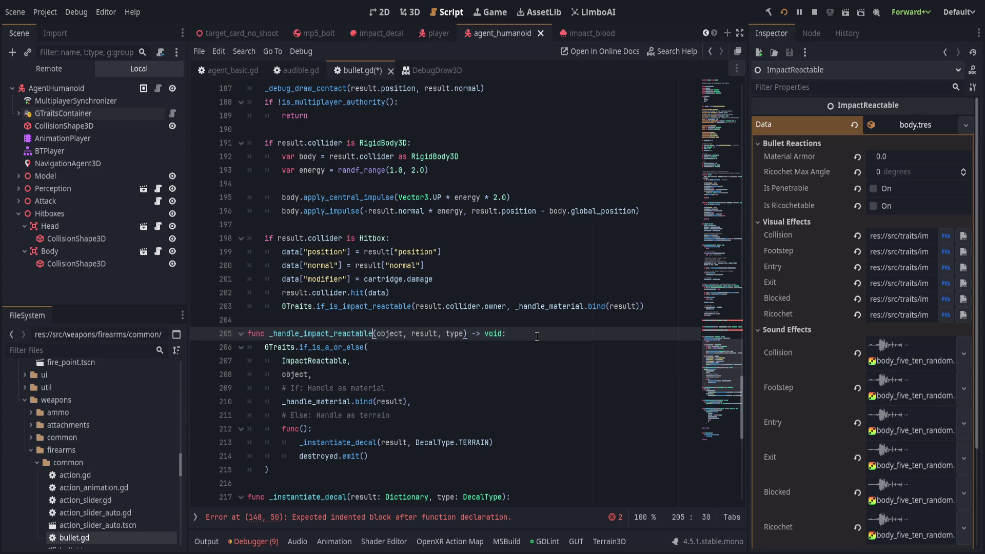
{"action": "left_click", "coordinate": [645, 308]}
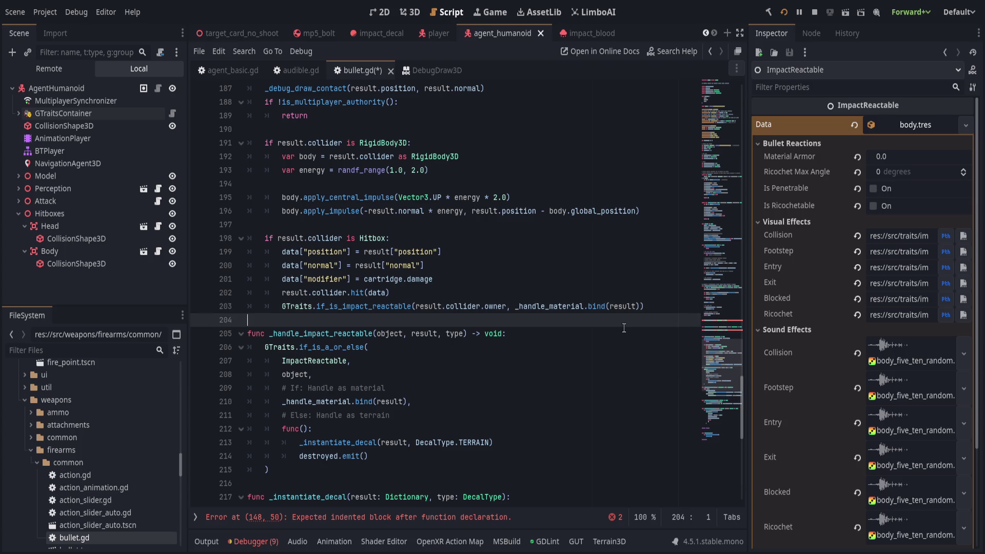
{"action": "left_click", "coordinate": [325, 333]}
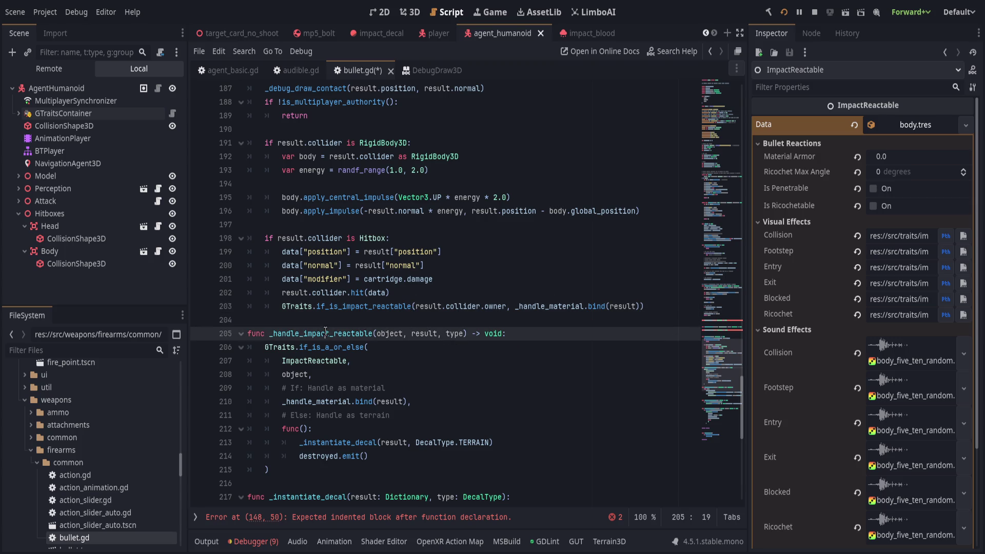
Step: Delete the empty _on_body_contact and _handle_contact stub functions
{"action": "double_click", "coordinate": [554, 306]}
{"action": "scroll", "coordinate": [547, 361], "scroll_direction": "down", "scroll_amount": 4}
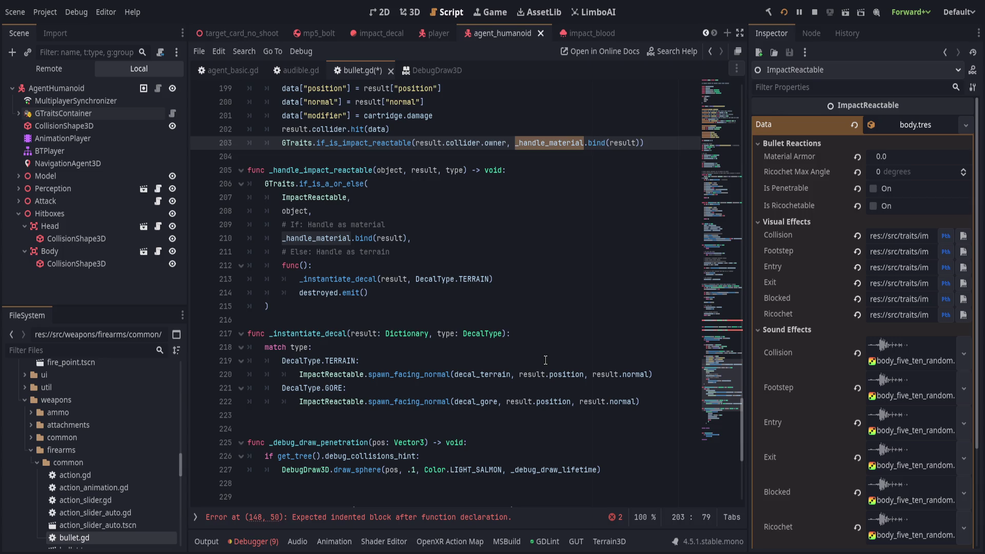
{"action": "scroll", "coordinate": [545, 359], "scroll_direction": "up", "scroll_amount": 10}
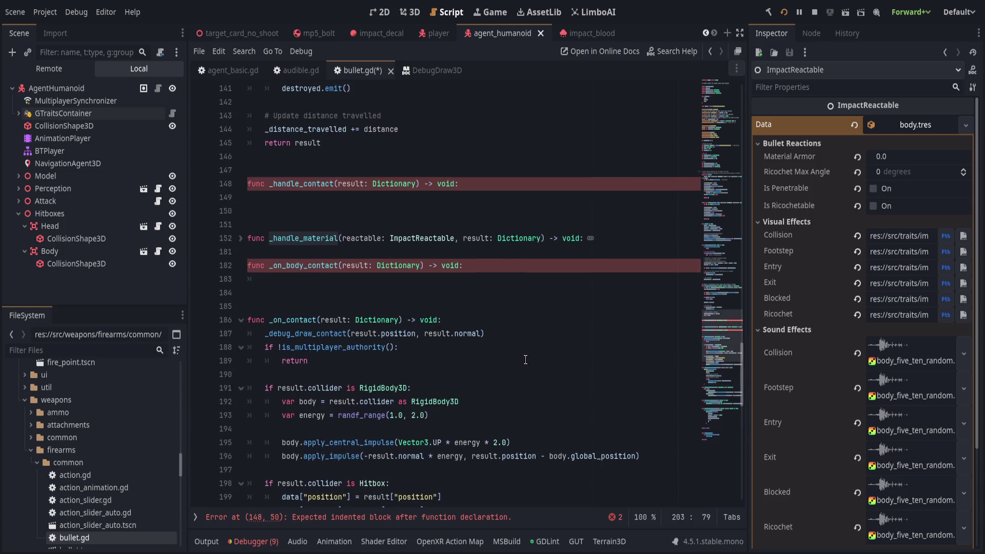
{"action": "left_click_drag", "start_coordinate": [338, 252], "coordinate": [346, 297]}
{"action": "key", "text": "BackSpace"}
{"action": "left_click", "coordinate": [240, 238]}
{"action": "left_click", "coordinate": [285, 184]}
{"action": "left_click", "coordinate": [375, 176]}
{"action": "key", "text": "ctrl+shift+k"}
{"action": "key", "text": "ctrl+shift+k"}
{"action": "key", "text": "ctrl+shift+k"}
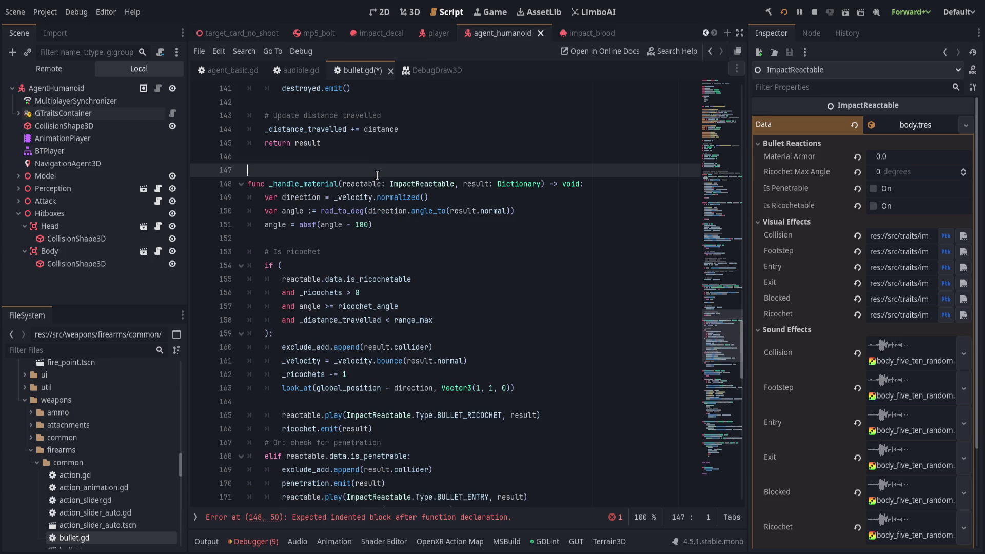
Step: Compare the _handle_material and _handle_impact_reactable names and parameters
{"action": "double_click", "coordinate": [308, 184]}
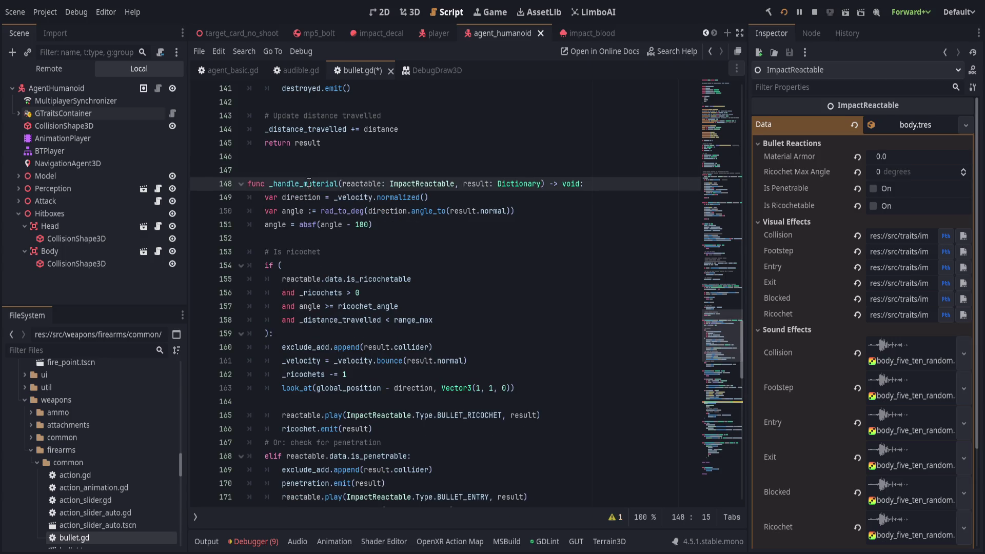
{"action": "scroll", "coordinate": [423, 368], "scroll_direction": "down", "scroll_amount": 8}
{"action": "scroll", "coordinate": [423, 367], "scroll_direction": "down", "scroll_amount": 4}
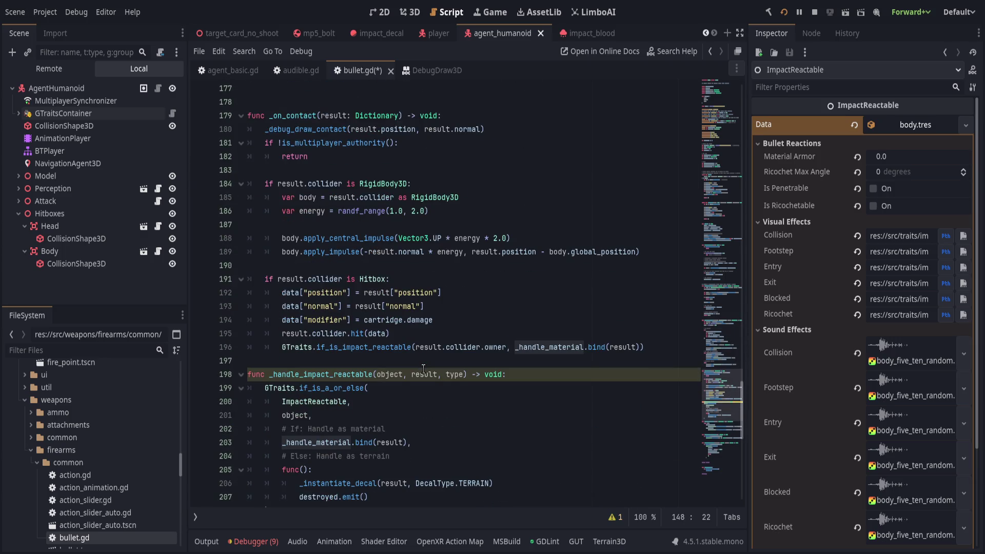
{"action": "double_click", "coordinate": [354, 374]}
{"action": "scroll", "coordinate": [398, 371], "scroll_direction": "up", "scroll_amount": 11}
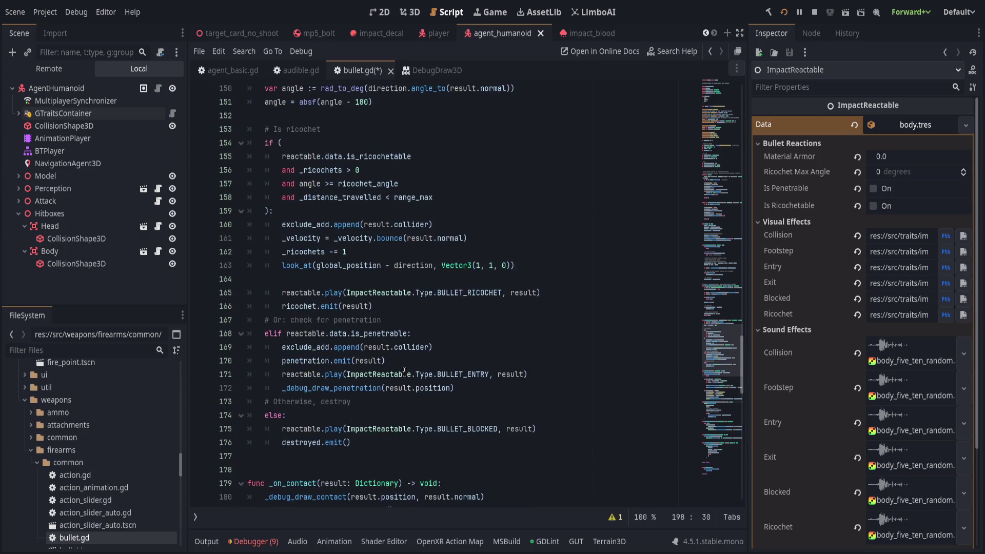
{"action": "double_click", "coordinate": [305, 143]}
{"action": "double_click", "coordinate": [377, 142]}
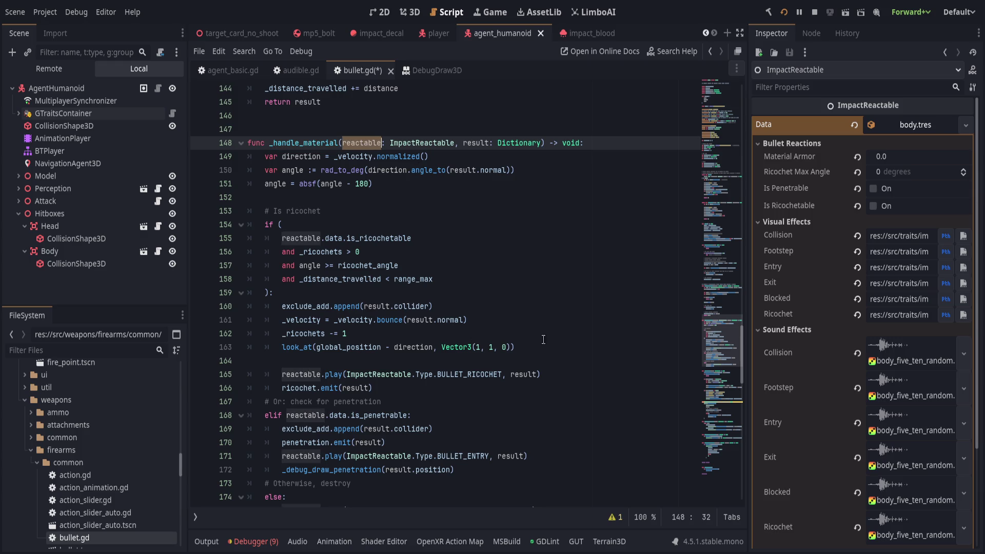
Step: Rename _handle_material to _handle_reactable
{"action": "left_click", "coordinate": [592, 305]}
{"action": "scroll", "coordinate": [591, 304], "scroll_direction": "down", "scroll_amount": 1}
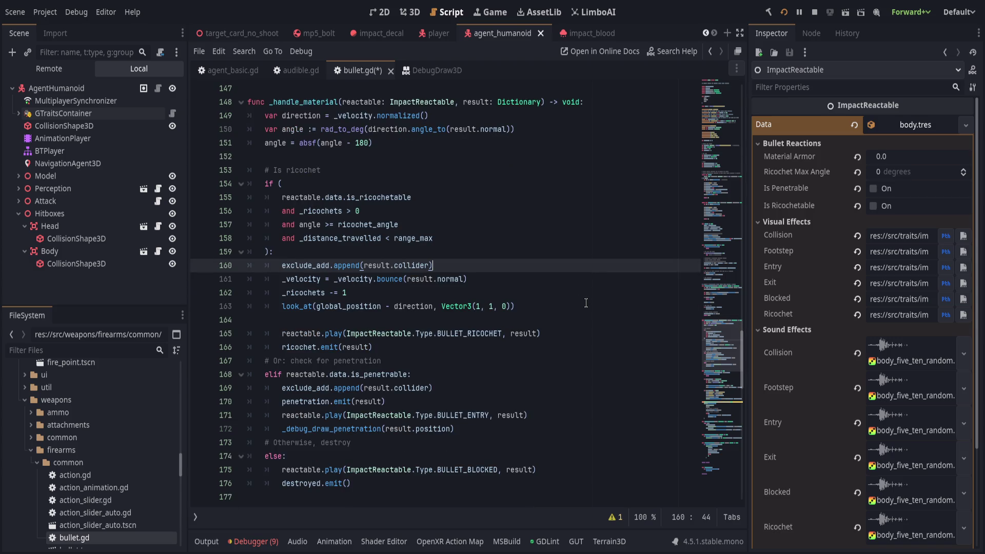
{"action": "left_click", "coordinate": [474, 100]}
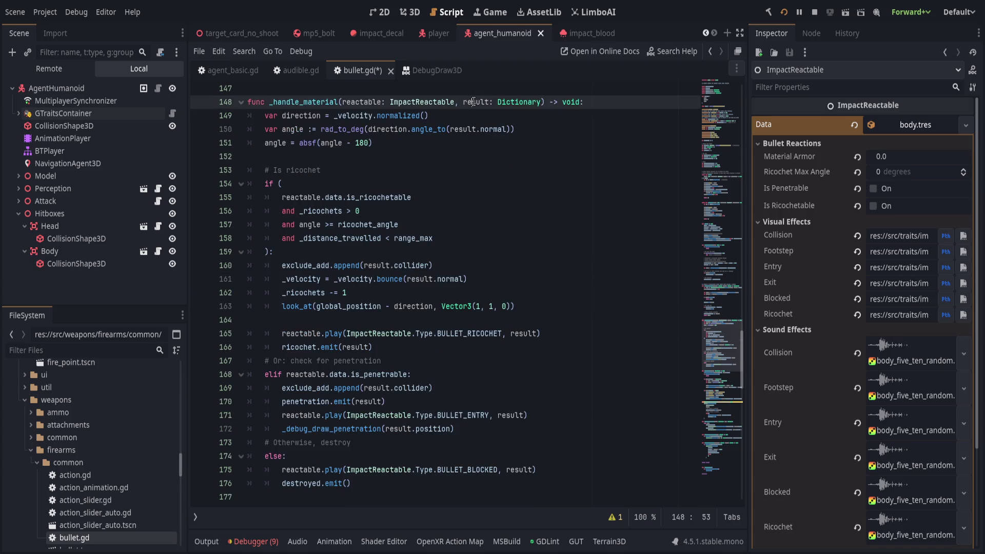
{"action": "left_click", "coordinate": [551, 308]}
{"action": "scroll", "coordinate": [551, 307], "scroll_direction": "down", "scroll_amount": 4}
{"action": "scroll", "coordinate": [489, 342], "scroll_direction": "down", "scroll_amount": 5}
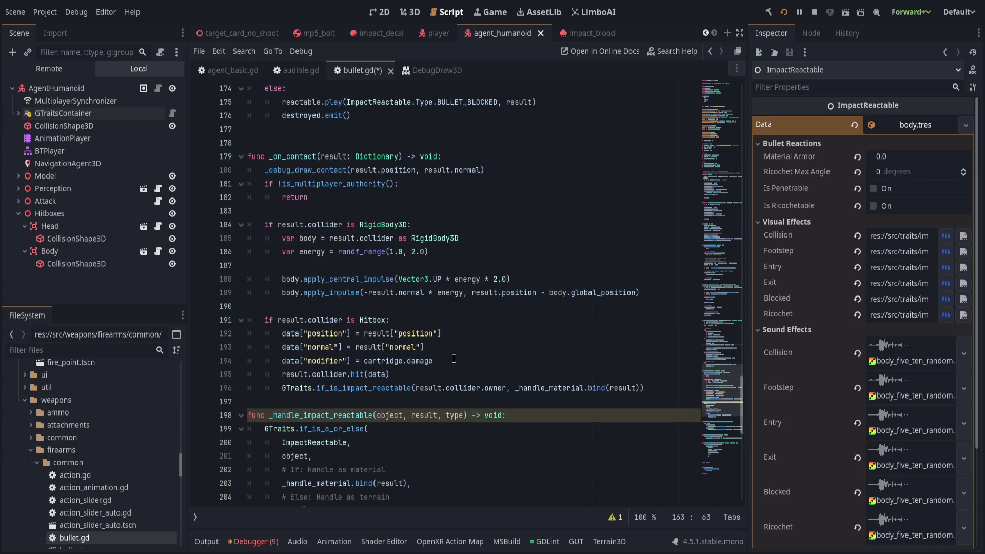
{"action": "left_click_drag", "start_coordinate": [269, 414], "coordinate": [377, 414]}
{"action": "scroll", "coordinate": [431, 367], "scroll_direction": "up", "scroll_amount": 11}
{"action": "scroll", "coordinate": [431, 367], "scroll_direction": "up", "scroll_amount": 3}
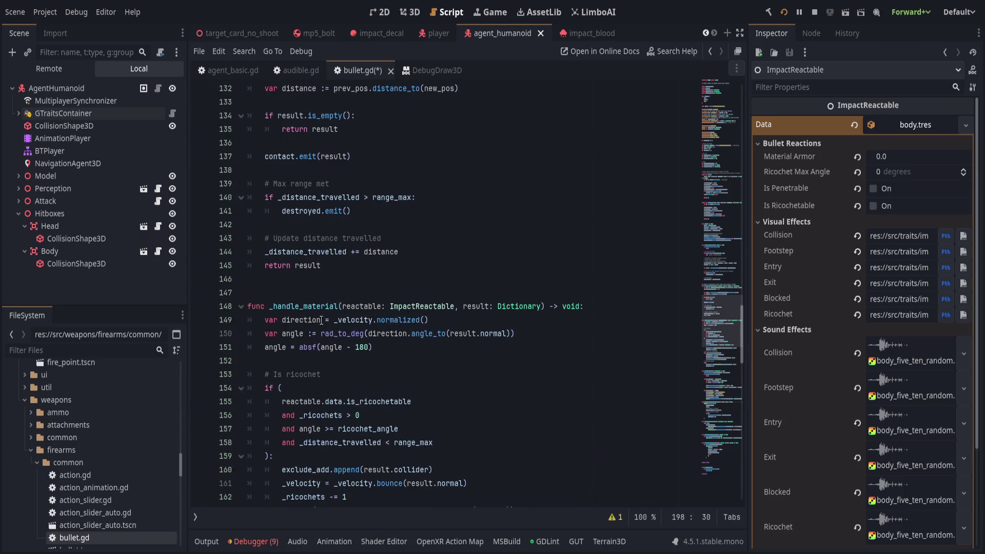
{"action": "double_click", "coordinate": [302, 306]}
{"action": "type", "text": "_handle_reacta"}
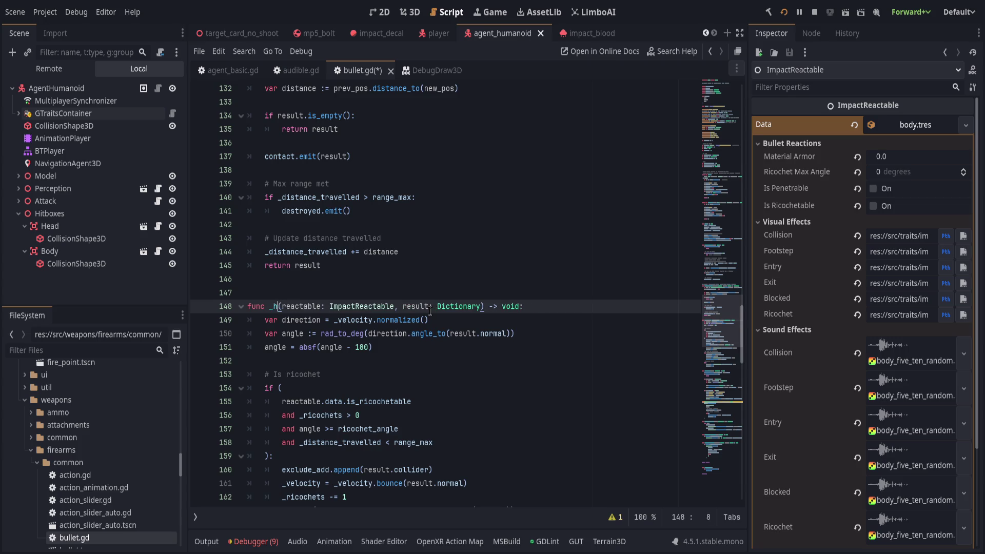
{"action": "type", "text": "ble"}
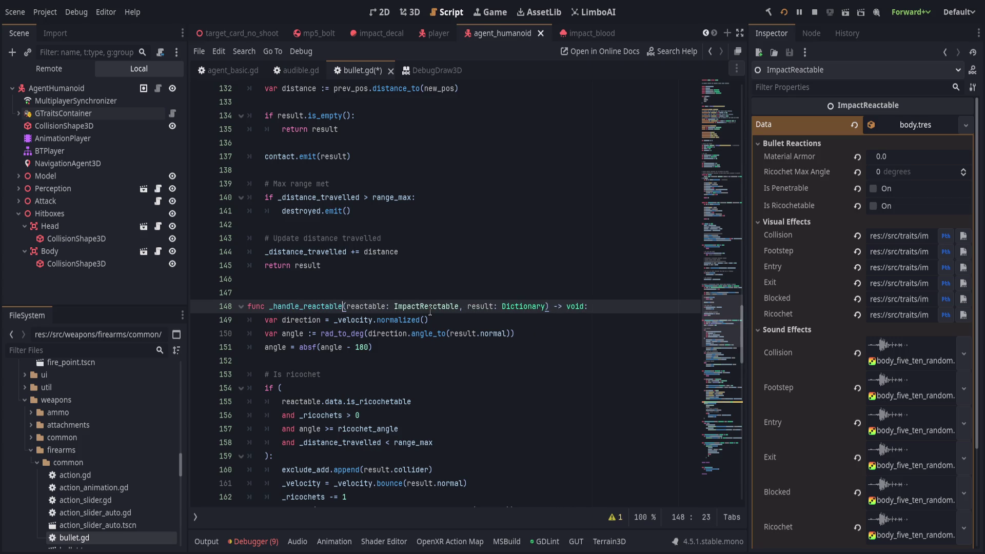
Step: Move the _handle_reactable function to sit above _handle_impact_reactable
{"action": "scroll", "coordinate": [374, 344], "scroll_direction": "down", "scroll_amount": 10}
{"action": "left_click", "coordinate": [341, 252]}
{"action": "scroll", "coordinate": [341, 258], "scroll_direction": "up", "scroll_amount": 9}
{"action": "left_click", "coordinate": [341, 258], "text": "shift"}
{"action": "key", "text": "BackSpace"}
{"action": "left_click", "coordinate": [351, 334]}
{"action": "key", "text": "ctrl+v"}
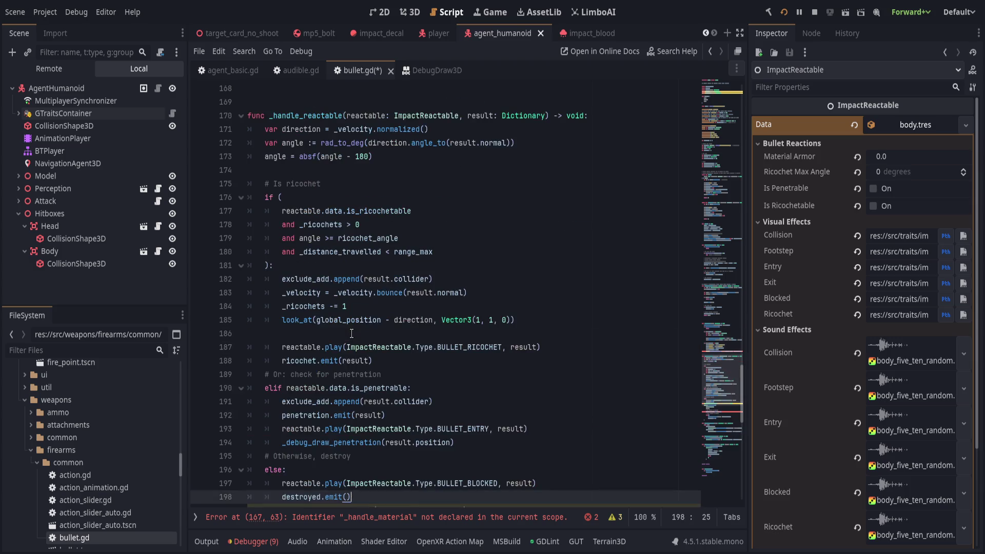
{"action": "scroll", "coordinate": [393, 324], "scroll_direction": "down", "scroll_amount": 2}
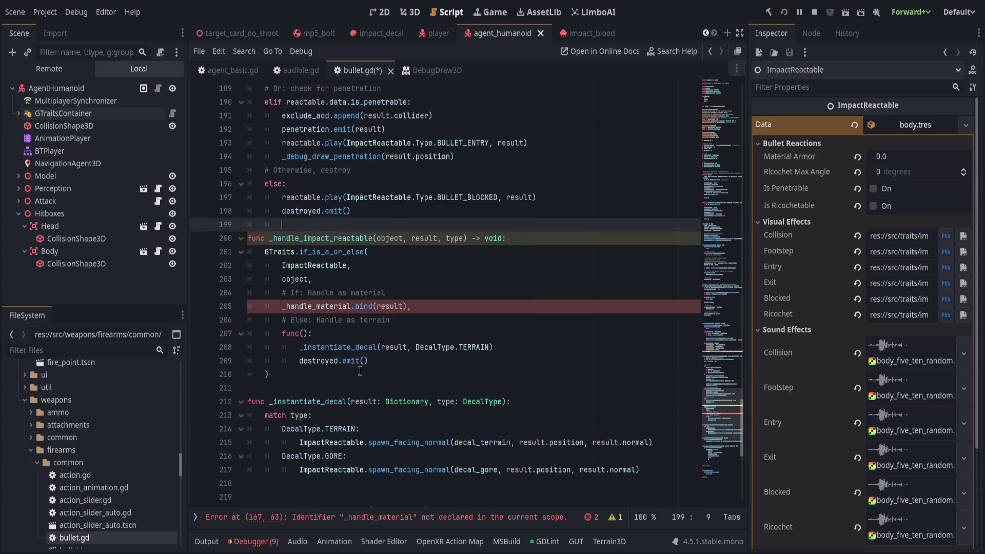
Step: Delete the old _handle_impact_reactable function and save the script
{"action": "left_click", "coordinate": [359, 371], "text": "shift"}
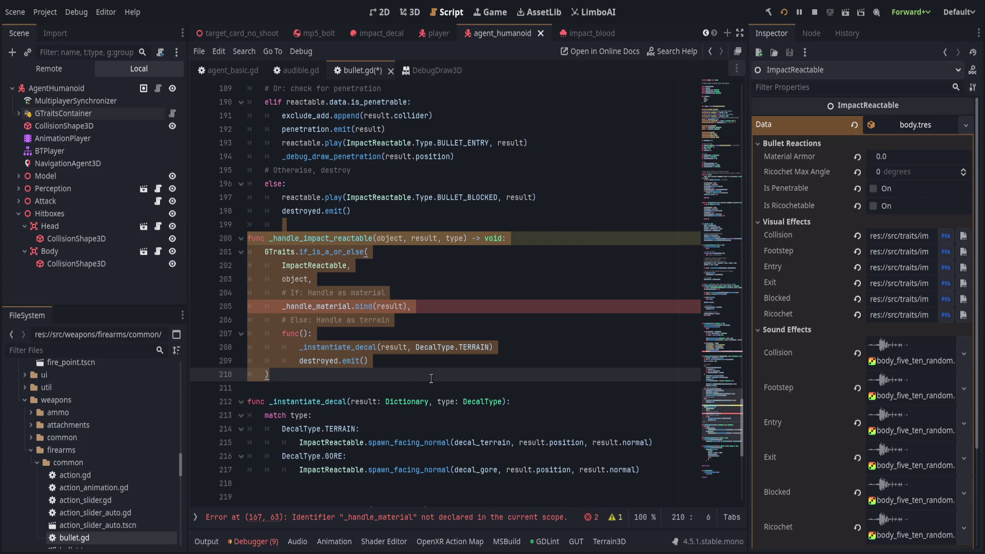
{"action": "key", "text": "Delete"}
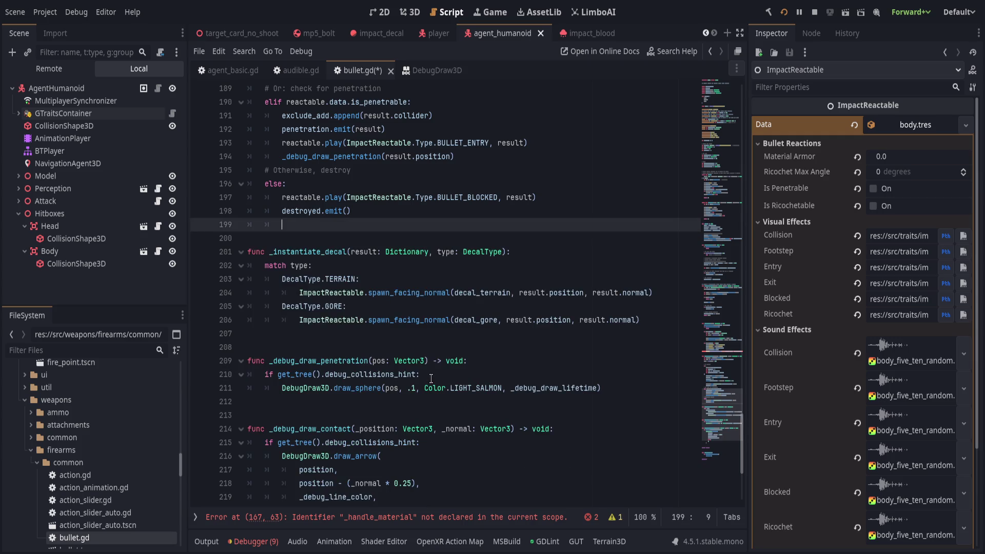
{"action": "key", "text": "ctrl+s"}
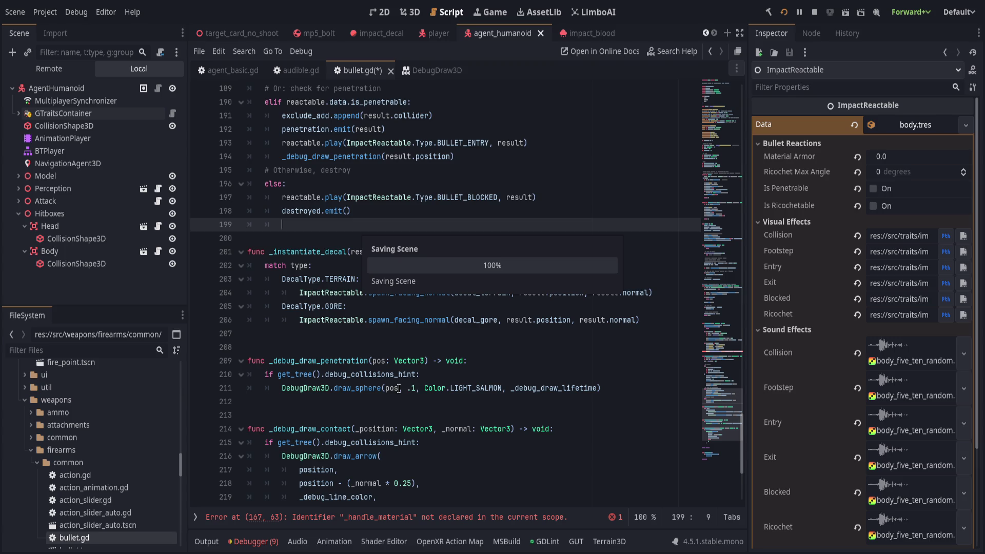
Step: Remove the #endregion and #region Signals lines and blank lines before _on_destroyed, then save
{"action": "left_click", "coordinate": [309, 216]}
{"action": "double_click", "coordinate": [317, 225]}
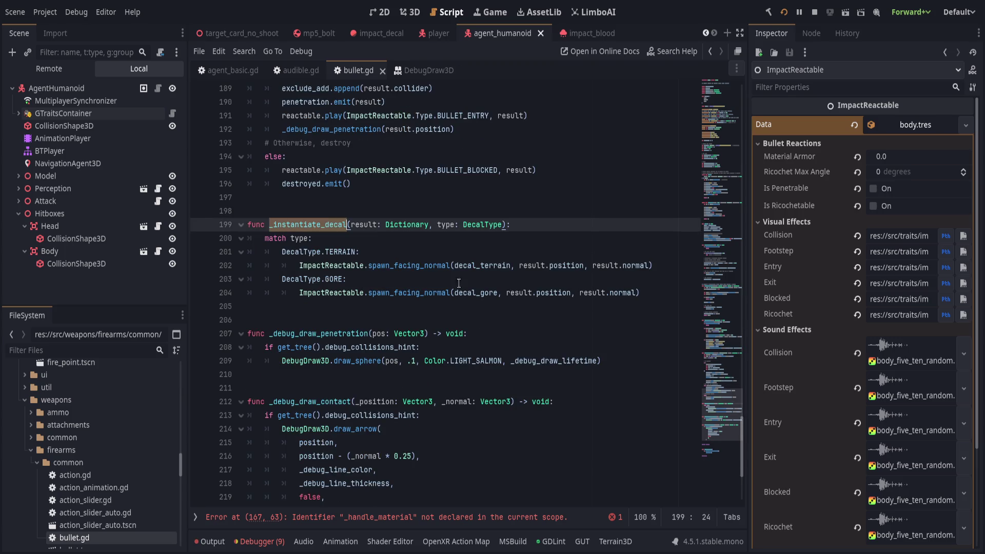
{"action": "scroll", "coordinate": [447, 396], "scroll_direction": "up", "scroll_amount": 1}
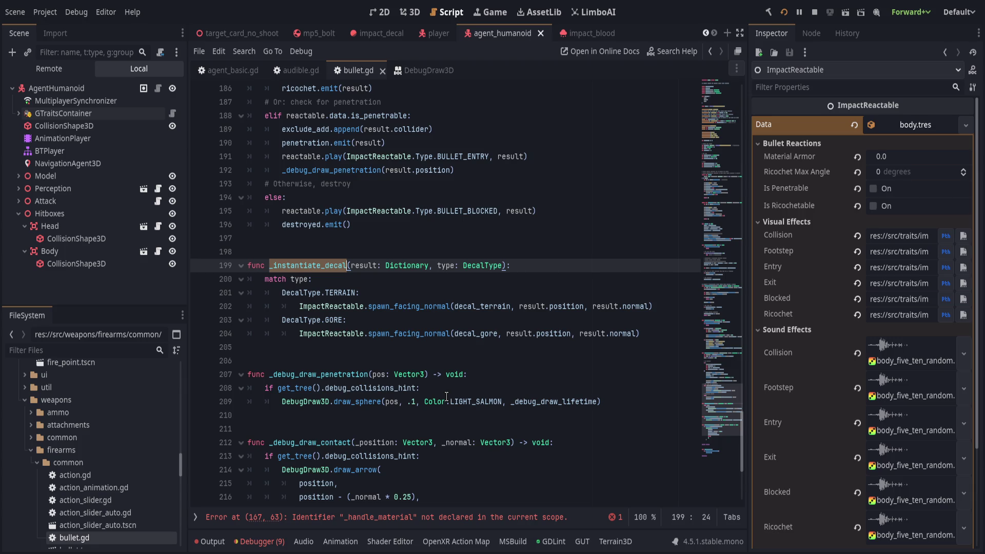
{"action": "scroll", "coordinate": [446, 395], "scroll_direction": "up", "scroll_amount": 1}
{"action": "left_click", "coordinate": [404, 291]}
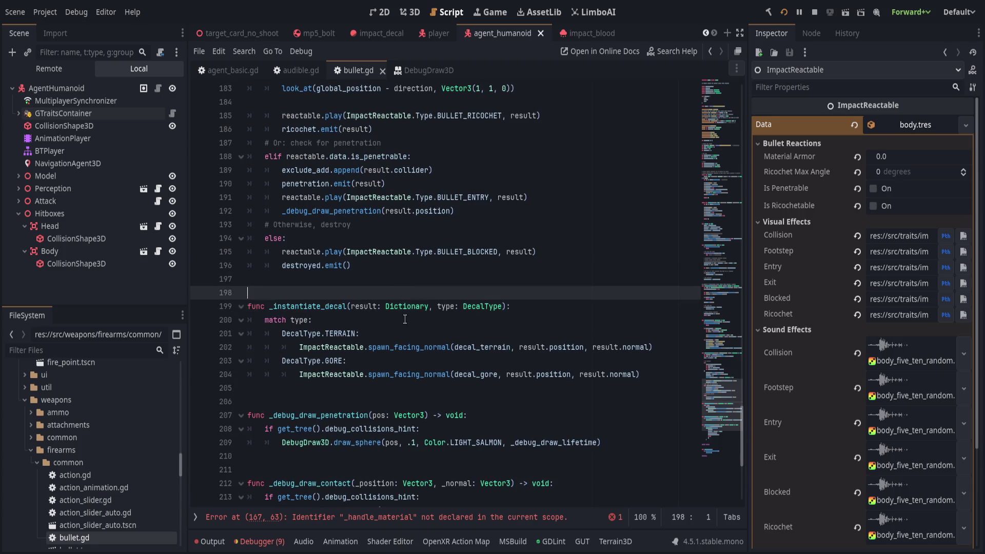
{"action": "scroll", "coordinate": [405, 309], "scroll_direction": "down", "scroll_amount": 2}
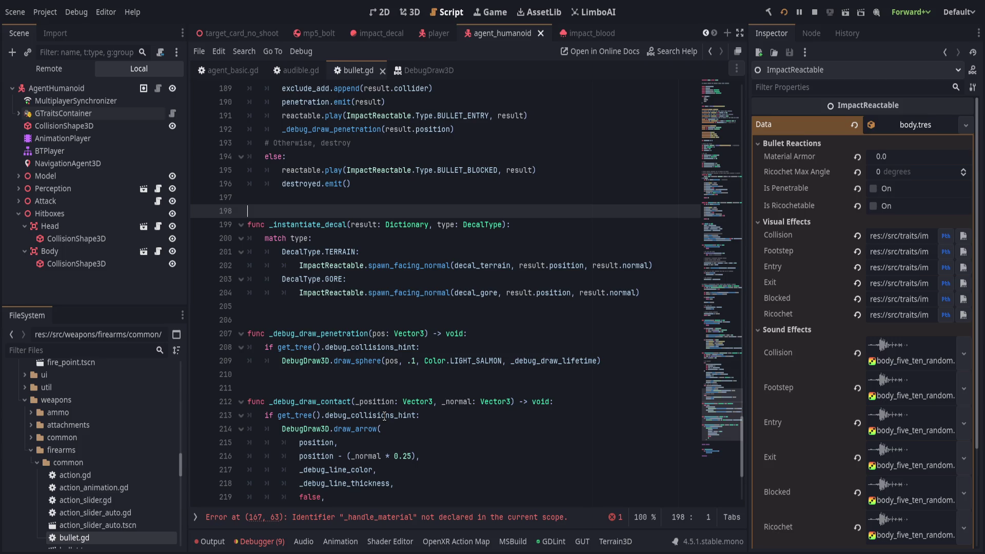
{"action": "scroll", "coordinate": [384, 416], "scroll_direction": "down", "scroll_amount": 4}
{"action": "left_click", "coordinate": [330, 478]}
{"action": "key", "text": "ctrl+shift+k"}
{"action": "left_click", "coordinate": [338, 384]}
{"action": "key", "text": "ctrl+shift+k"}
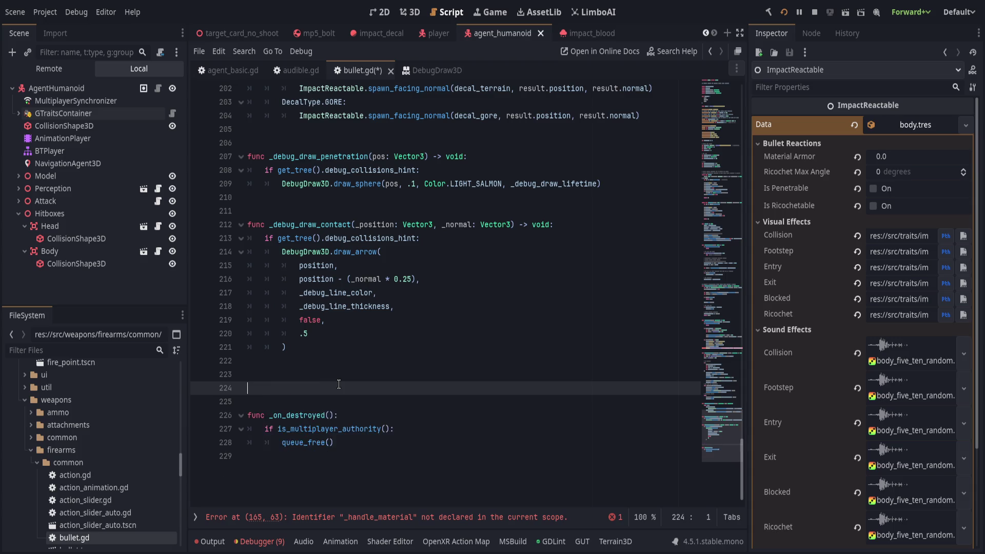
{"action": "key", "text": "ctrl+shift+k"}
{"action": "key", "text": "ctrl+shift+k"}
{"action": "key", "text": "ctrl+s"}
{"action": "scroll", "coordinate": [390, 415], "scroll_direction": "up", "scroll_amount": 9}
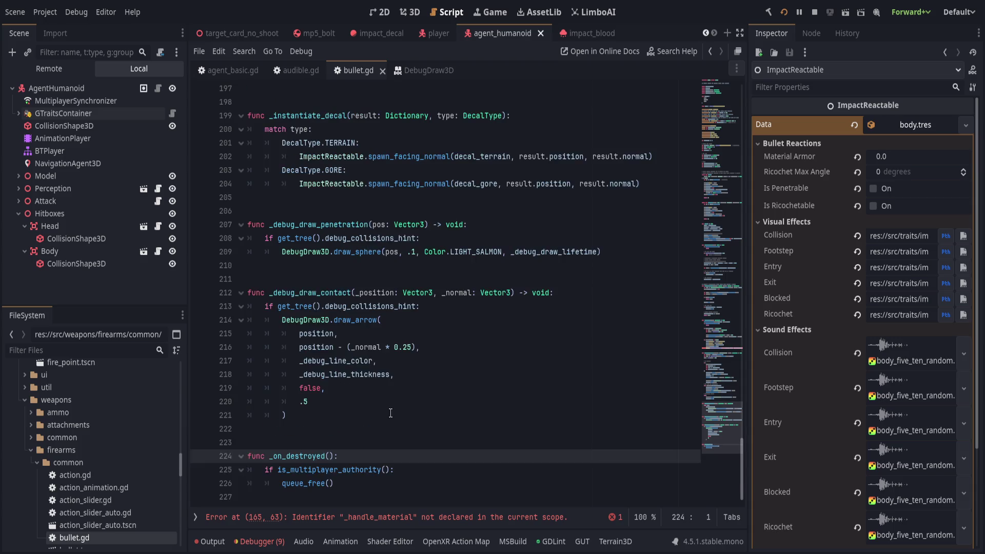
{"action": "left_click", "coordinate": [403, 404]}
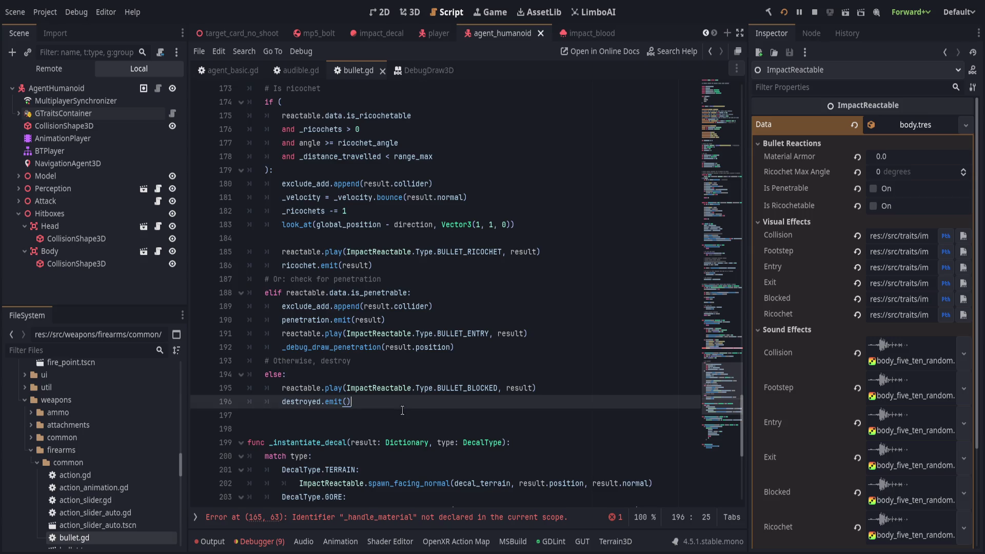
Step: Add a _handle_reactable() call on a new line after the apply_impulse on line 158
{"action": "scroll", "coordinate": [402, 410], "scroll_direction": "up", "scroll_amount": 4}
{"action": "scroll", "coordinate": [402, 410], "scroll_direction": "up", "scroll_amount": 5}
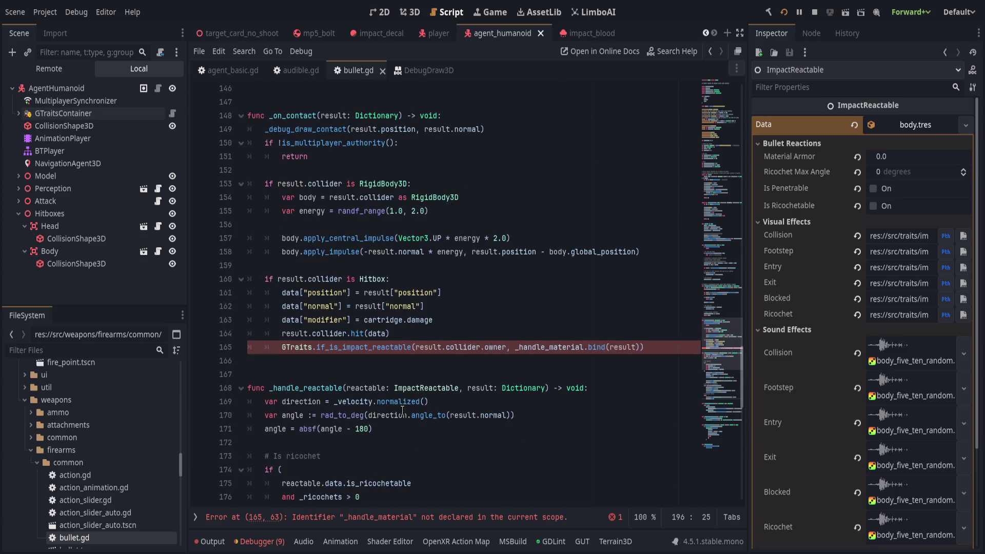
{"action": "scroll", "coordinate": [403, 410], "scroll_direction": "up", "scroll_amount": 2}
{"action": "double_click", "coordinate": [295, 196]}
{"action": "left_click", "coordinate": [444, 214]}
{"action": "left_click", "coordinate": [454, 223]}
{"action": "left_click", "coordinate": [450, 239]}
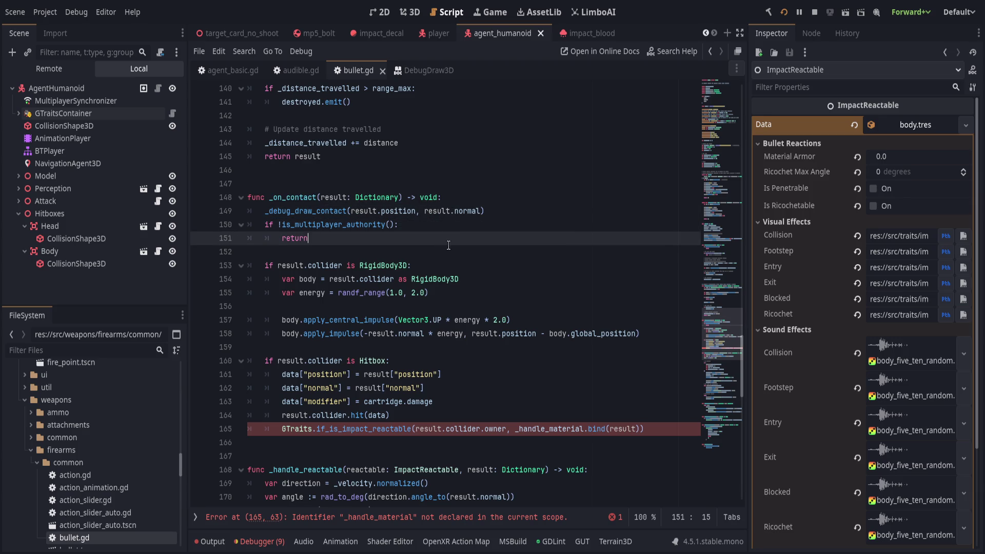
{"action": "left_click", "coordinate": [488, 270]}
{"action": "left_click", "coordinate": [477, 295]}
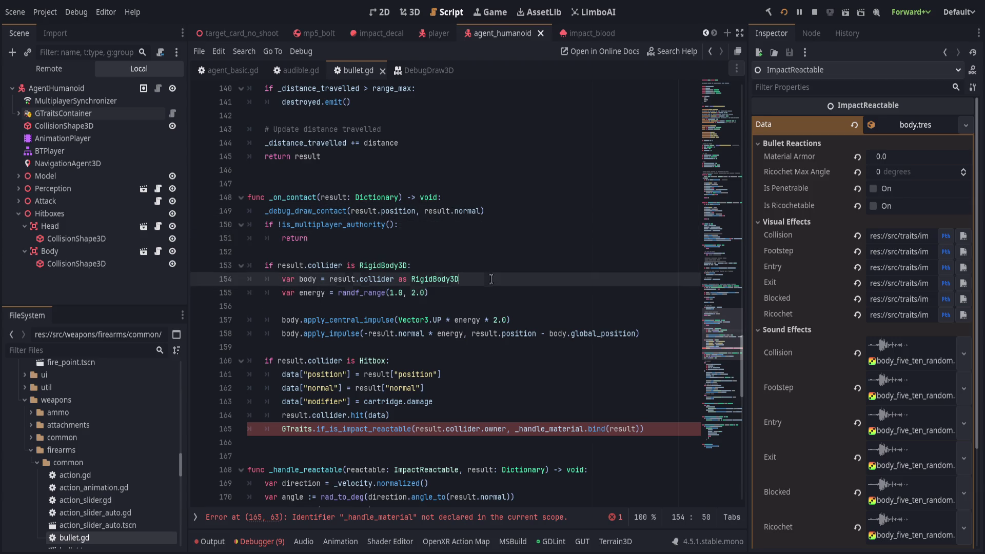
{"action": "left_click", "coordinate": [542, 333]}
{"action": "left_click", "coordinate": [673, 335]}
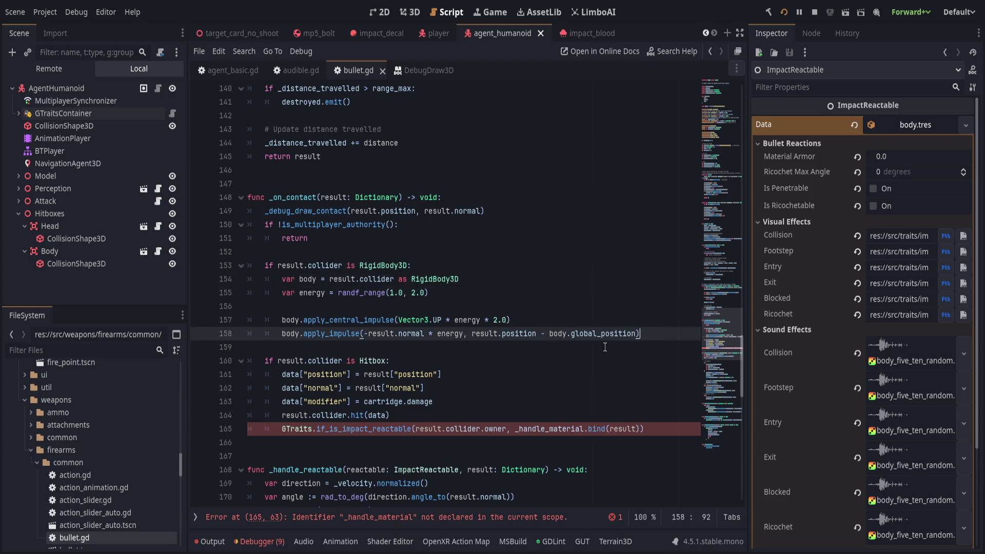
{"action": "key", "text": "Return"}
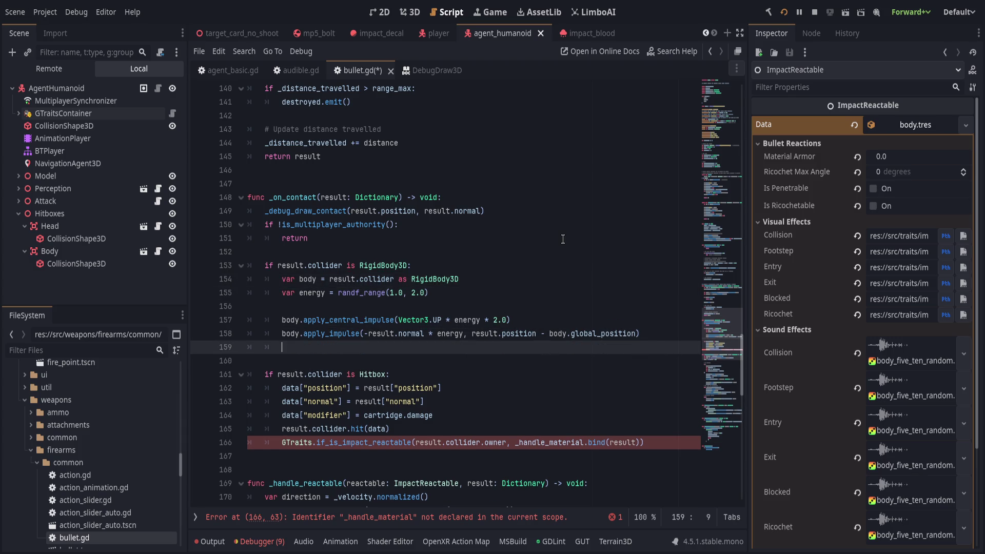
{"action": "type", "text": "_"}
{"action": "key", "text": "BackSpace"}
{"action": "type", "text": "_ha"}
{"action": "key", "text": "Return"}
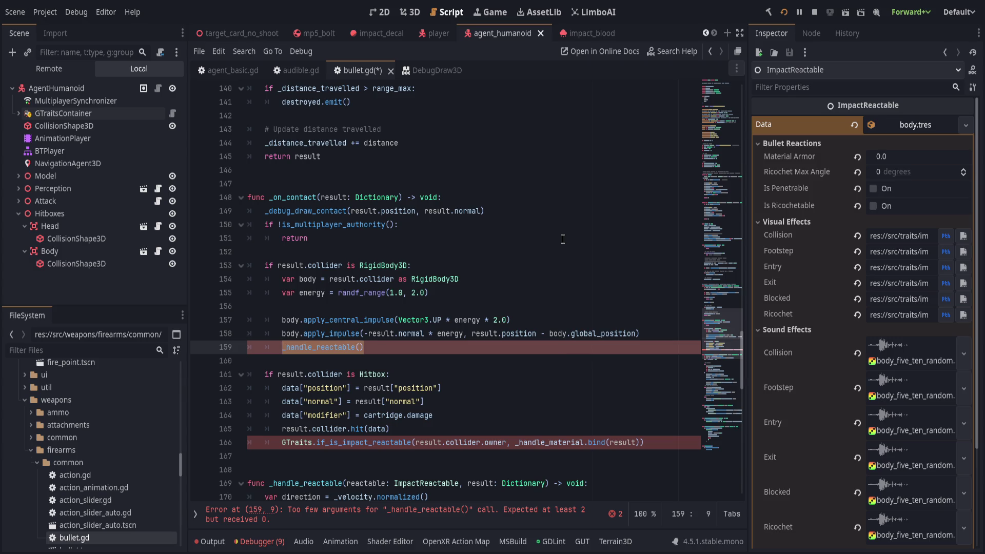
Step: Replace line 159 with GTraits.if_is_impact_reactable(result.collider, _handle_reactable.bind(result))
{"action": "scroll", "coordinate": [359, 269], "scroll_direction": "down", "scroll_amount": 5}
{"action": "left_click", "coordinate": [359, 267]}
{"action": "double_click", "coordinate": [365, 279]}
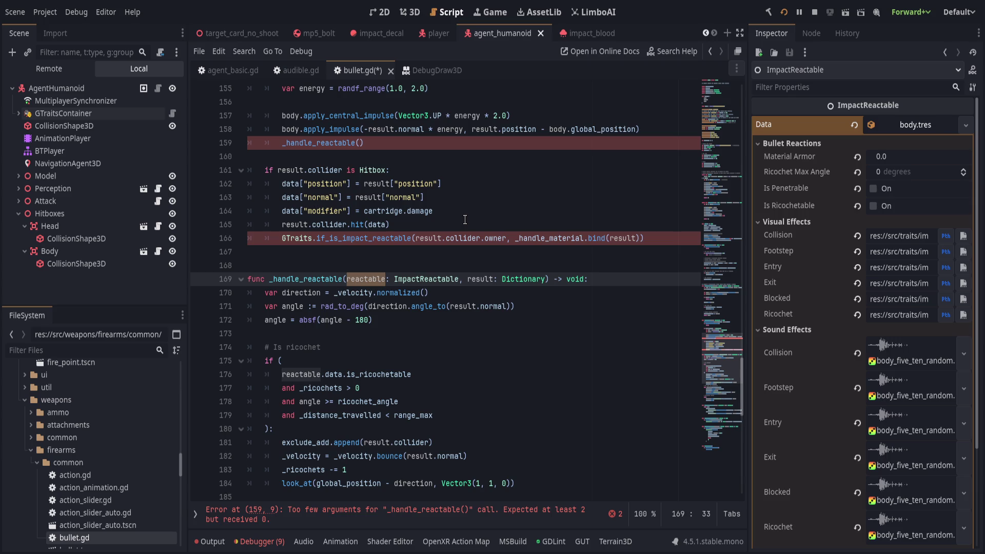
{"action": "scroll", "coordinate": [464, 219], "scroll_direction": "up", "scroll_amount": 4}
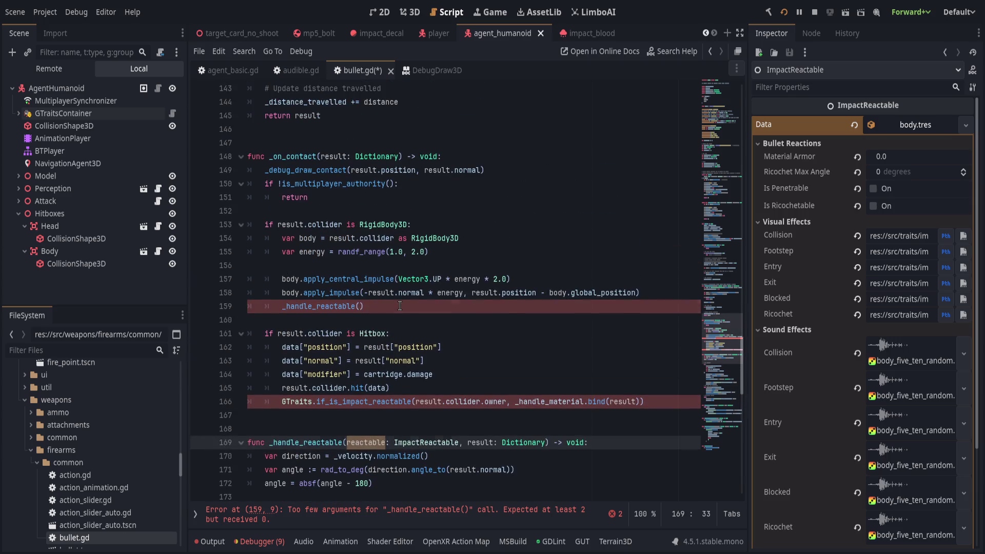
{"action": "left_click", "coordinate": [402, 305]}
{"action": "key", "text": "shift+Home"}
{"action": "key", "text": "ctrl+c"}
{"action": "type", "text": "GTraits."}
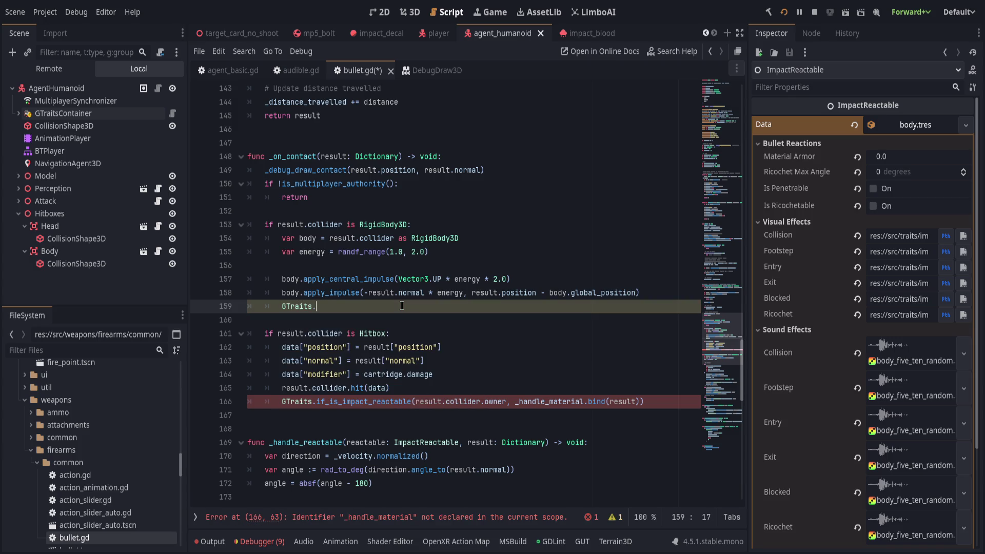
{"action": "type", "text": "if_is_"}
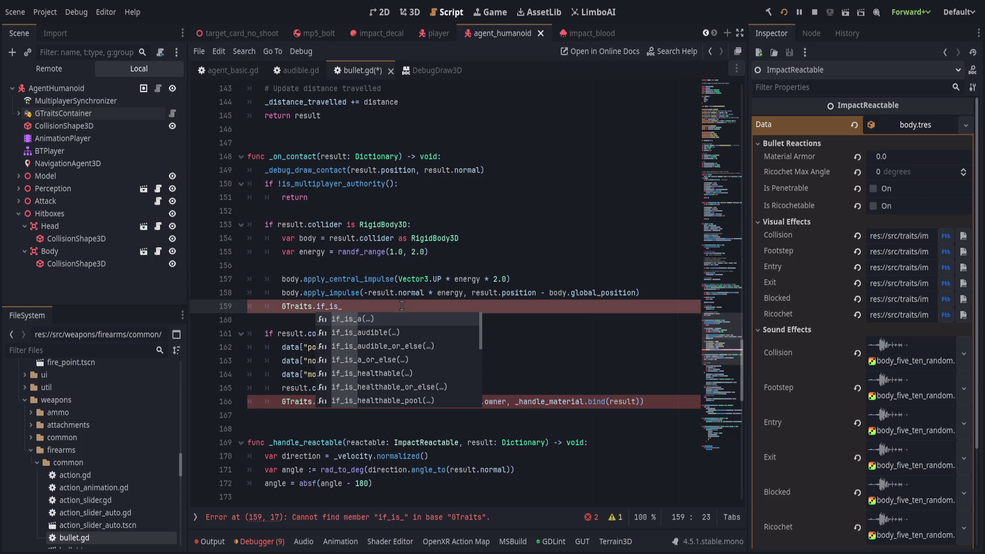
{"action": "key", "text": "Escape"}
{"action": "type", "text": "imp"}
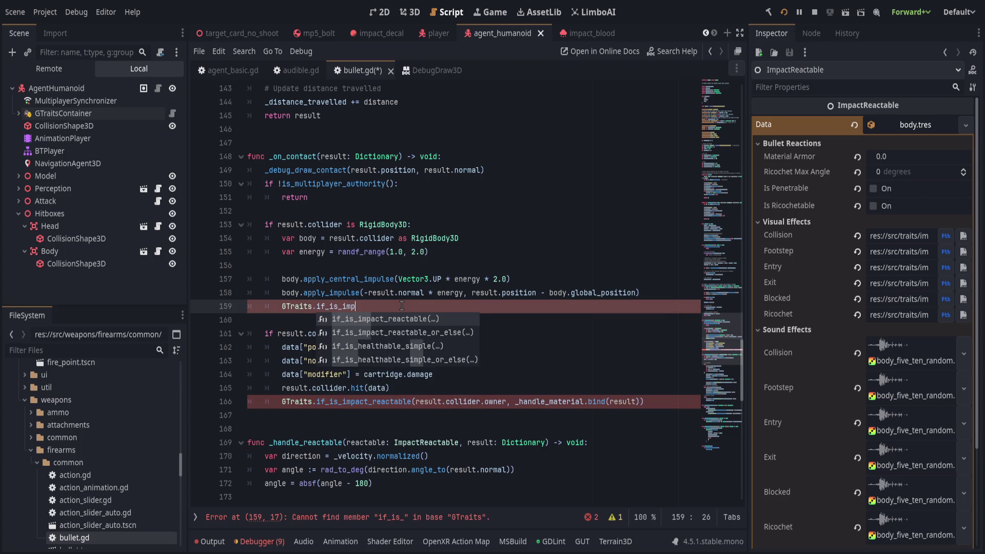
{"action": "key", "text": "Return"}
{"action": "type", "text": "result"}
{"action": "type", "text": ".collider"}
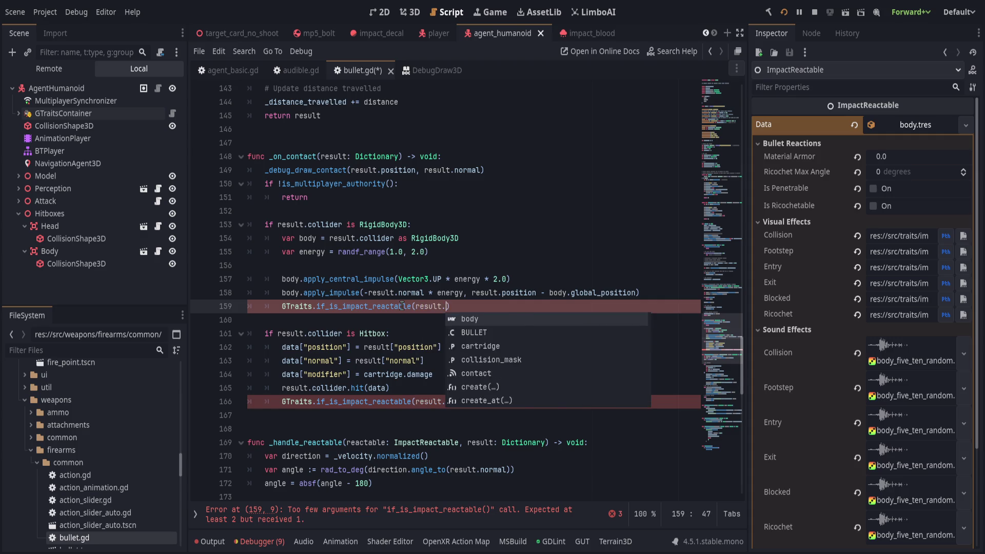
{"action": "type", "text": ", _hand"}
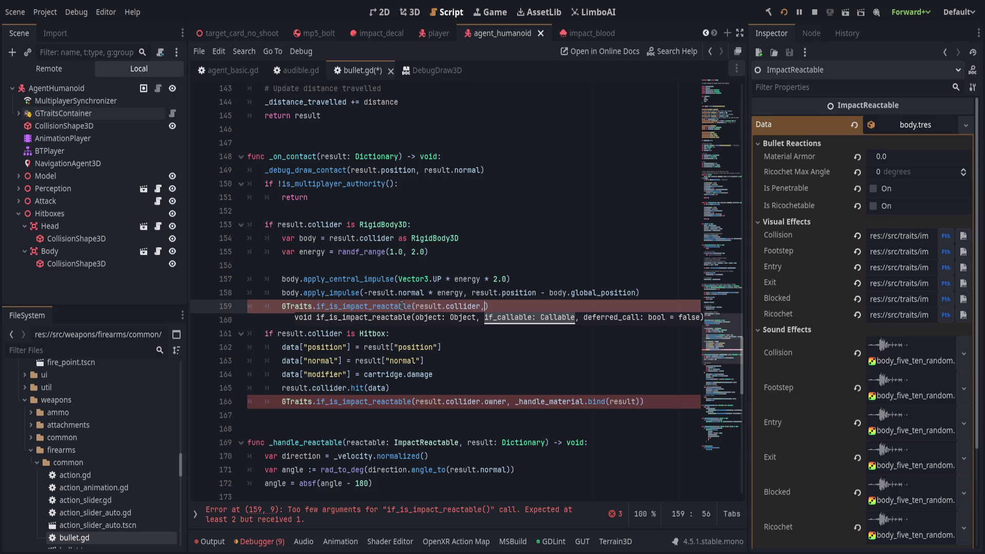
{"action": "type", "text": "le_mat"}
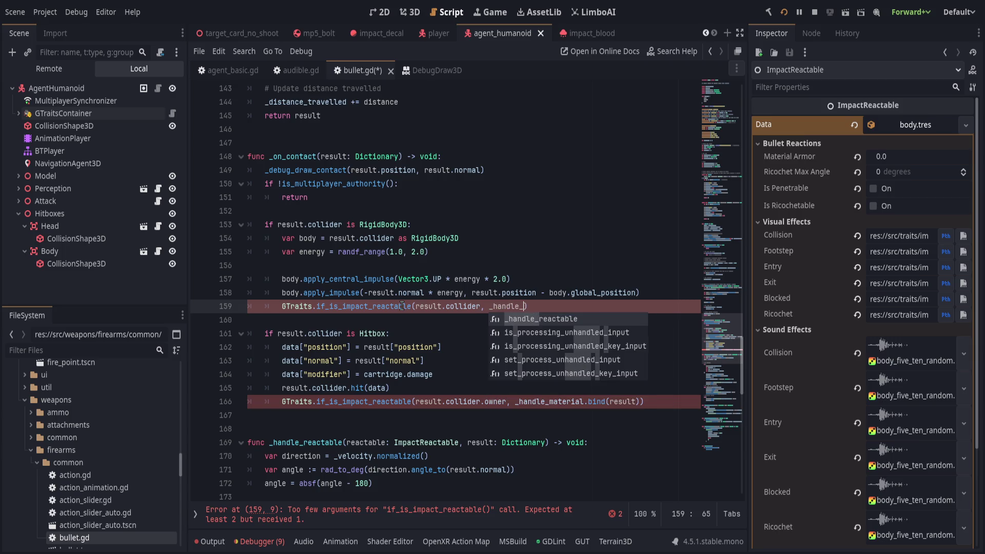
{"action": "key", "text": "BackSpace"}
{"action": "key", "text": "BackSpace"}
{"action": "key", "text": "BackSpace"}
{"action": "type", "text": "re"}
{"action": "key", "text": "Return"}
{"action": "type", "text": ".bind(result)"}
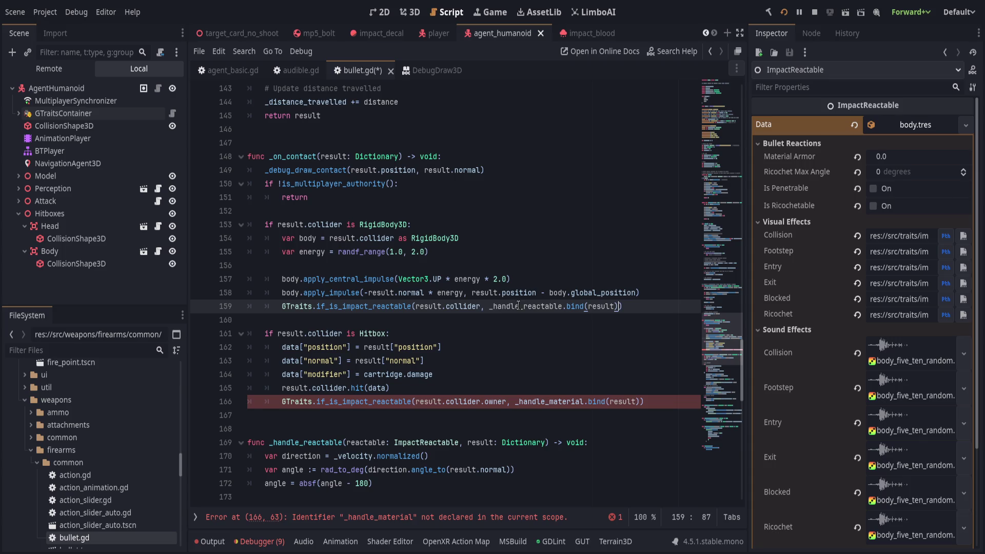
Step: Change _handle_material to _handle_reactable on line 166
{"action": "double_click", "coordinate": [551, 401]}
{"action": "key", "text": "ctrl+f"}
{"action": "key", "text": "ctrl+v"}
{"action": "key", "text": "Up"}
{"action": "key", "text": "Escape"}
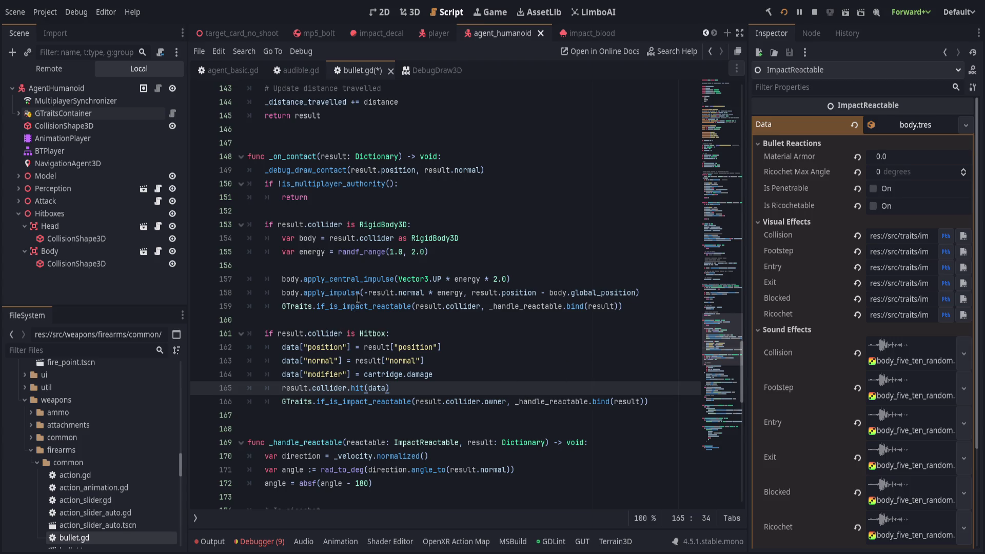
{"action": "left_click", "coordinate": [436, 226]}
{"action": "left_click", "coordinate": [425, 306]}
{"action": "left_click", "coordinate": [494, 332]}
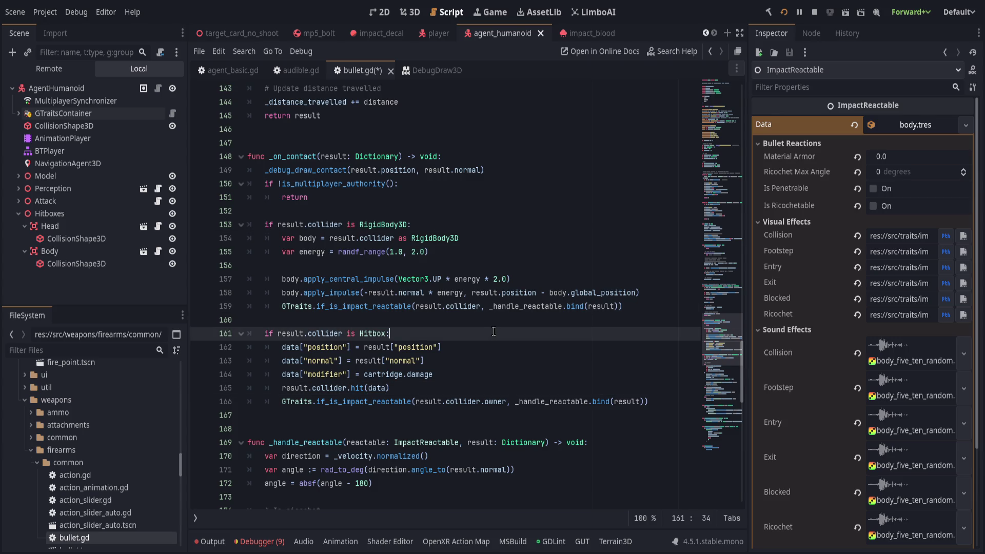
{"action": "scroll", "coordinate": [493, 331], "scroll_direction": "up", "scroll_amount": 1}
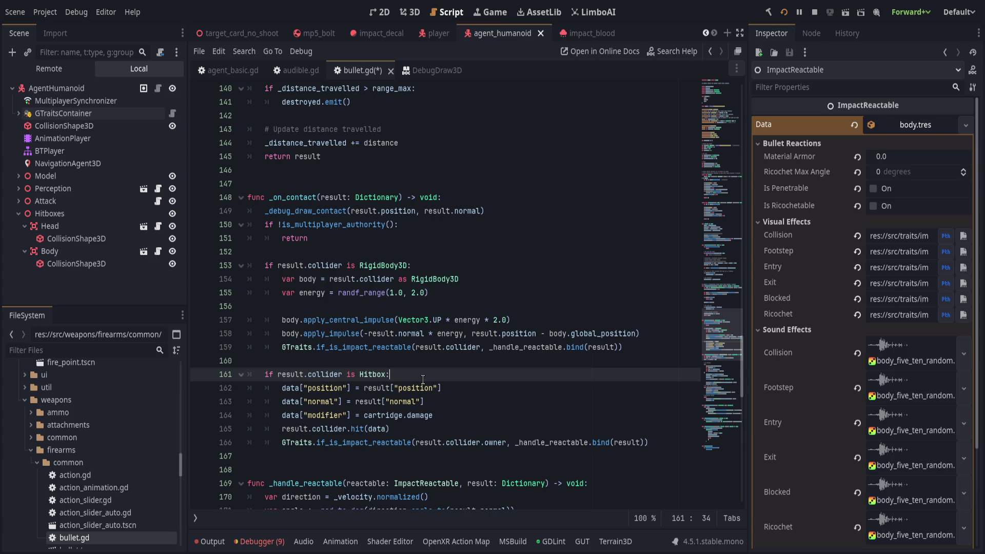
{"action": "scroll", "coordinate": [423, 379], "scroll_direction": "up", "scroll_amount": 2}
{"action": "scroll", "coordinate": [420, 379], "scroll_direction": "down", "scroll_amount": 2}
{"action": "scroll", "coordinate": [420, 379], "scroll_direction": "down", "scroll_amount": 1}
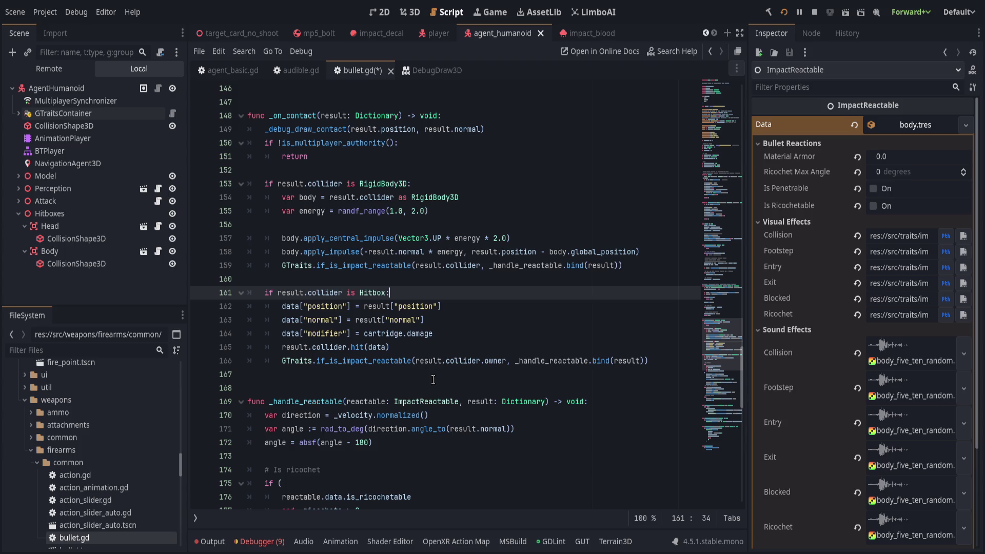
{"action": "scroll", "coordinate": [433, 379], "scroll_direction": "down", "scroll_amount": 3}
{"action": "scroll", "coordinate": [433, 379], "scroll_direction": "down", "scroll_amount": 1}
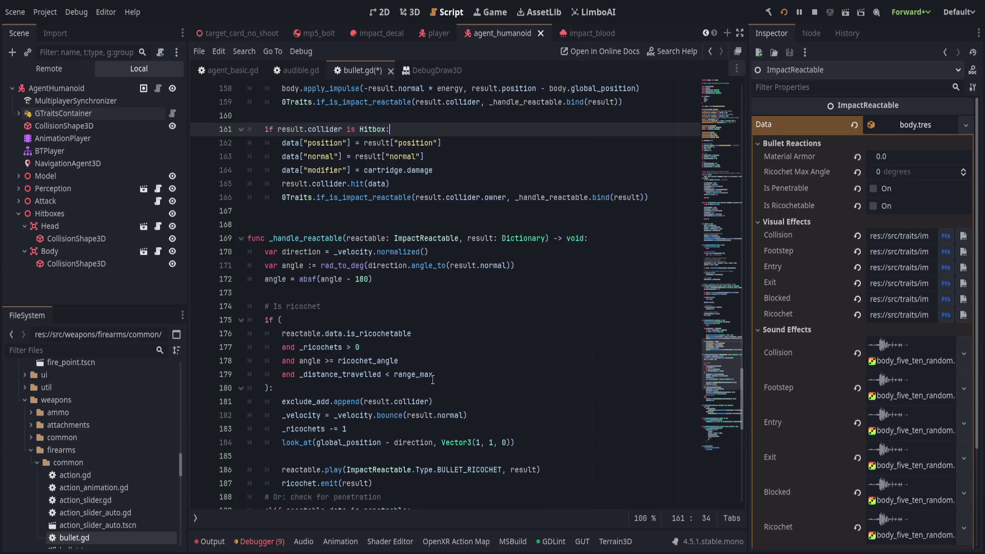
{"action": "scroll", "coordinate": [433, 379], "scroll_direction": "up", "scroll_amount": 2}
{"action": "left_click_drag", "start_coordinate": [316, 320], "coordinate": [342, 319]}
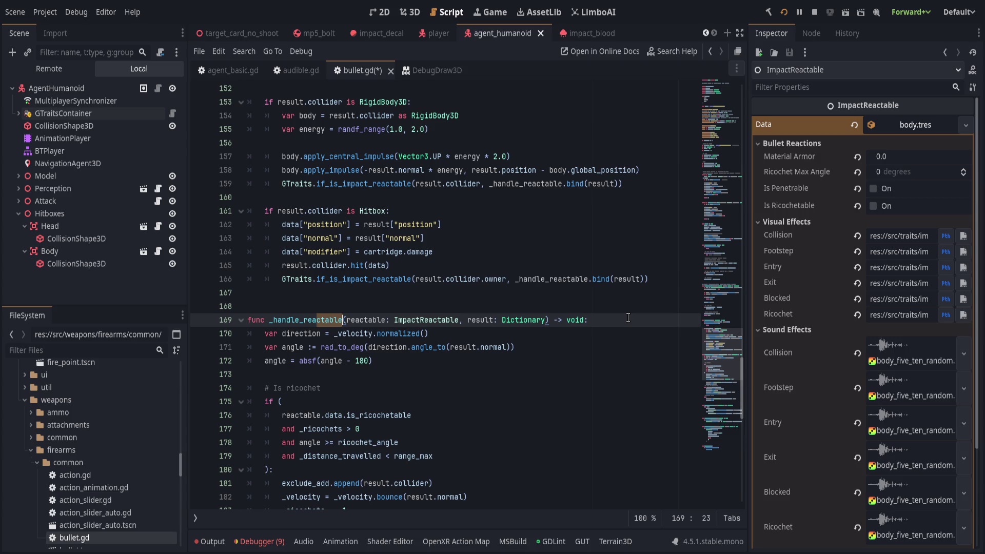
{"action": "left_click", "coordinate": [627, 319]}
{"action": "double_click", "coordinate": [362, 319]}
{"action": "left_click_drag", "start_coordinate": [362, 320], "coordinate": [439, 320]}
{"action": "type", "text": "node: Node"}
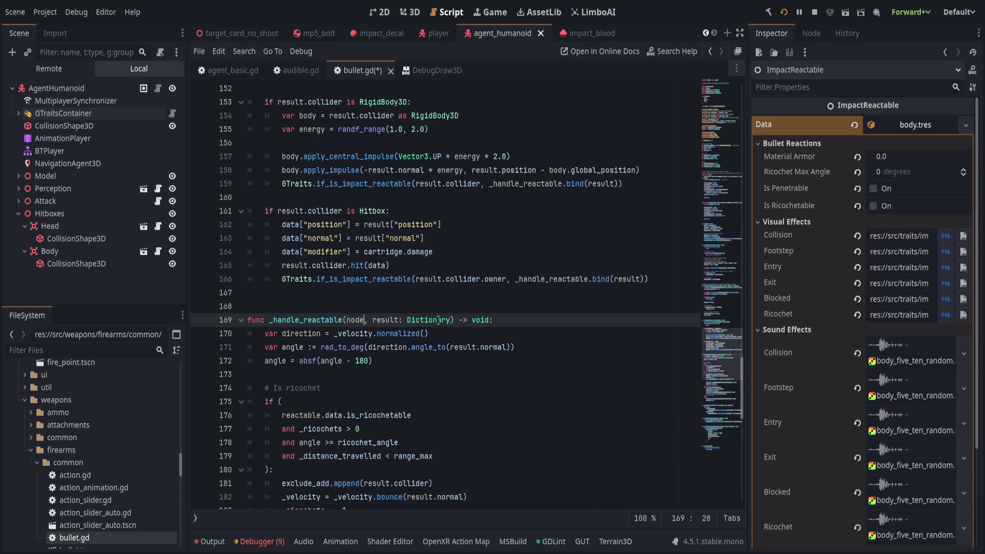
{"action": "type", "text": "3D"}
{"action": "key", "text": "End"}
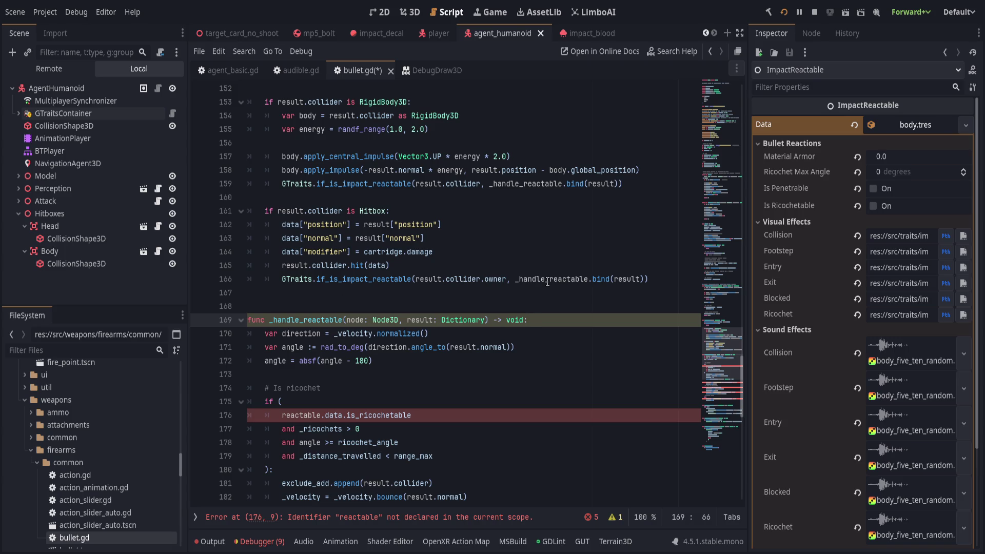
{"action": "key", "text": "ctrl+z"}
{"action": "key", "text": "ctrl+z"}
{"action": "key", "text": "ctrl+z"}
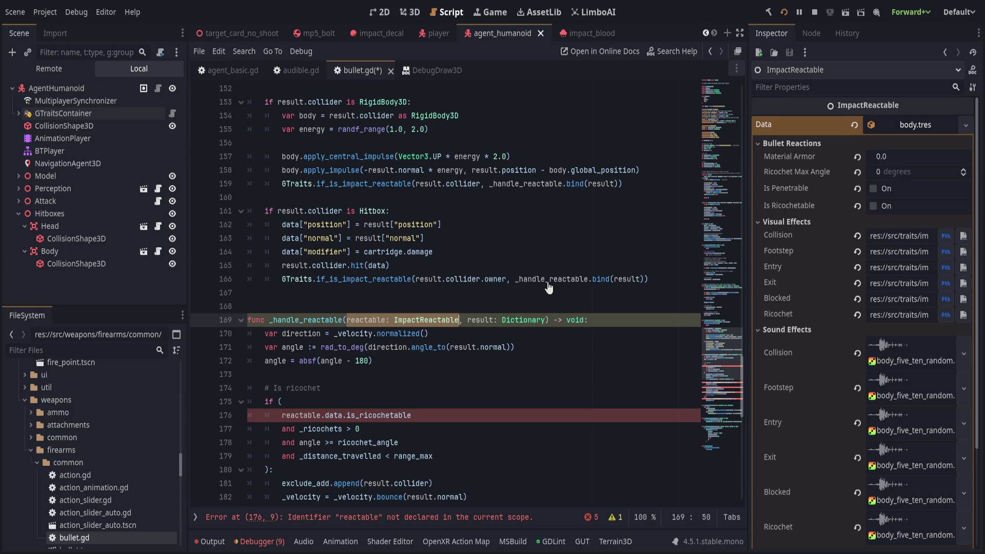
{"action": "left_click", "coordinate": [506, 294]}
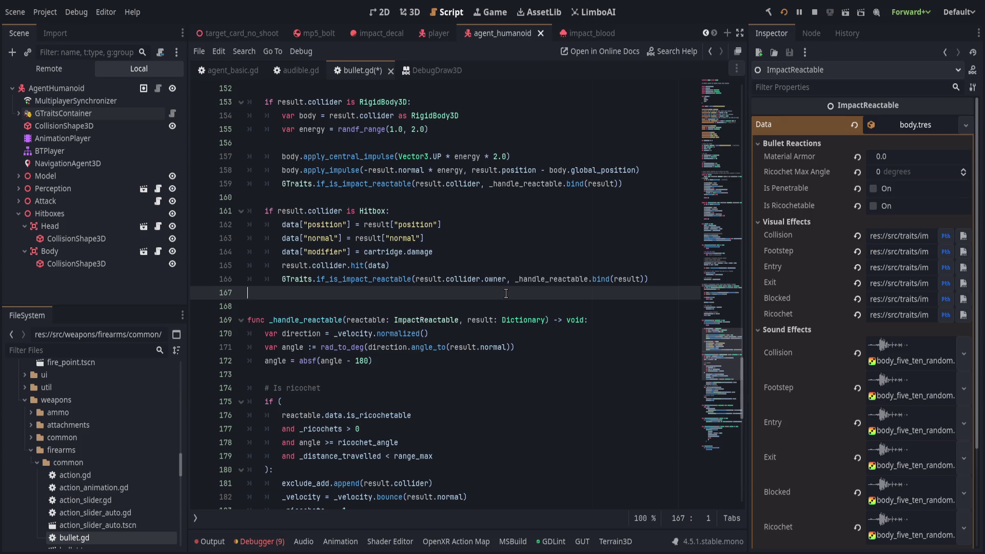
Step: Declare func _try_impact(node: Node3D, result: Dictionary) -> void: above _handle_reactable
{"action": "key", "text": "Down"}
{"action": "key", "text": "Return"}
{"action": "key", "text": "Return"}
{"action": "key", "text": "Return"}
{"action": "key", "text": "Up"}
{"action": "key", "text": "Up"}
{"action": "type", "text": "func _on"}
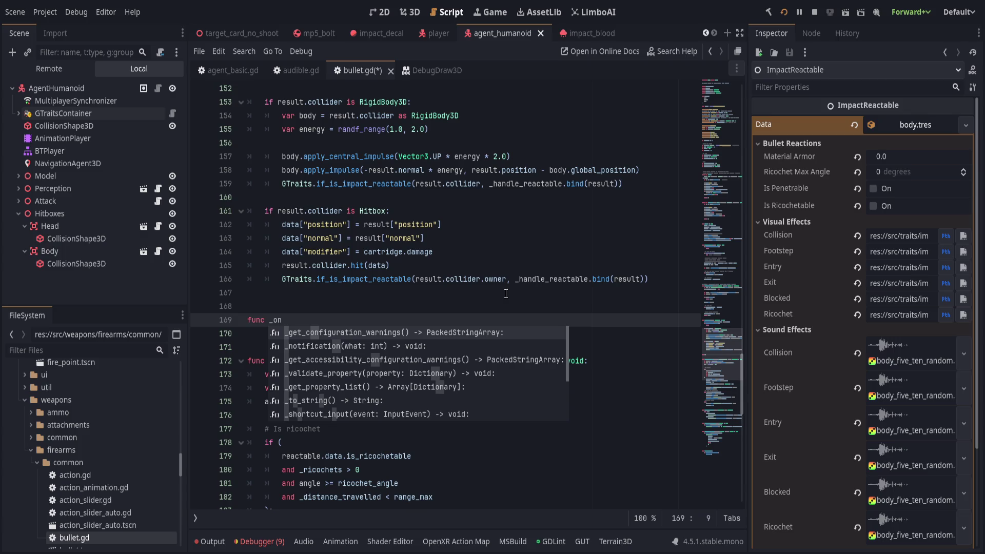
{"action": "key", "text": "BackSpace"}
{"action": "key", "text": "BackSpace"}
{"action": "type", "text": "try"}
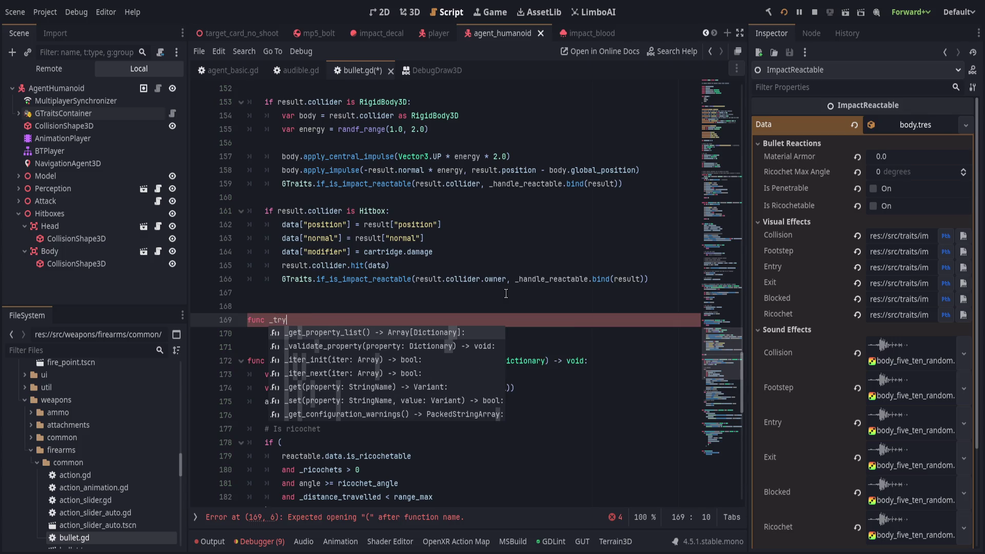
{"action": "type", "text": "_imp"}
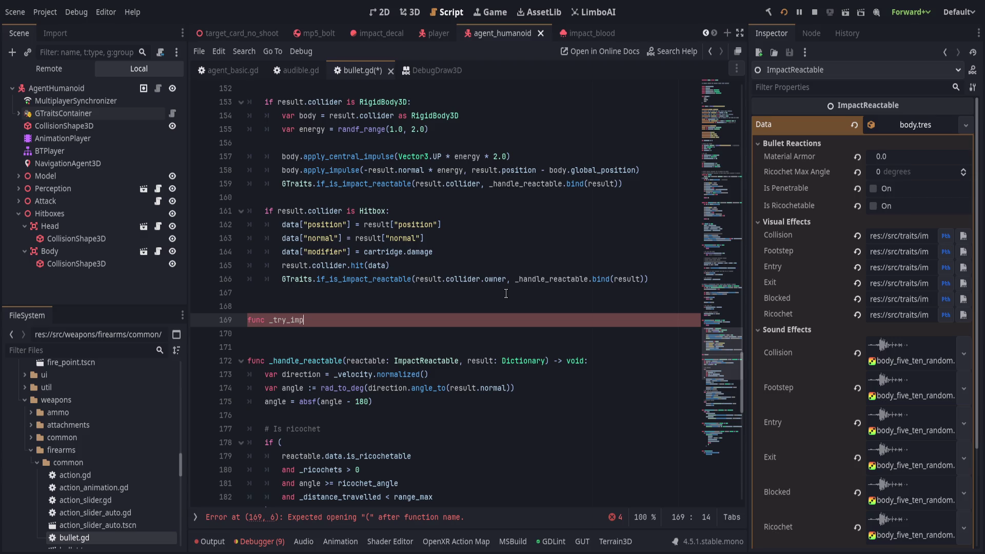
{"action": "type", "text": "act("}
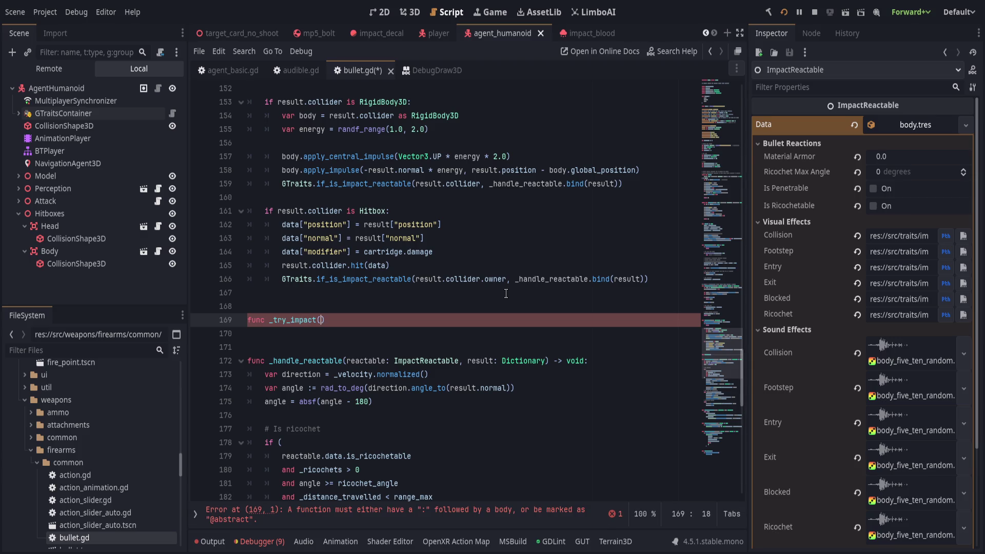
{"action": "type", "text": "node: Node3"}
{"action": "type", "text": "D, result: Dictionary) -> void:"}
Step: Start the _try_impact body with a call to GTraits.if_is_impact_reactable_or_else
{"action": "key", "text": "Return"}
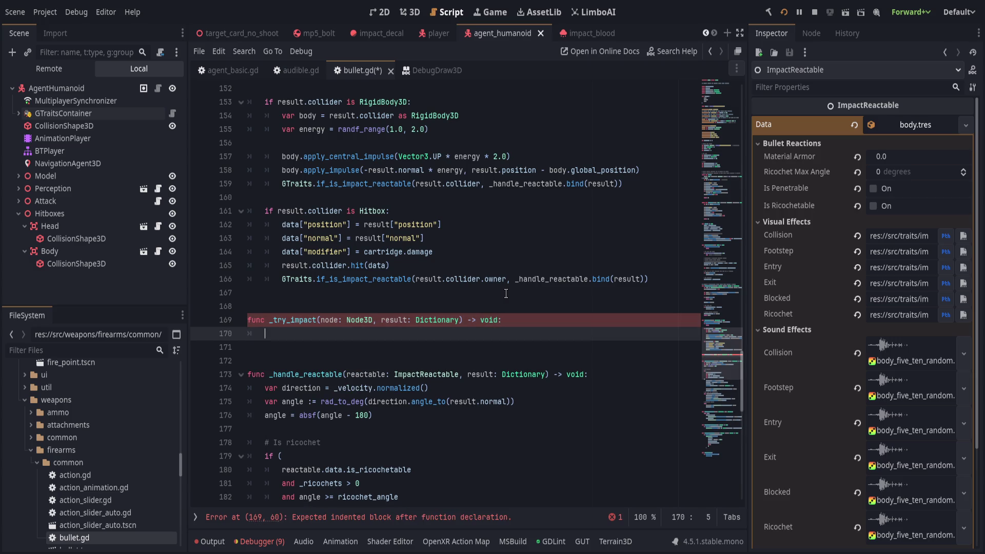
{"action": "type", "text": "if"}
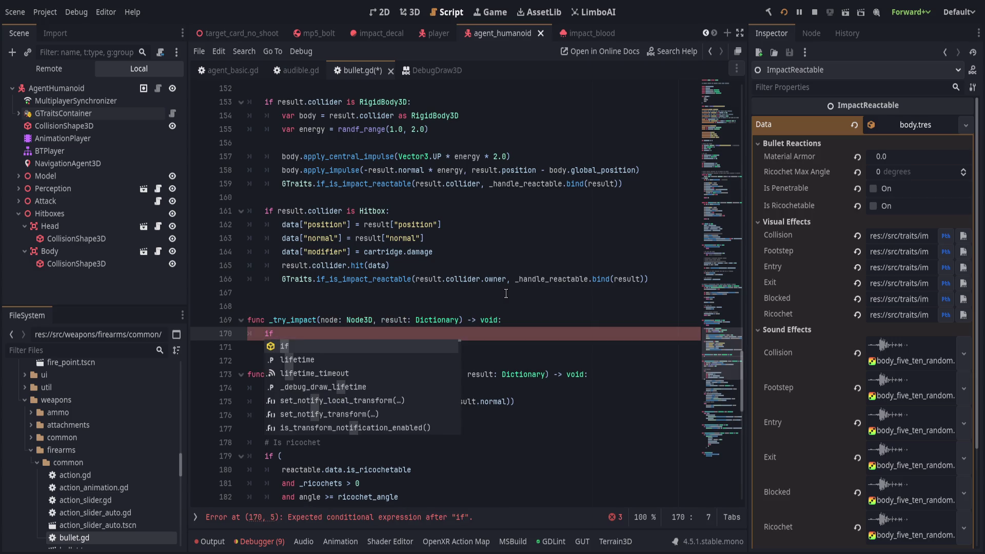
{"action": "type", "text": " result.collider"}
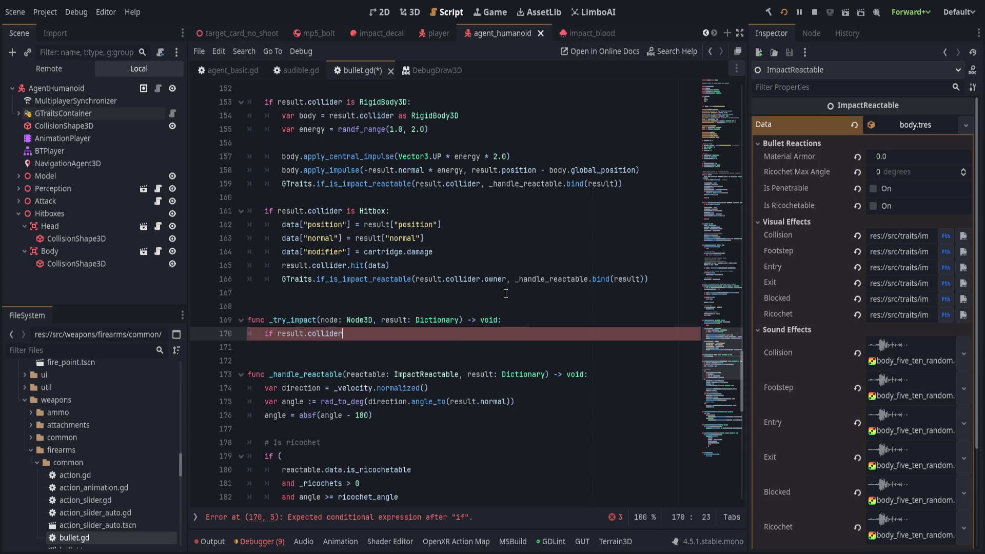
{"action": "key", "text": "BackSpace"}
{"action": "key", "text": "BackSpace"}
{"action": "key", "text": "BackSpace"}
{"action": "type", "text": "GT"}
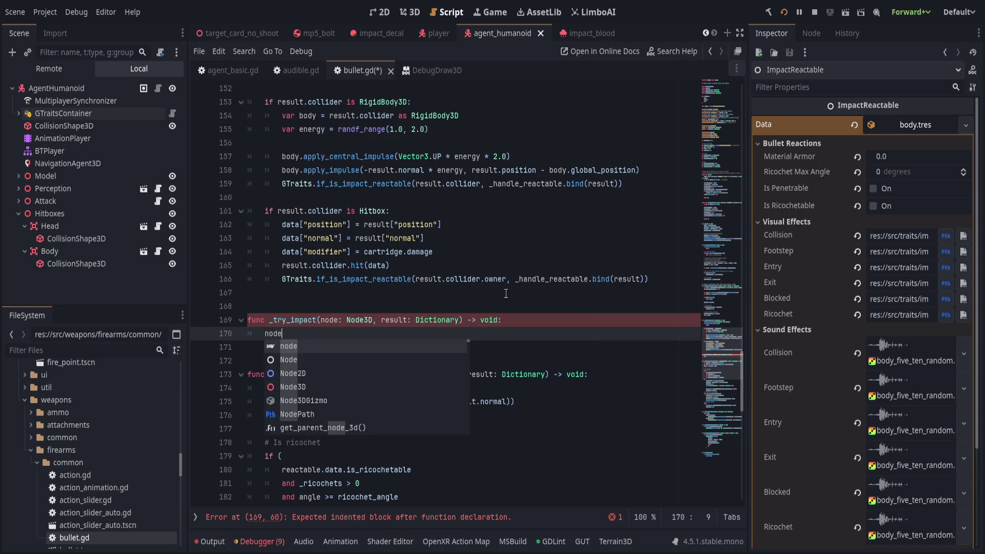
{"action": "type", "text": "Rr"}
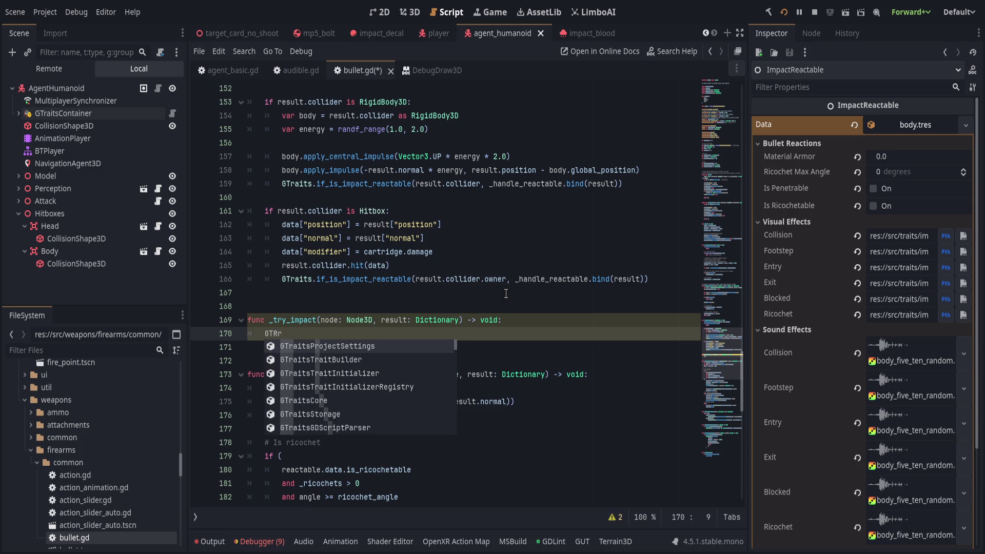
{"action": "key", "text": "BackSpace"}
{"action": "key", "text": "BackSpace"}
{"action": "key", "text": "Return"}
{"action": "type", "text": ".if_is_a_imp"}
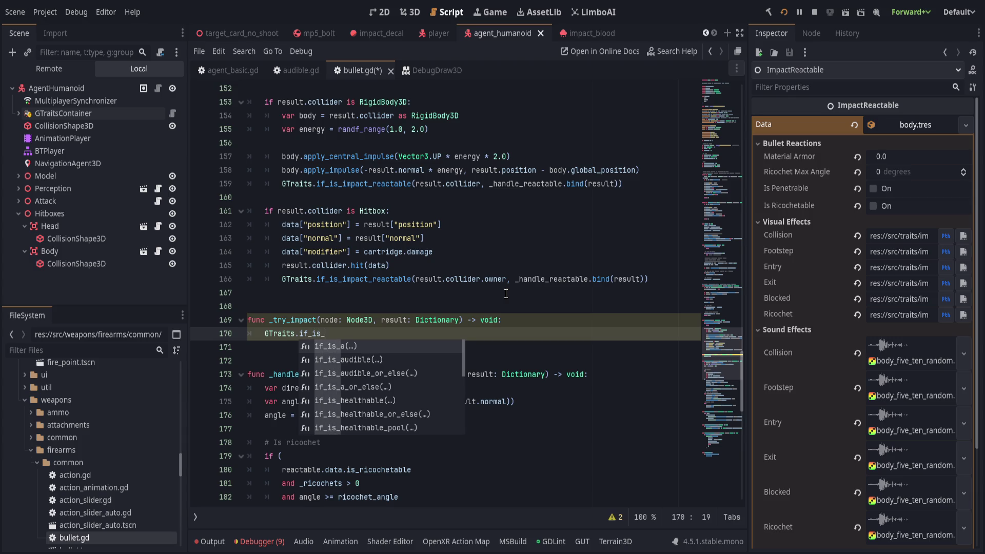
{"action": "key", "text": "BackSpace"}
{"action": "key", "text": "BackSpace"}
{"action": "key", "text": "BackSpace"}
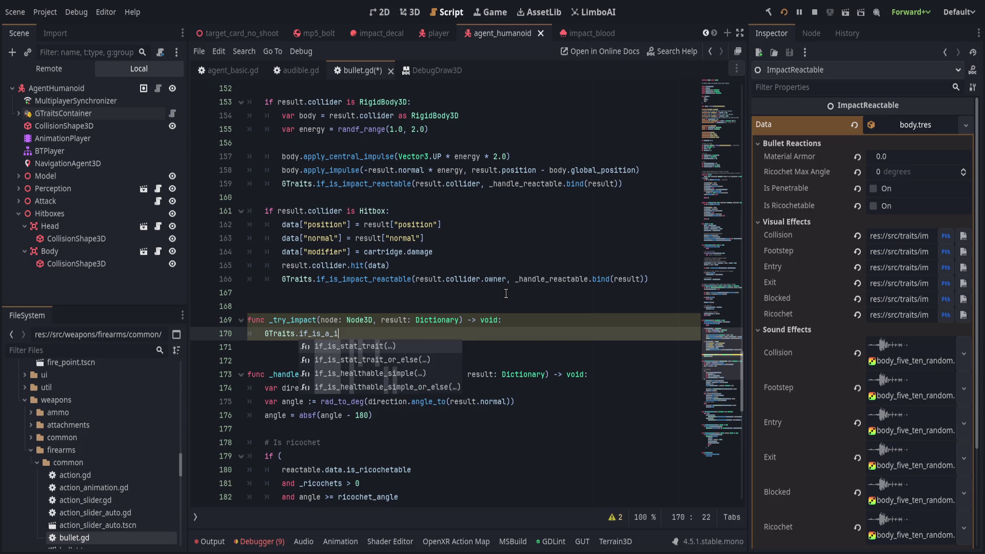
{"action": "type", "text": "imp"}
{"action": "key", "text": "Return"}
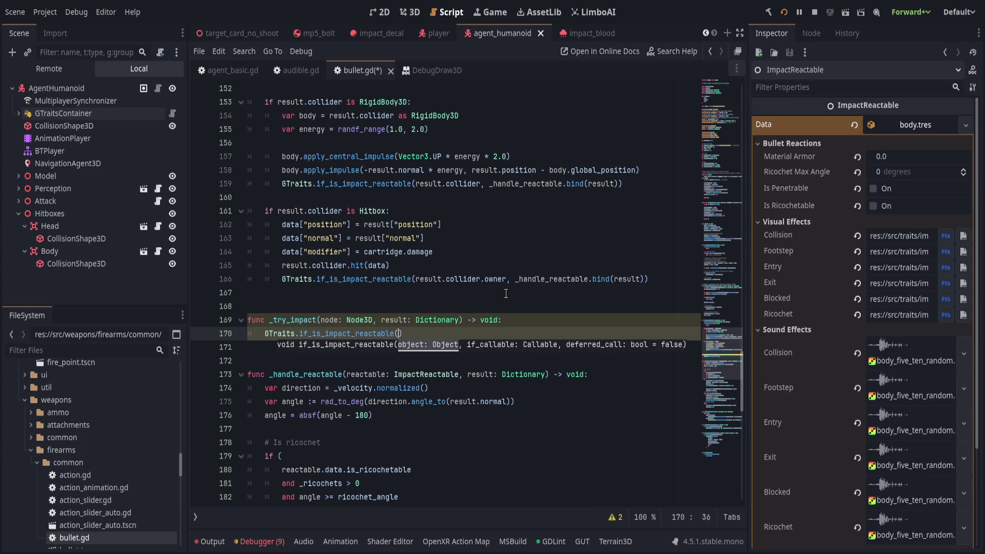
{"action": "key", "text": "BackSpace"}
{"action": "type", "text": "_or"}
{"action": "key", "text": "Return"}
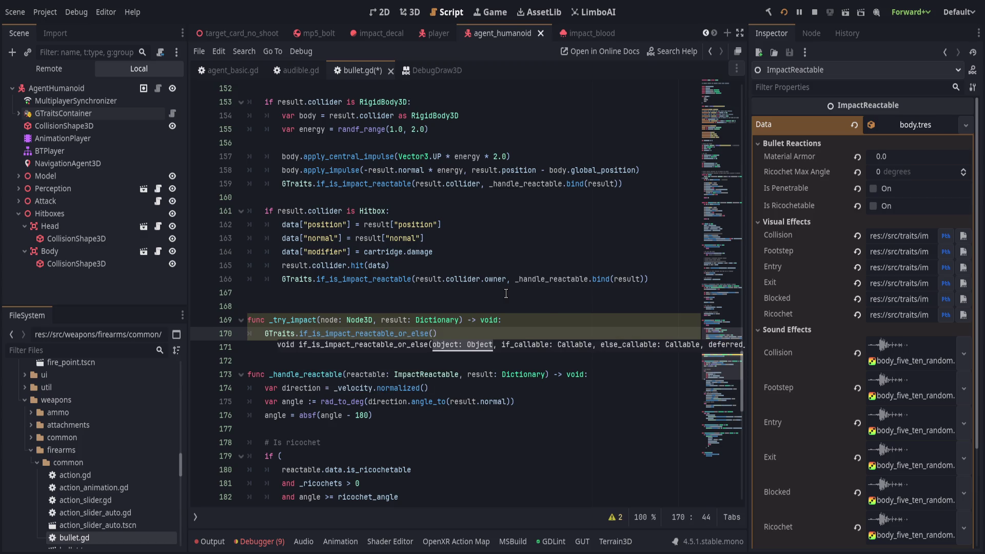
Step: Pass node, _handle_reactable.bind(result) and an empty func(): fallback lambda as arguments
{"action": "type", "text": "node,"}
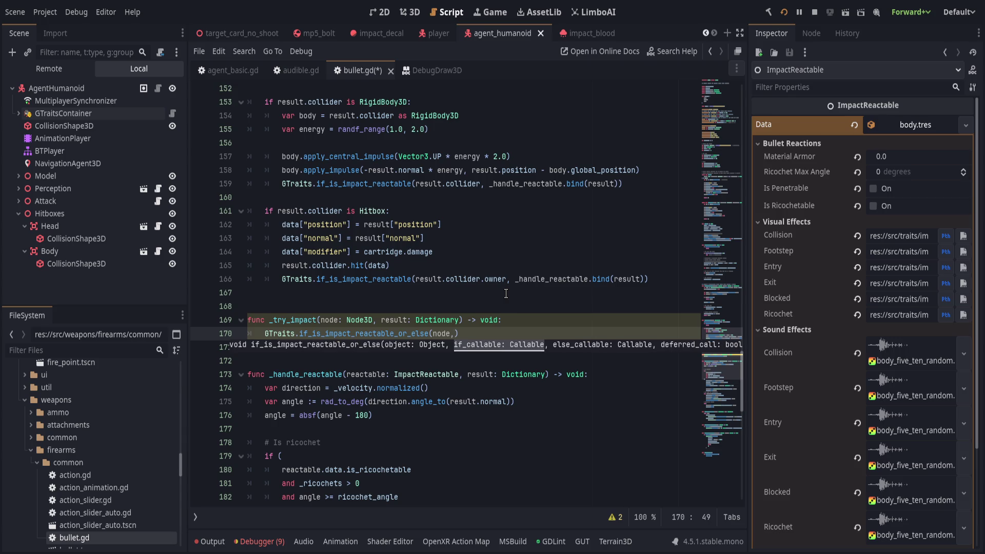
{"action": "type", "text": " _handl_rea"}
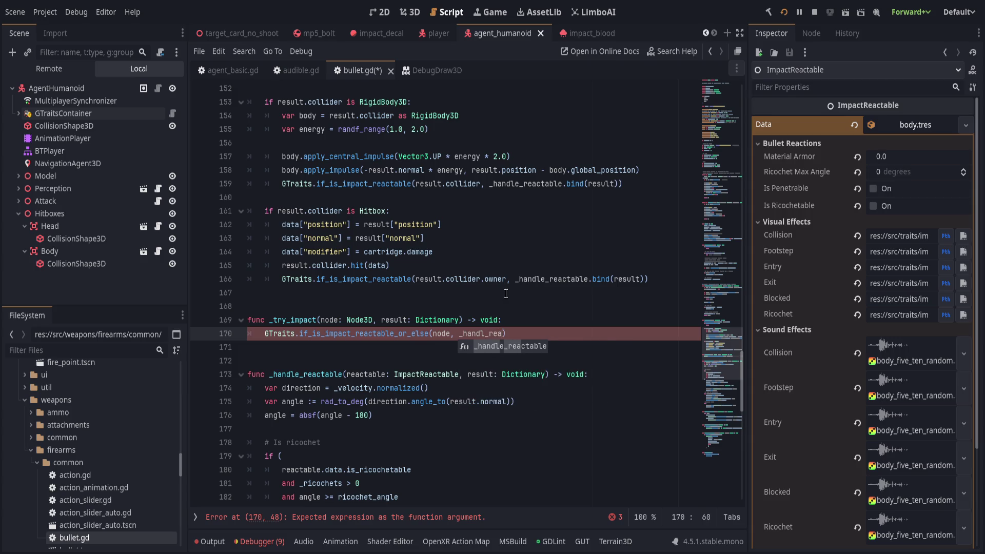
{"action": "key", "text": "Return"}
{"action": "type", "text": ".bind(result),"}
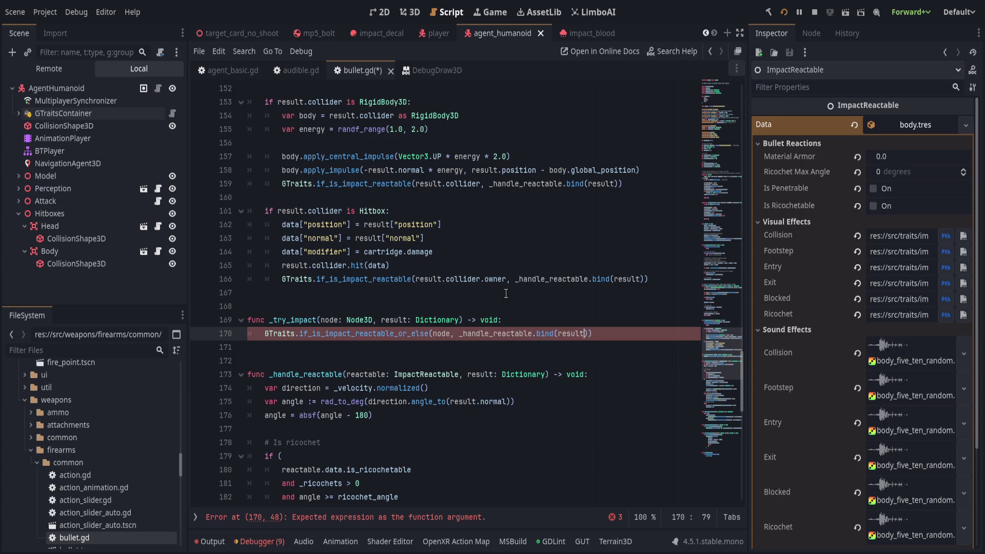
{"action": "type", "text": " func():"}
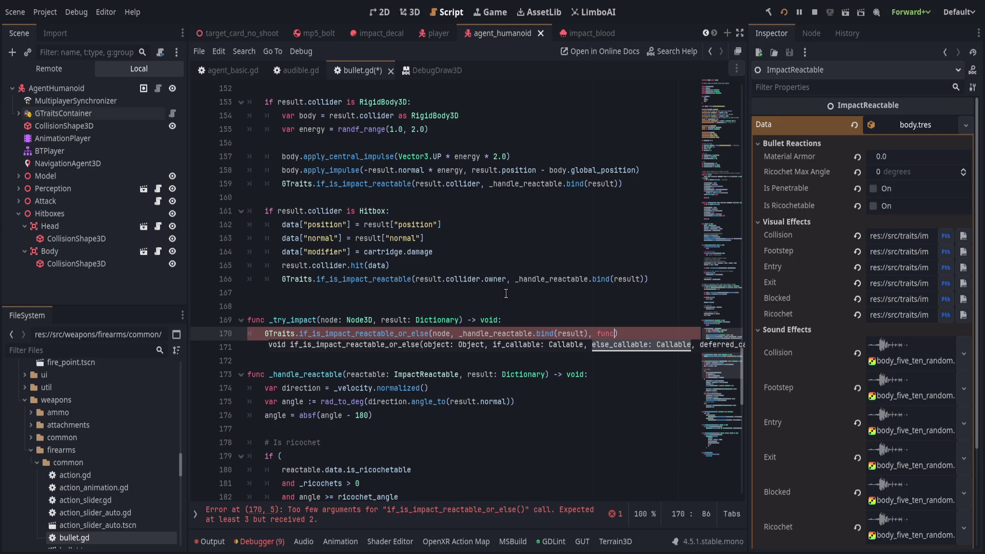
{"action": "key", "text": "Return"}
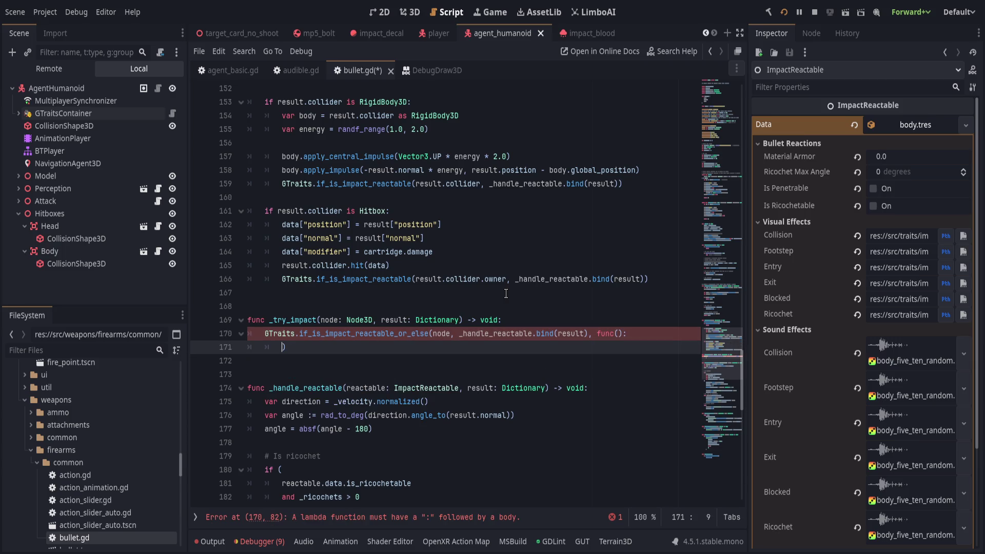
{"action": "scroll", "coordinate": [505, 293], "scroll_direction": "down", "scroll_amount": 7}
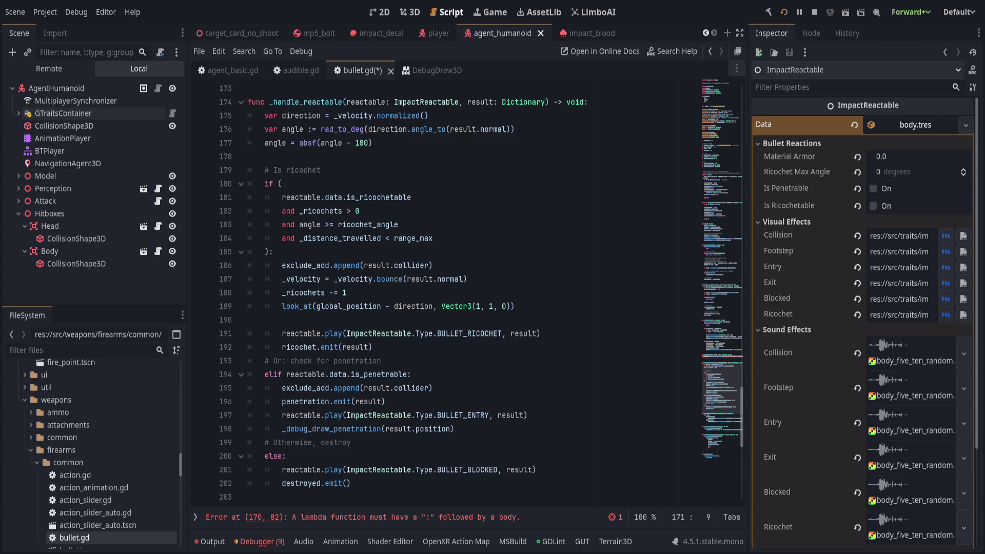
Step: Add a const IMPACT_DEFAULT preload line below the BULLET constant
{"action": "left_click", "coordinate": [636, 278]}
{"action": "scroll", "coordinate": [637, 205], "scroll_direction": "up", "scroll_amount": 20}
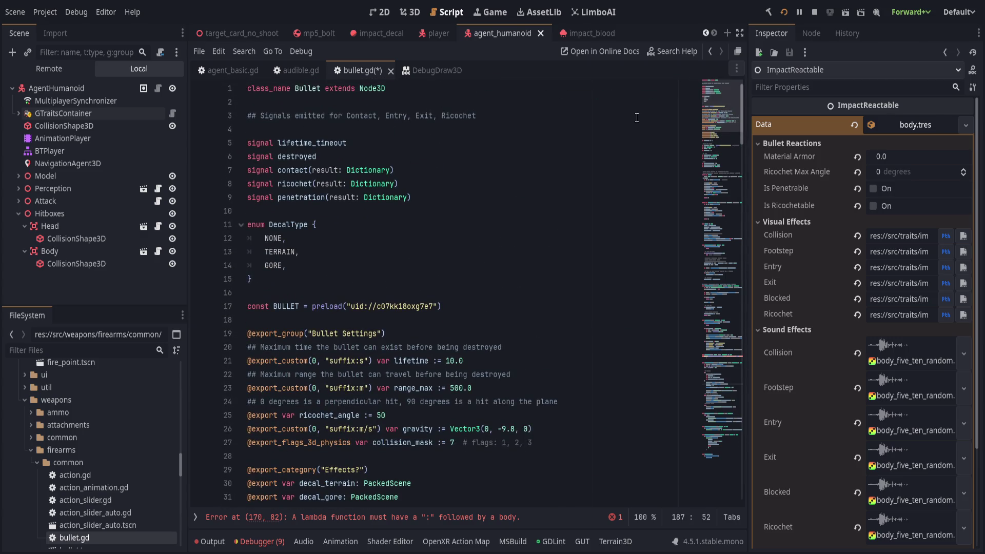
{"action": "left_click", "coordinate": [574, 114]}
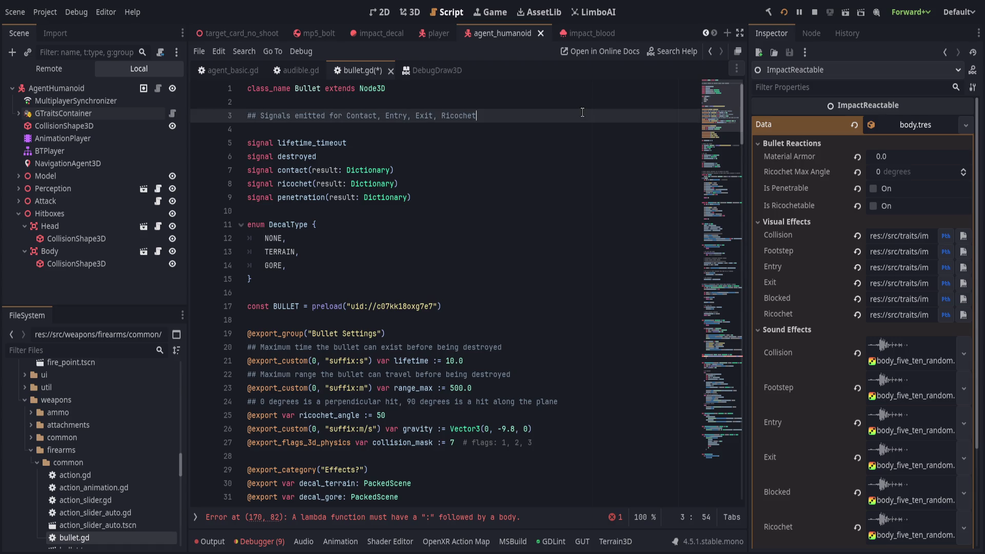
{"action": "left_click", "coordinate": [515, 304]}
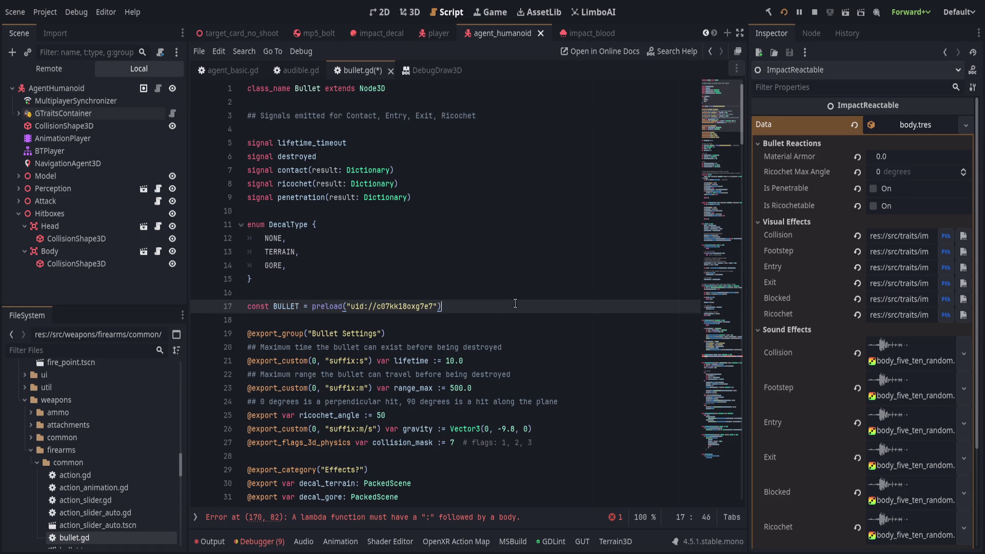
{"action": "key", "text": "Return"}
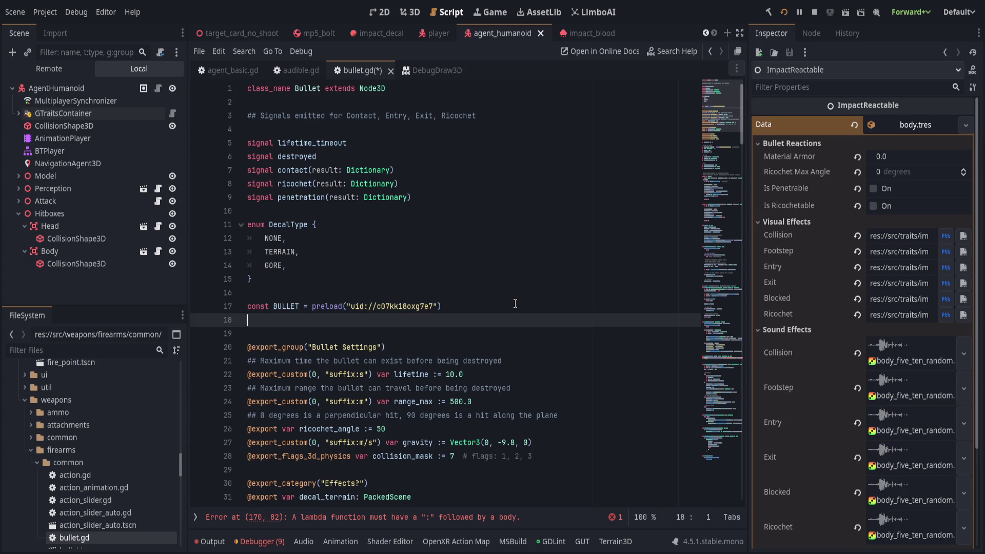
{"action": "type", "text": "const IMP"}
{"action": "type", "text": "ACT_DE"}
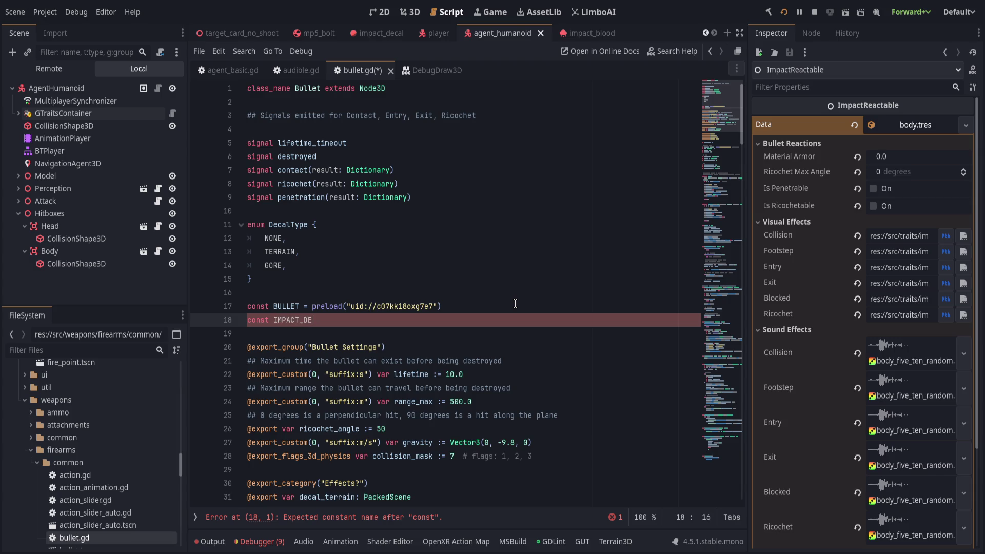
{"action": "type", "text": "FAULTpreload("}
{"action": "key", "text": "Delete"}
Step: Fill the preload with dirt.tres from the FileSystem dock and add a '# dirt.tres' comment
{"action": "left_click", "coordinate": [69, 350]}
{"action": "type", "text": "d"}
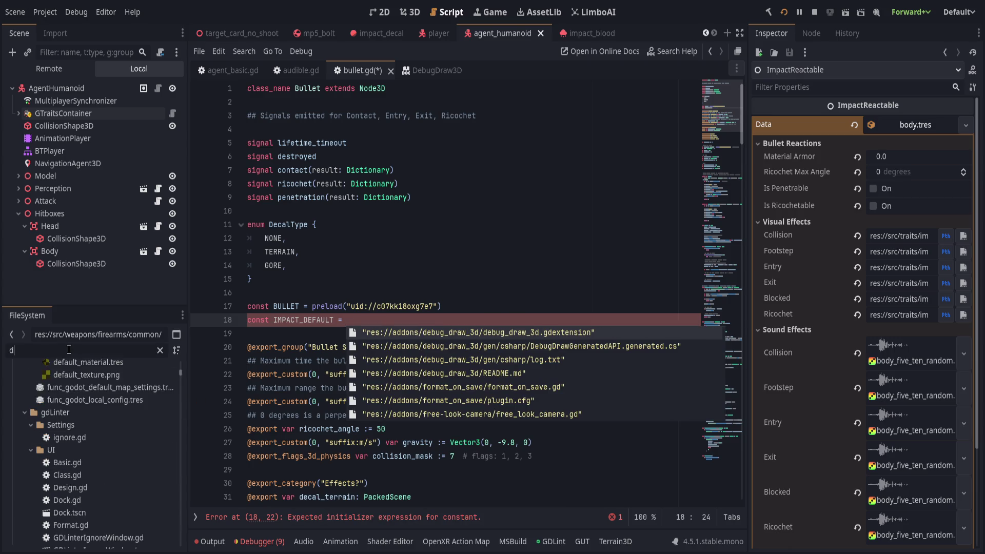
{"action": "type", "text": "irt"}
{"action": "mouse_move", "coordinate": [72, 519]}
{"action": "left_mouse_down"}
{"action": "mouse_move", "coordinate": [373, 360]}
{"action": "mouse_move", "coordinate": [426, 321]}
{"action": "mouse_move", "coordinate": [518, 320]}
{"action": "mouse_move", "coordinate": [308, 400]}
{"action": "mouse_move", "coordinate": [237, 466]}
{"action": "mouse_move", "coordinate": [389, 354]}
{"action": "mouse_move", "coordinate": [543, 319]}
{"action": "left_mouse_up"}
{"action": "type", "text": "# dirt.tres"}
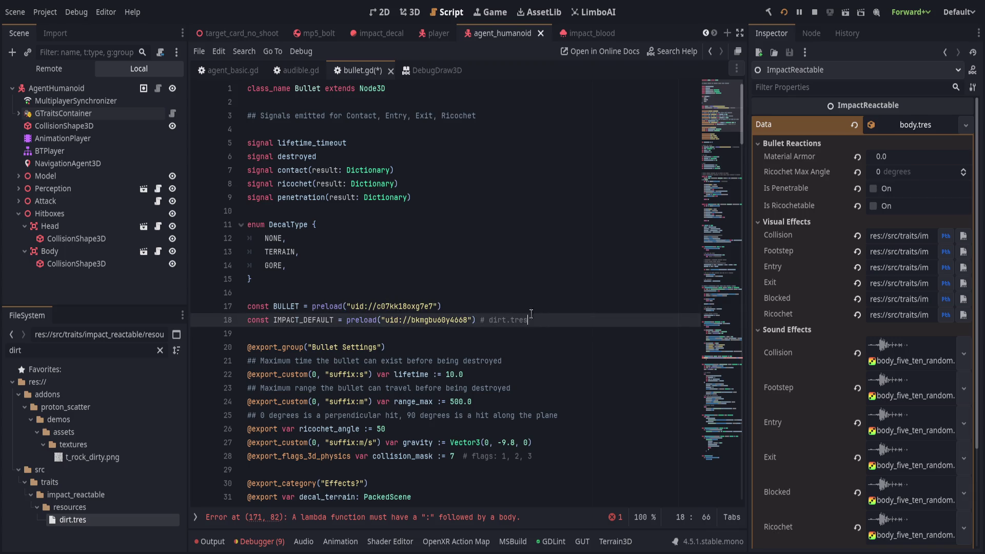
{"action": "key", "text": "Up"}
{"action": "left_click", "coordinate": [716, 393]}
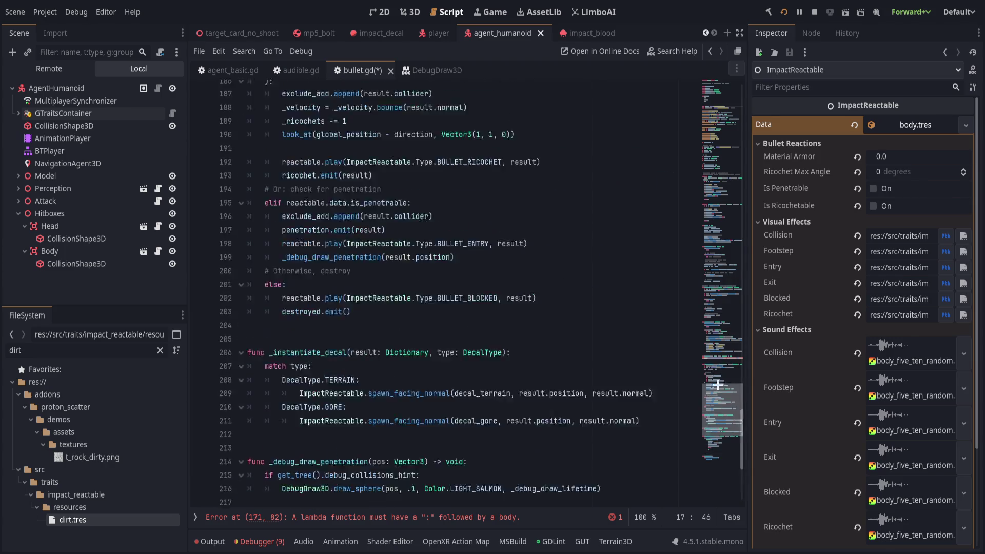
{"action": "left_click_drag", "start_coordinate": [716, 393], "coordinate": [727, 348]}
{"action": "left_click", "coordinate": [662, 334]}
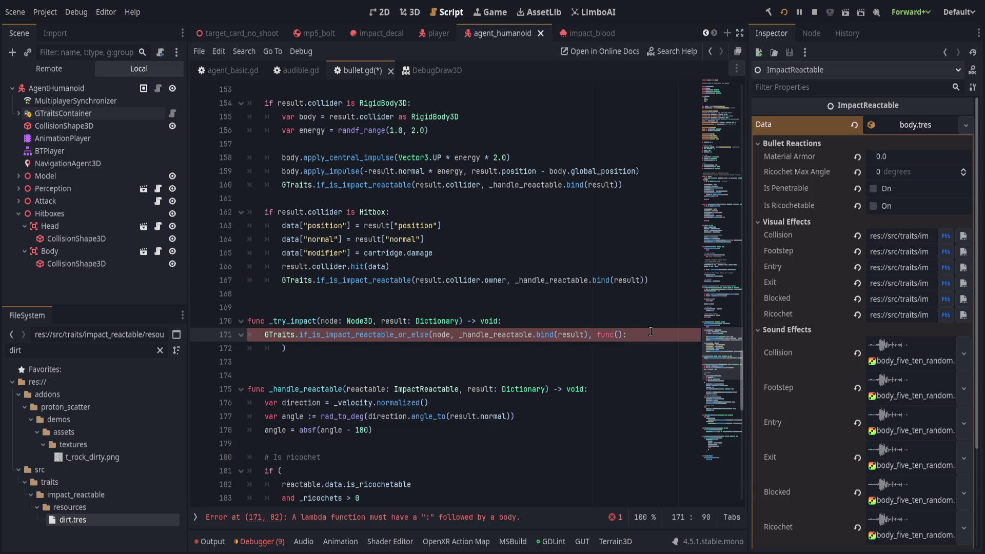
{"action": "left_click", "coordinate": [363, 373]}
{"action": "scroll", "coordinate": [384, 363], "scroll_direction": "down", "scroll_amount": 11}
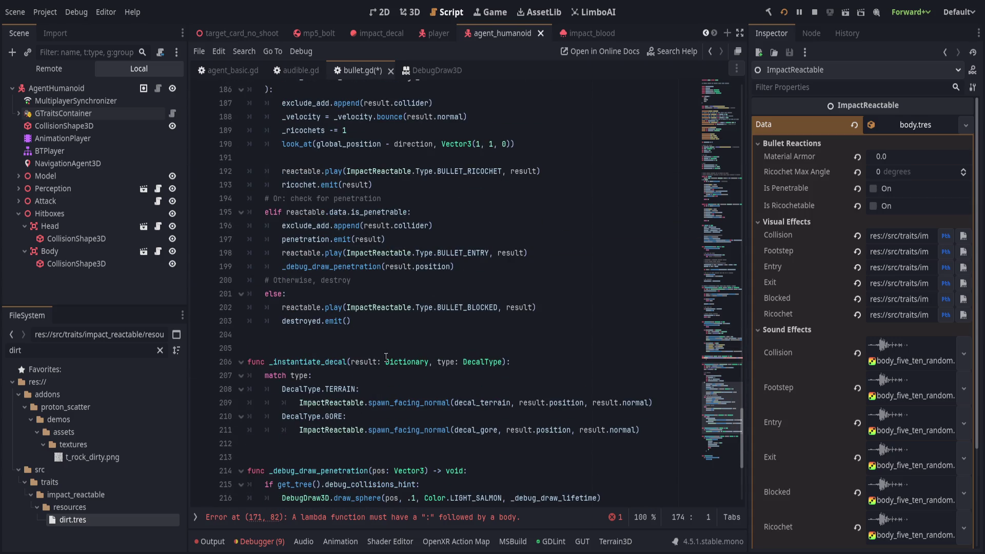
{"action": "left_click", "coordinate": [387, 334]}
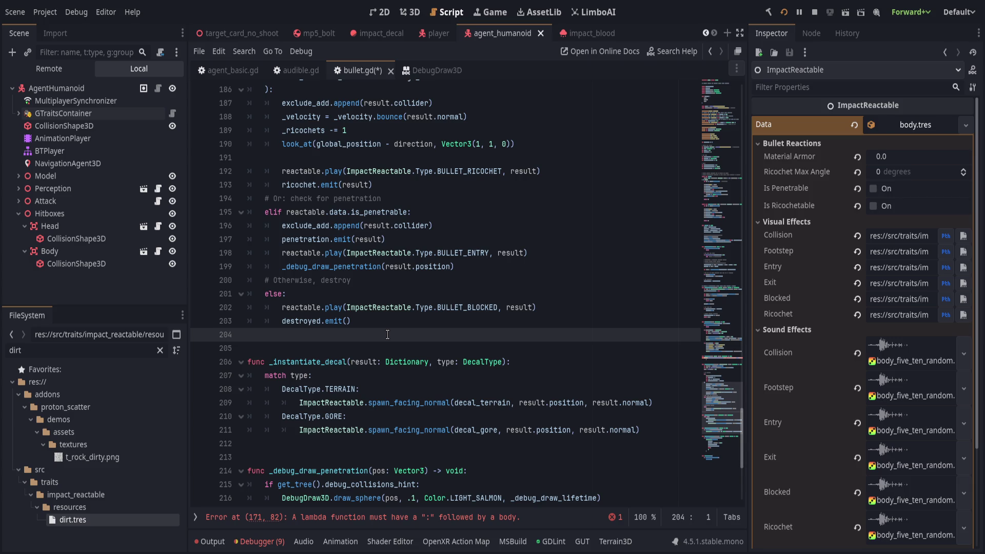
{"action": "scroll", "coordinate": [390, 328], "scroll_direction": "up", "scroll_amount": 5}
{"action": "left_click", "coordinate": [422, 261]}
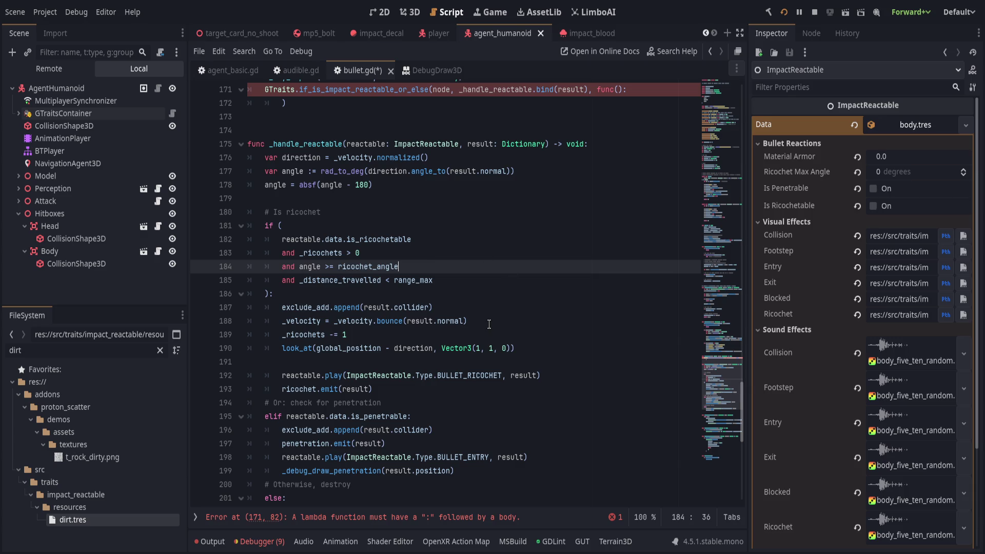
{"action": "scroll", "coordinate": [488, 324], "scroll_direction": "down", "scroll_amount": 4}
{"action": "left_click", "coordinate": [554, 377]}
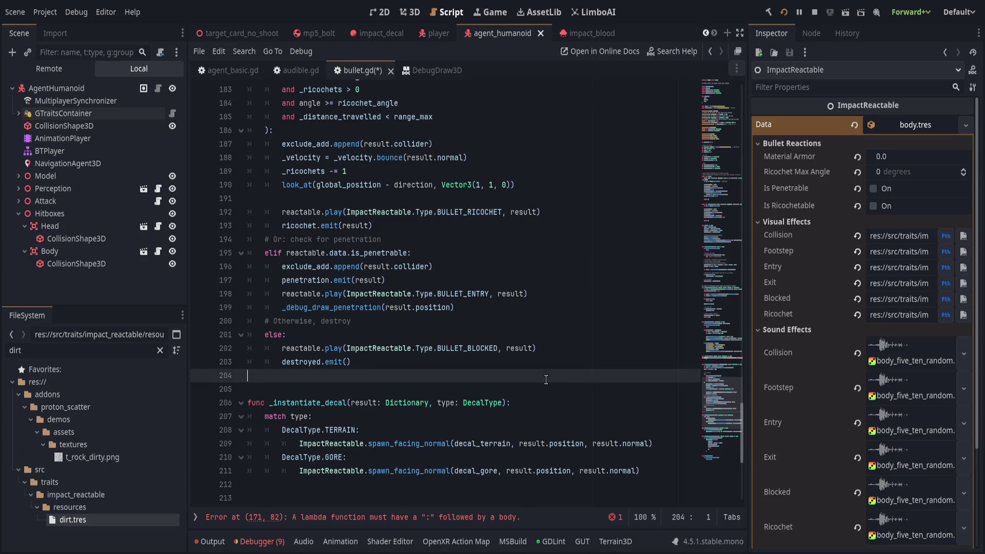
{"action": "scroll", "coordinate": [547, 377], "scroll_direction": "up", "scroll_amount": 5}
{"action": "double_click", "coordinate": [366, 185]}
{"action": "left_click", "coordinate": [641, 198]}
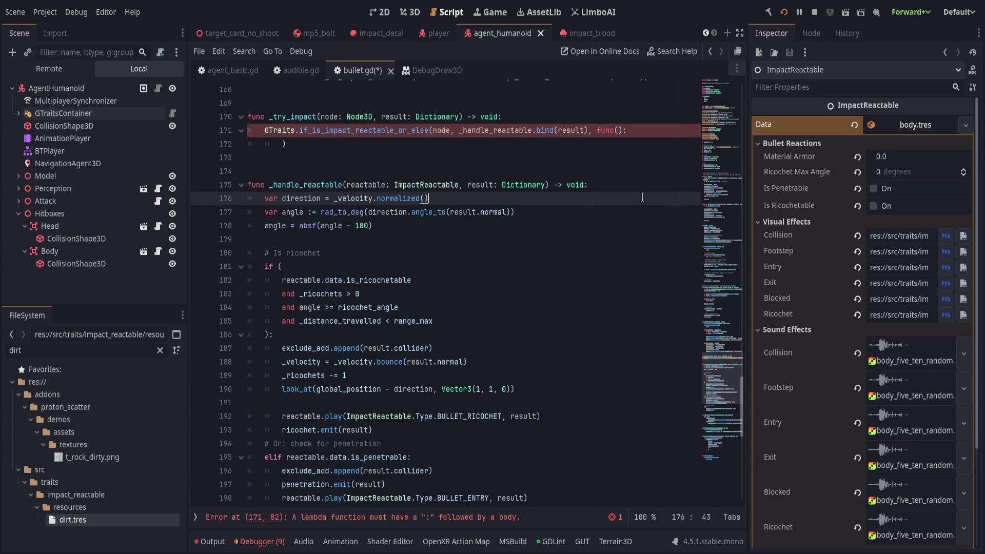
{"action": "scroll", "coordinate": [529, 386], "scroll_direction": "up", "scroll_amount": 3}
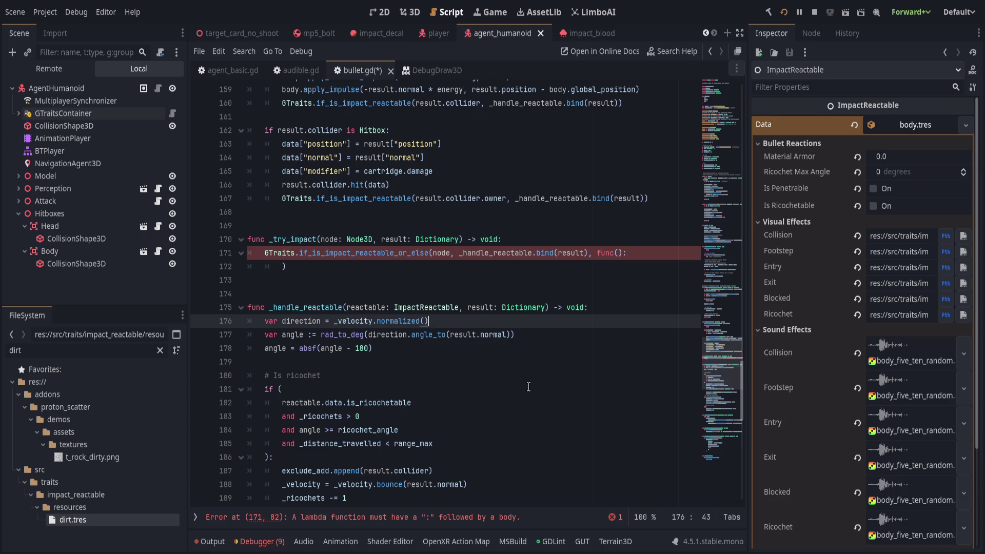
{"action": "left_click", "coordinate": [468, 268]}
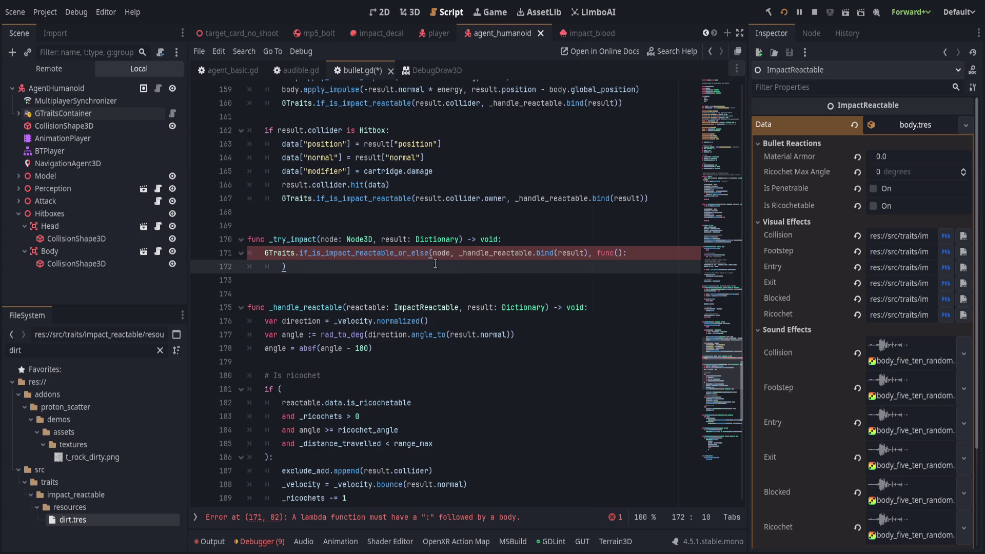
{"action": "left_click", "coordinate": [447, 253]}
{"action": "left_click", "coordinate": [487, 253]}
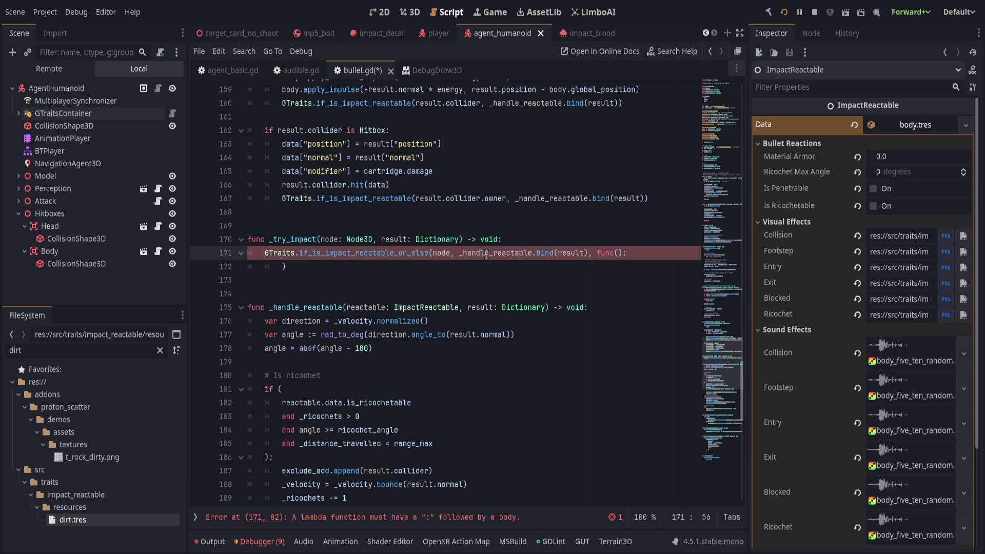
{"action": "left_click", "coordinate": [644, 253]}
{"action": "key", "text": "Up"}
{"action": "left_click", "coordinate": [644, 253]}
Step: Make the line-171 fallback lambda call _instantiate_decal() through autocomplete
{"action": "key", "text": "ctrl+space"}
{"action": "key", "text": "Escape"}
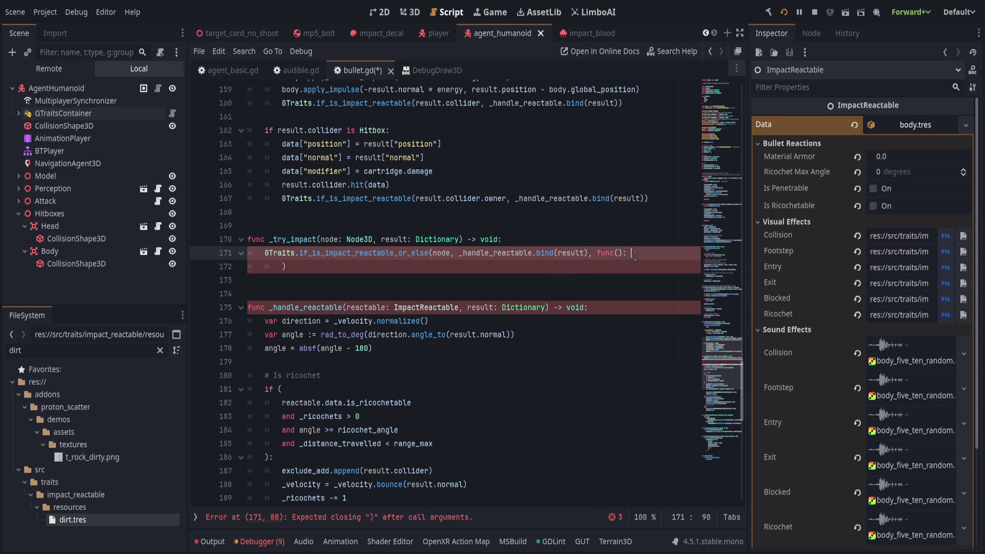
{"action": "scroll", "coordinate": [379, 307], "scroll_direction": "down", "scroll_amount": 14}
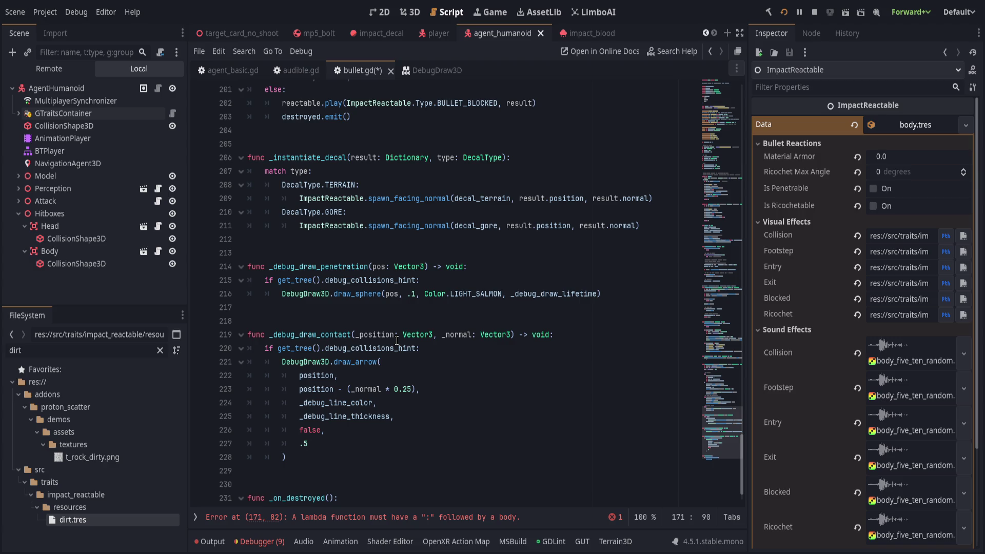
{"action": "scroll", "coordinate": [397, 340], "scroll_direction": "up", "scroll_amount": 8}
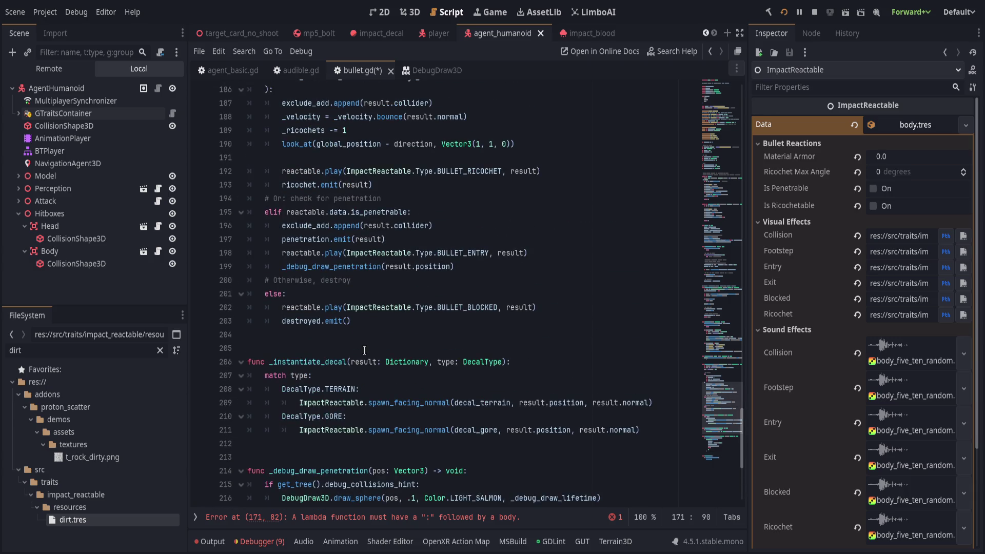
{"action": "scroll", "coordinate": [411, 325], "scroll_direction": "up", "scroll_amount": 5}
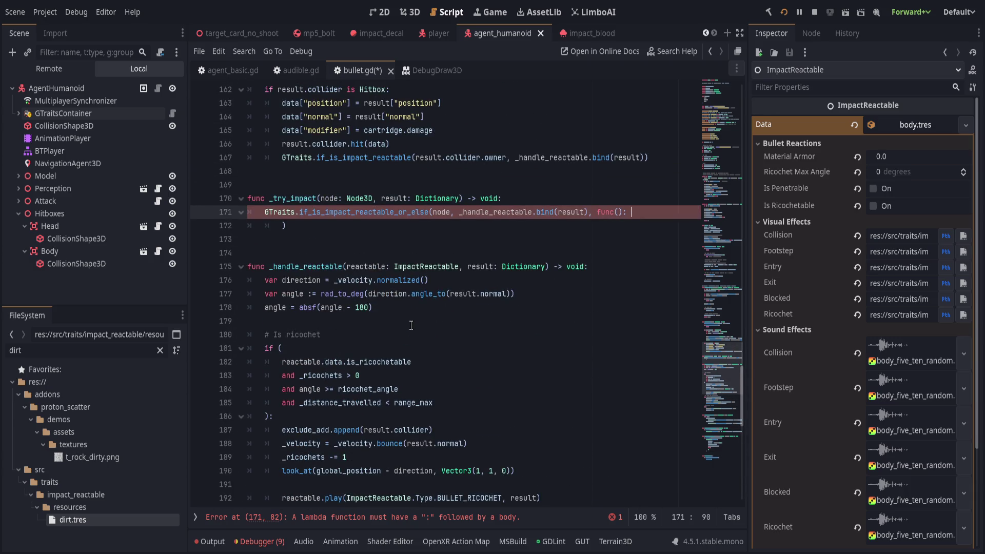
{"action": "type", "text": "_in"}
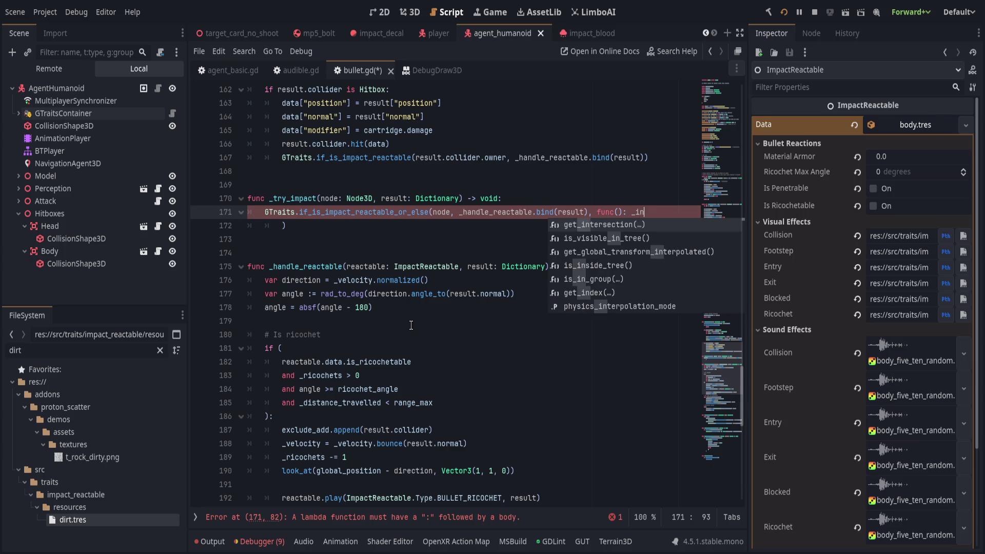
{"action": "key", "text": "Return"}
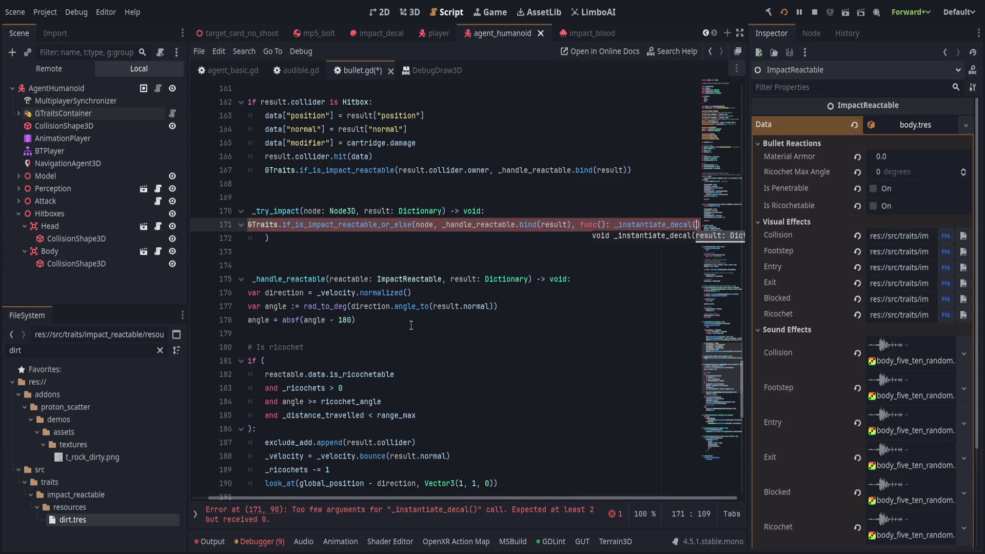
{"action": "type", "text": "result"}
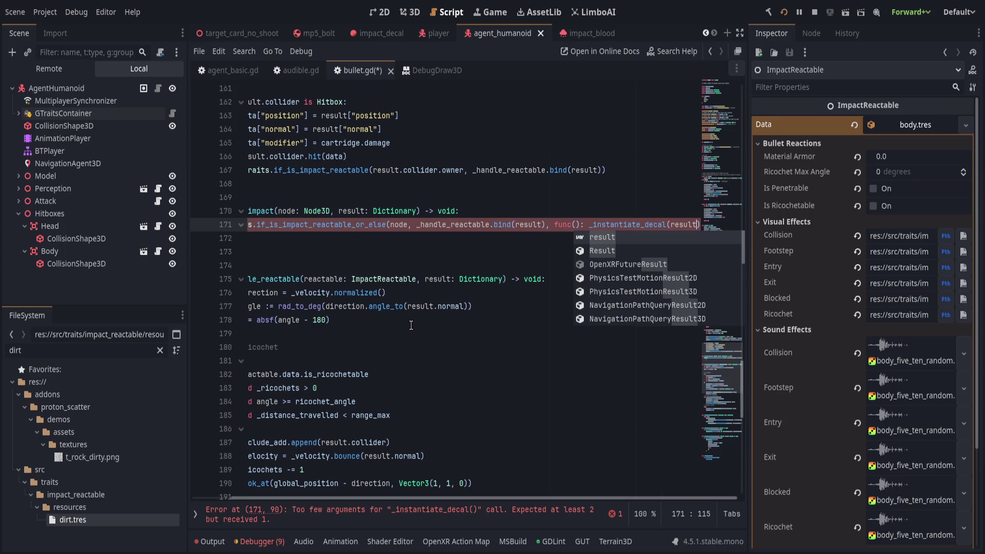
{"action": "key", "text": "BackSpace"}
{"action": "key", "text": "BackSpace"}
{"action": "key", "text": "BackSpace"}
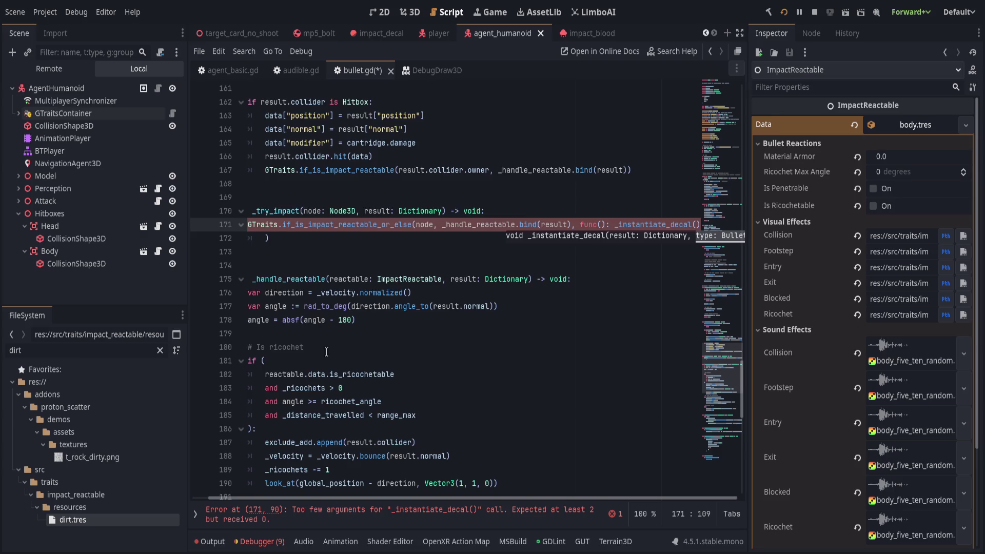
{"action": "scroll", "coordinate": [347, 327], "scroll_direction": "down", "scroll_amount": 5}
{"action": "scroll", "coordinate": [347, 328], "scroll_direction": "down", "scroll_amount": 3}
{"action": "left_click", "coordinate": [300, 334]}
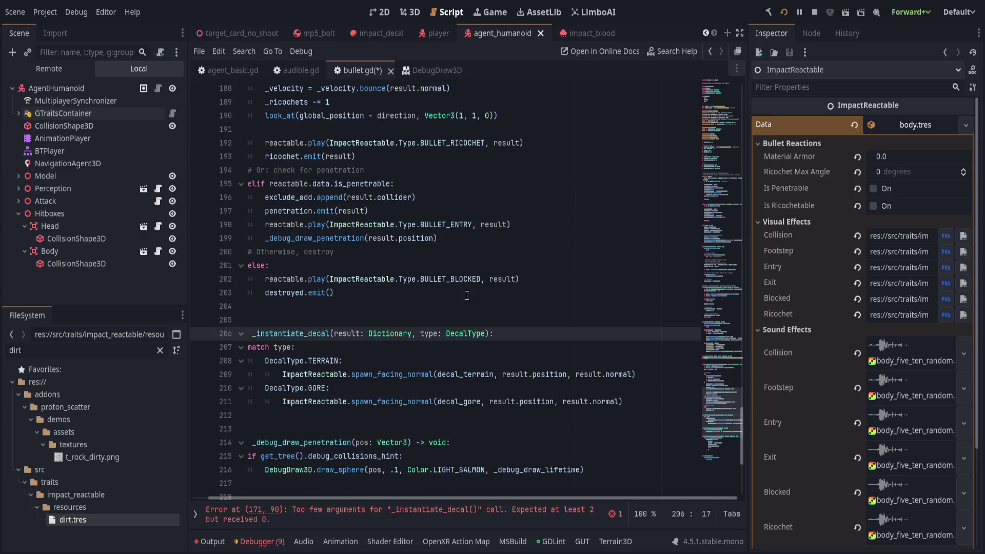
Step: Rename the _instantiate_decal definition to _instantiate_vfx_default
{"action": "left_click", "coordinate": [439, 357]}
{"action": "scroll", "coordinate": [439, 358], "scroll_direction": "up", "scroll_amount": 2}
{"action": "scroll", "coordinate": [400, 498], "scroll_direction": "left", "scroll_amount": 1}
{"action": "left_click", "coordinate": [328, 416]}
{"action": "key", "text": "Right"}
{"action": "key", "text": "Right"}
{"action": "key", "text": "Right"}
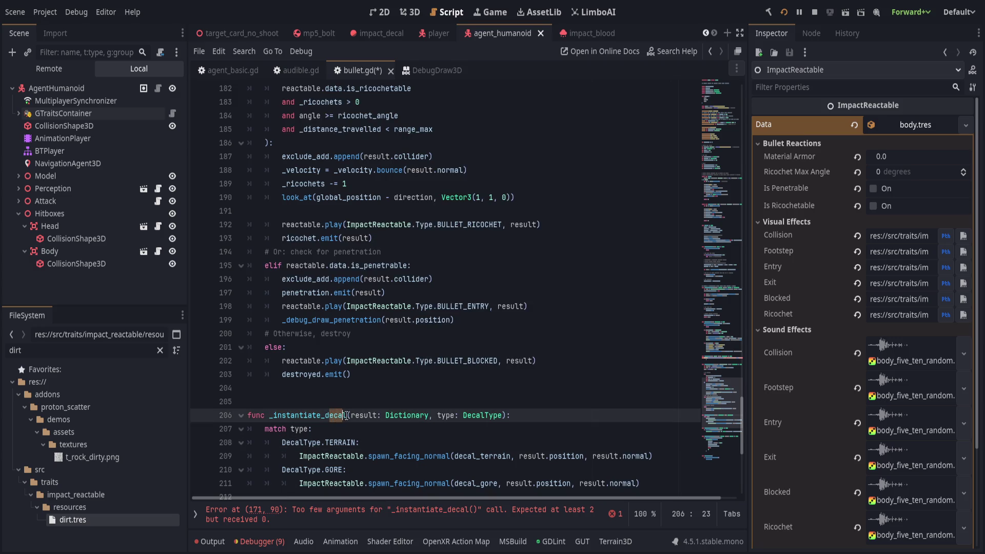
{"action": "key", "text": "shift+Left"}
{"action": "key", "text": "shift+Left"}
{"action": "key", "text": "shift+Left"}
{"action": "key", "text": "BackSpace"}
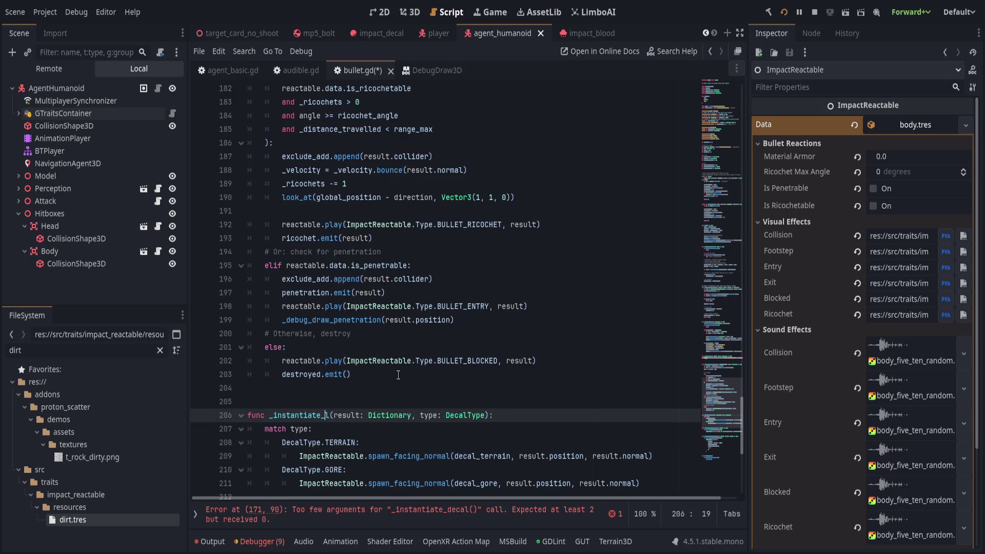
{"action": "type", "text": "vfx_default"}
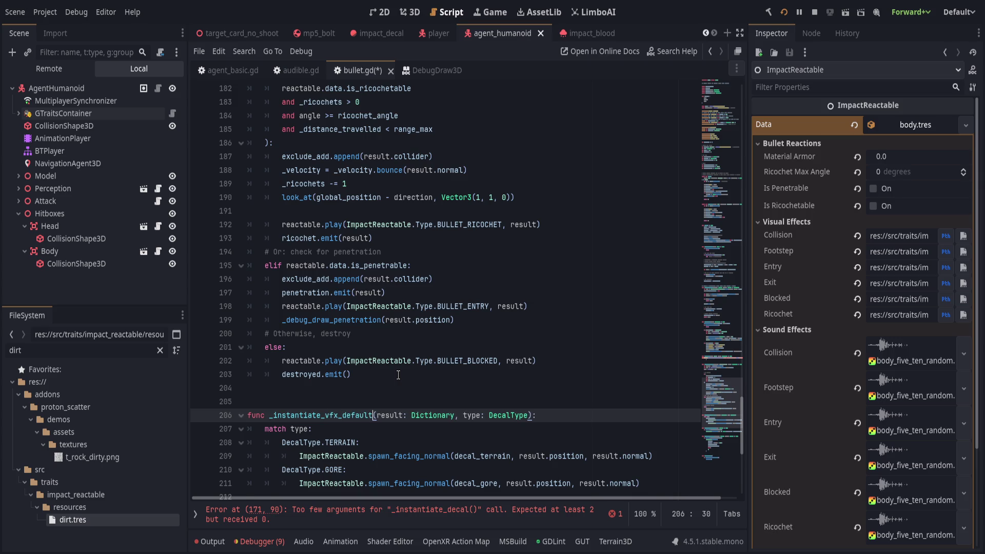
Step: Drop its type parameter and the match/gore lines, dedenting the terrain spawn line
{"action": "left_click_drag", "start_coordinate": [454, 416], "coordinate": [542, 408]}
{"action": "key", "text": "BackSpace"}
{"action": "key", "text": "Down"}
{"action": "key", "text": "ctrl+shift+k"}
{"action": "key", "text": "ctrl+shift+k"}
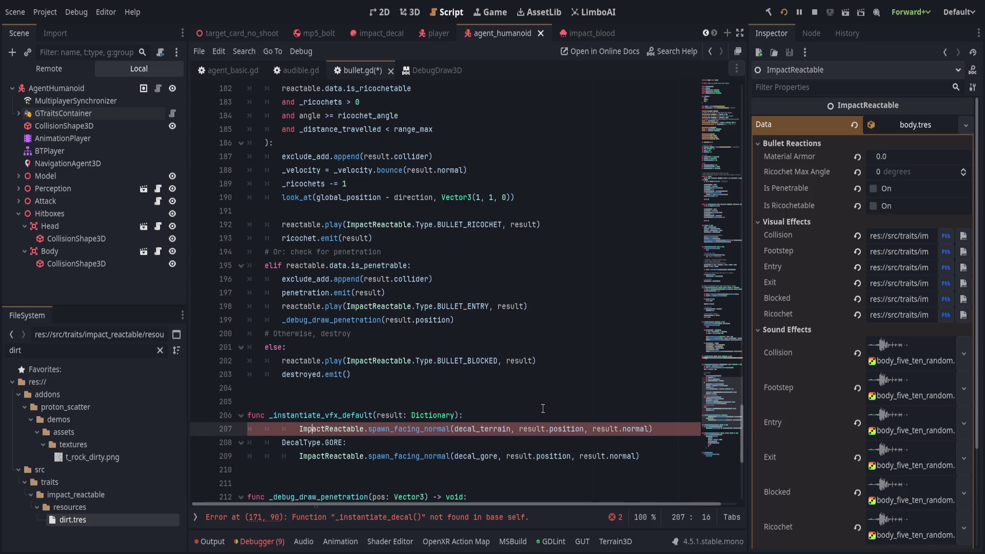
{"action": "key", "text": "Down"}
{"action": "key", "text": "ctrl+shift+k"}
{"action": "key", "text": "ctrl+shift+k"}
{"action": "key", "text": "shift+Tab"}
{"action": "key", "text": "shift+Tab"}
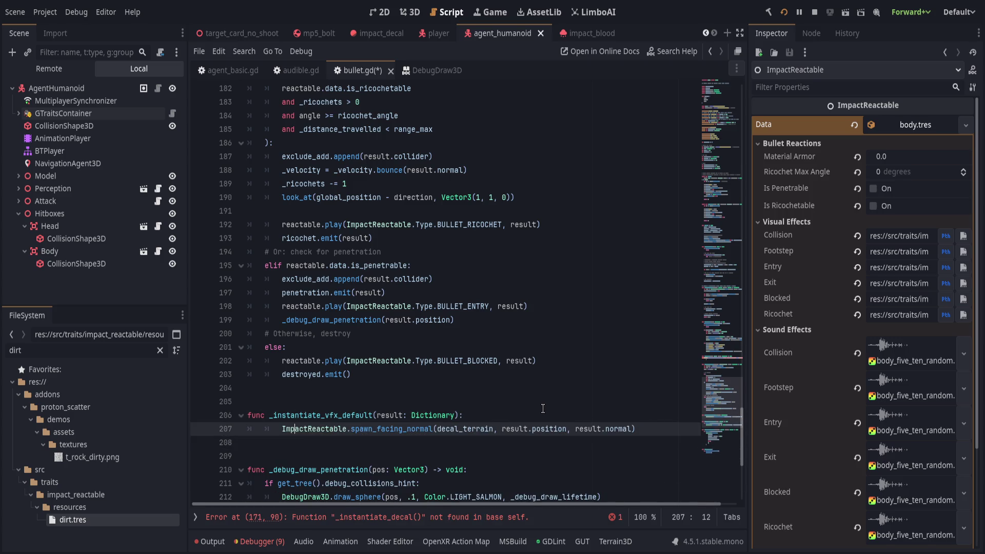
Step: Replace the fallback lambda with _instantiate_vfx_default.bind(result)
{"action": "left_click", "coordinate": [543, 409]}
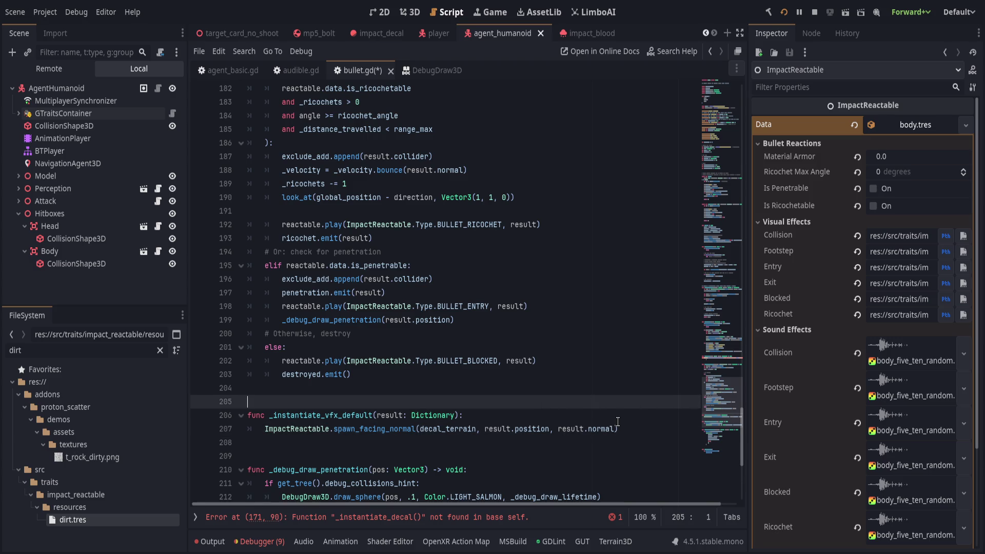
{"action": "scroll", "coordinate": [619, 422], "scroll_direction": "down", "scroll_amount": 2}
{"action": "scroll", "coordinate": [622, 422], "scroll_direction": "up", "scroll_amount": 10}
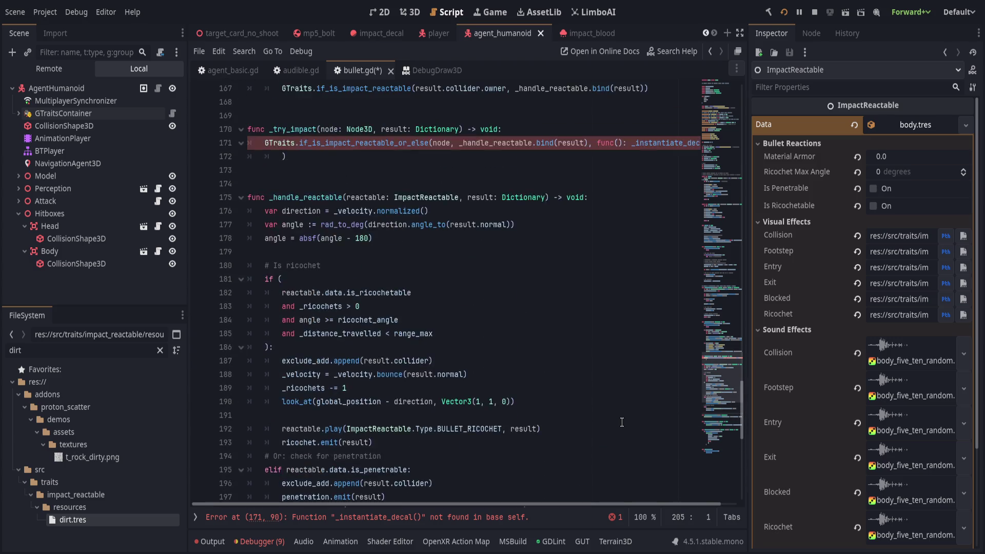
{"action": "double_click", "coordinate": [644, 266]}
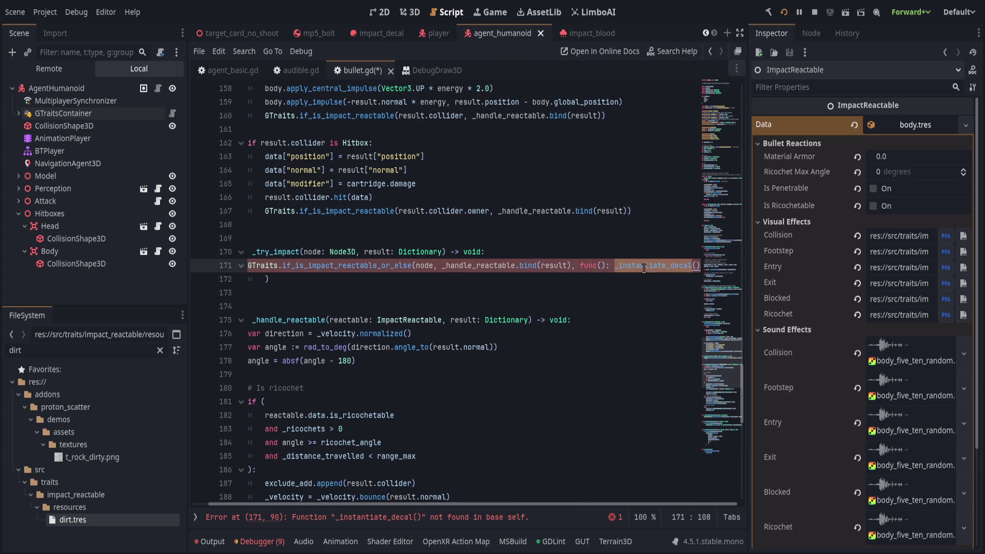
{"action": "type", "text": "_instantia"}
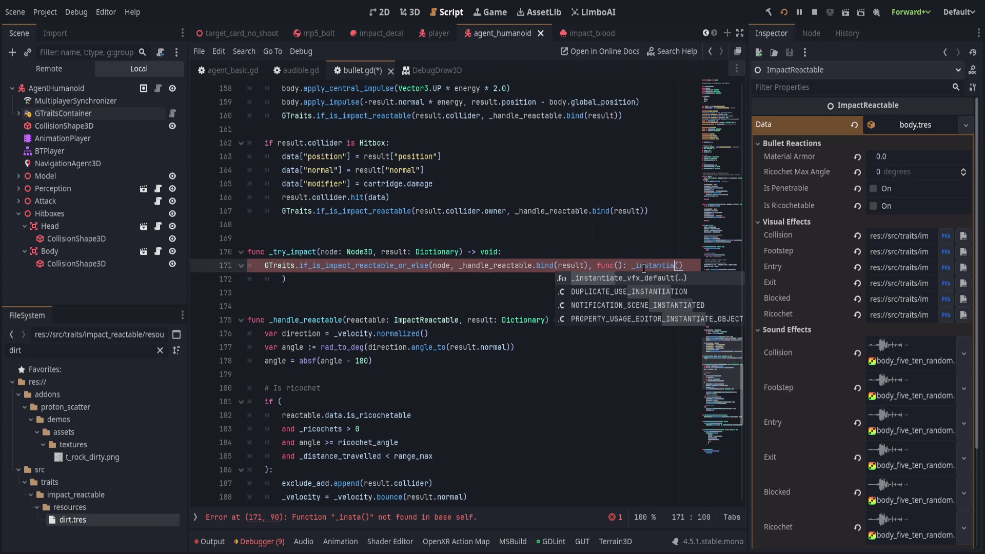
{"action": "key", "text": "Return"}
{"action": "type", "text": "result)"}
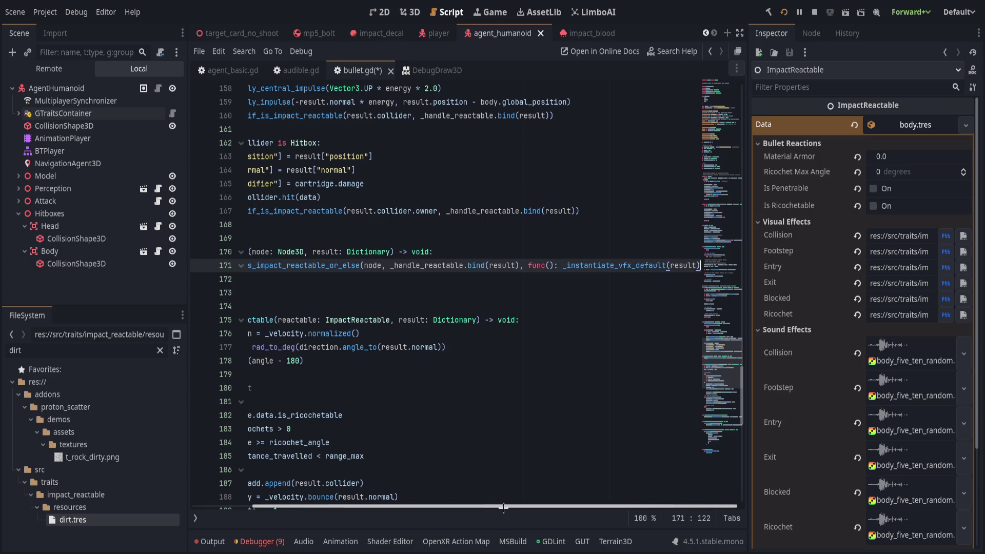
{"action": "key", "text": "BackSpace"}
{"action": "key", "text": "BackSpace"}
{"action": "key", "text": "BackSpace"}
{"action": "type", "text": ".bind(result"}
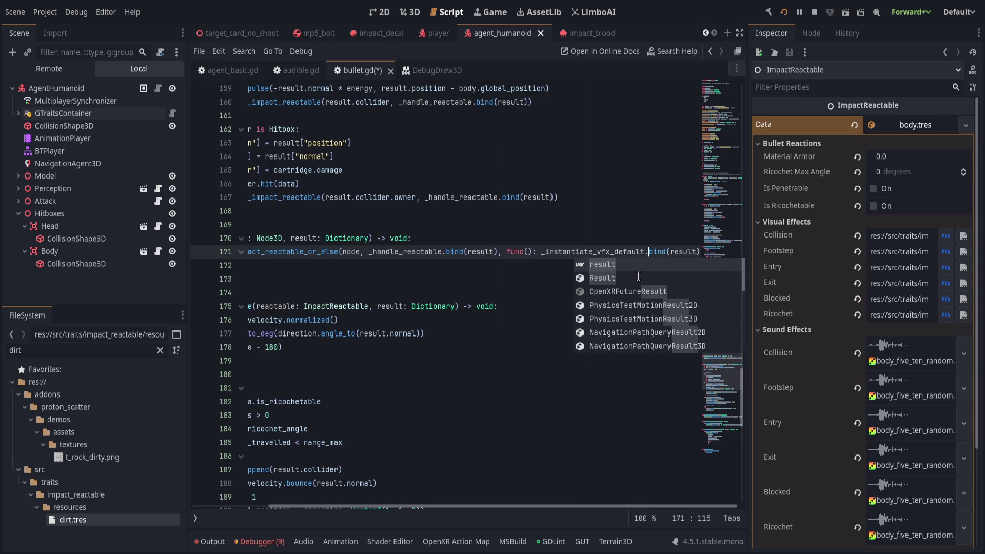
{"action": "key", "text": "ctrl+z"}
{"action": "key", "text": "End"}
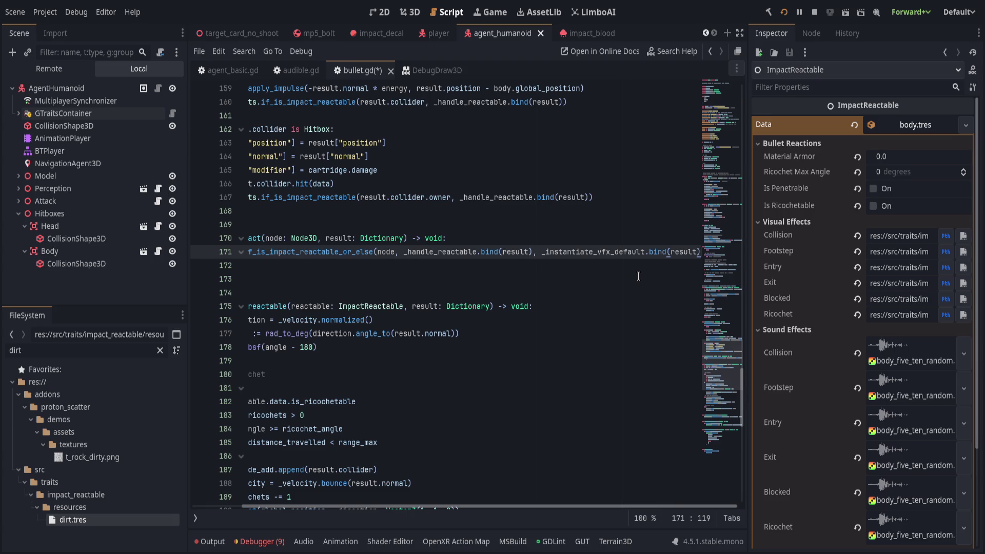
{"action": "type", "text": ")"}
Step: Save bullet.gd and review the _handle_reactable uses and the RigidBody3D branch
{"action": "key", "text": "ctrl+s"}
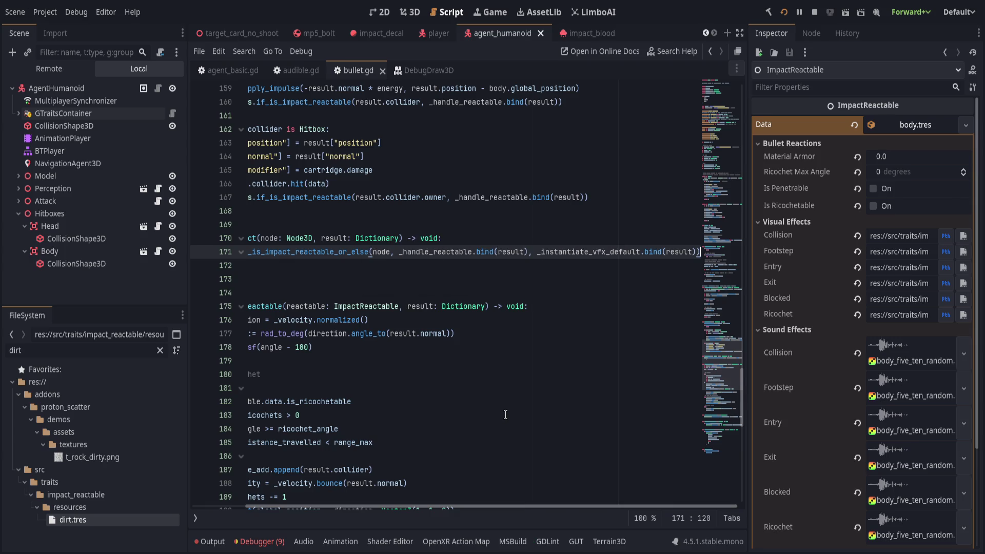
{"action": "left_click", "coordinate": [329, 265]}
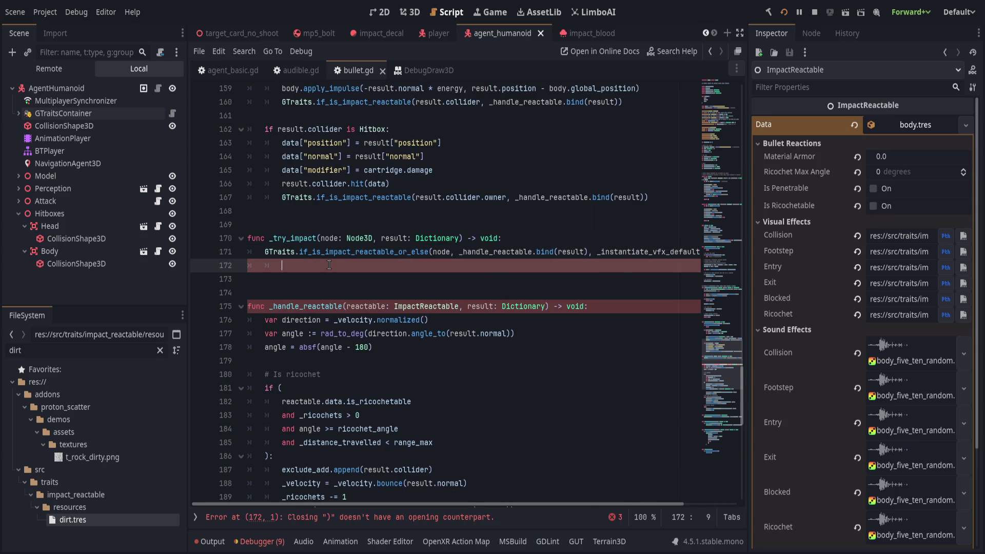
{"action": "key", "text": "ctrl+s"}
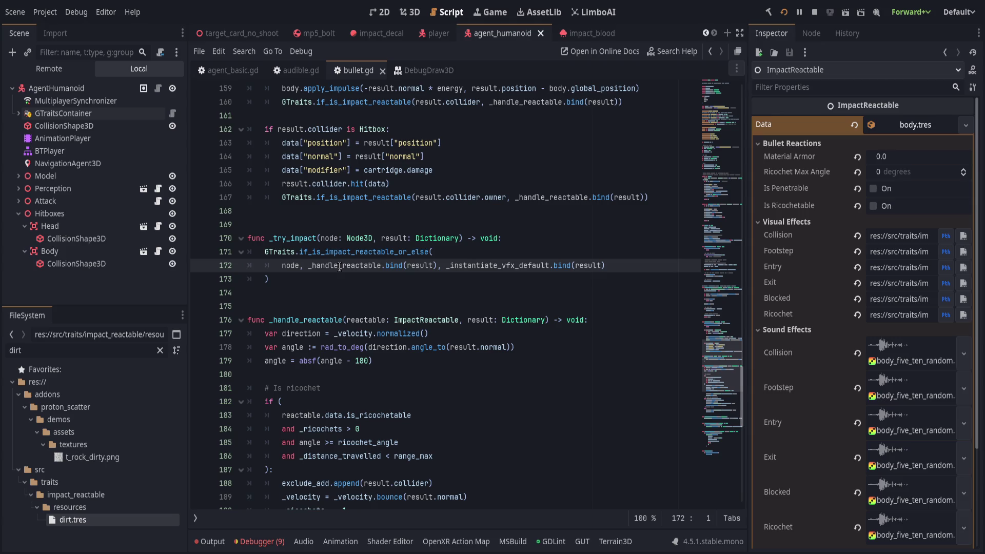
{"action": "double_click", "coordinate": [326, 319]}
{"action": "left_click", "coordinate": [426, 279]}
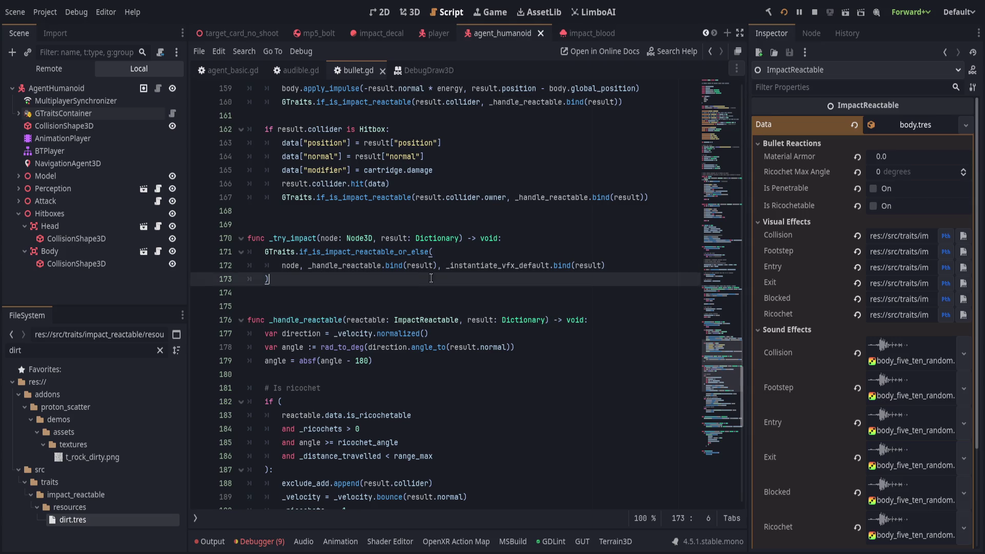
{"action": "scroll", "coordinate": [426, 278], "scroll_direction": "up", "scroll_amount": 4}
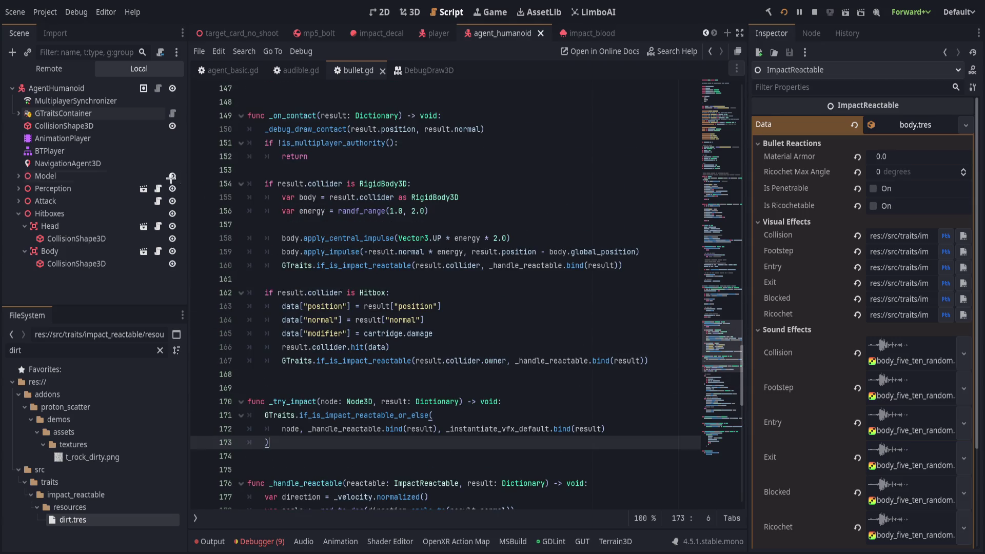
{"action": "left_click", "coordinate": [637, 261]}
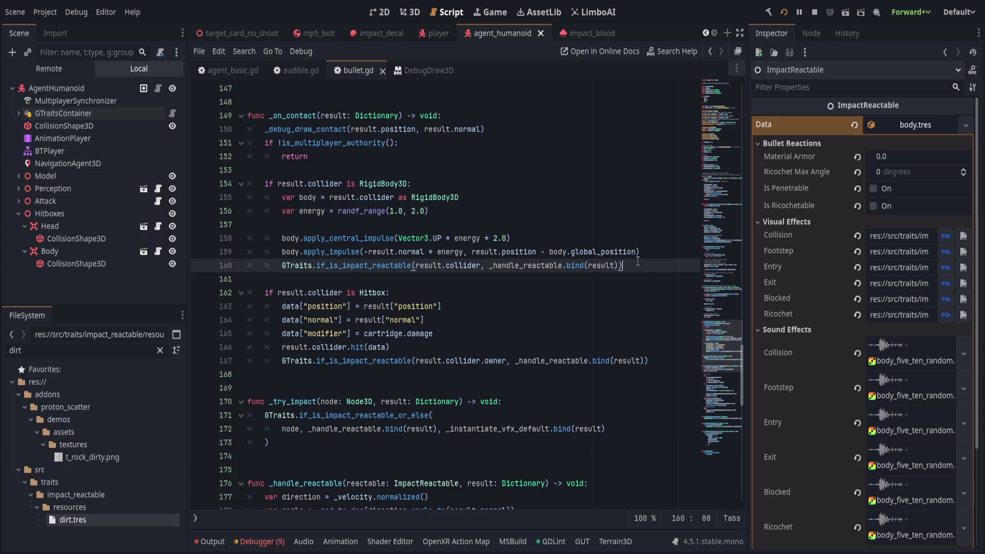
Step: Replace the RigidBody3D branch's GTraits call with _try_impact(body, result)
{"action": "key", "text": "shift+Home"}
{"action": "type", "text": "_tr"}
{"action": "key", "text": "Return"}
{"action": "type", "text": "body, result"}
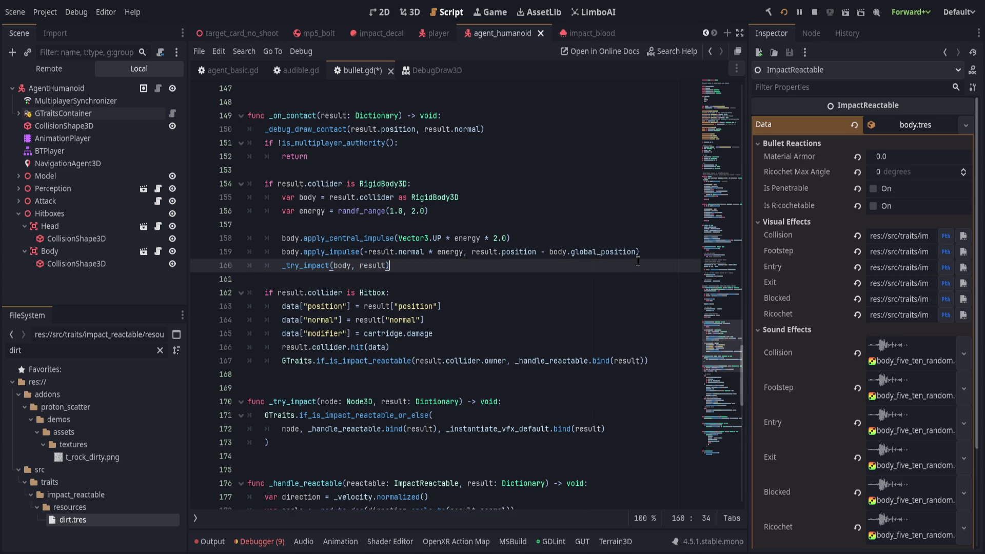
Step: Replace the Hitbox branch's GTraits call with _try_impact(result.collider.owner, result)
{"action": "key", "text": "Down"}
{"action": "key", "text": "Down"}
{"action": "key", "text": "Down"}
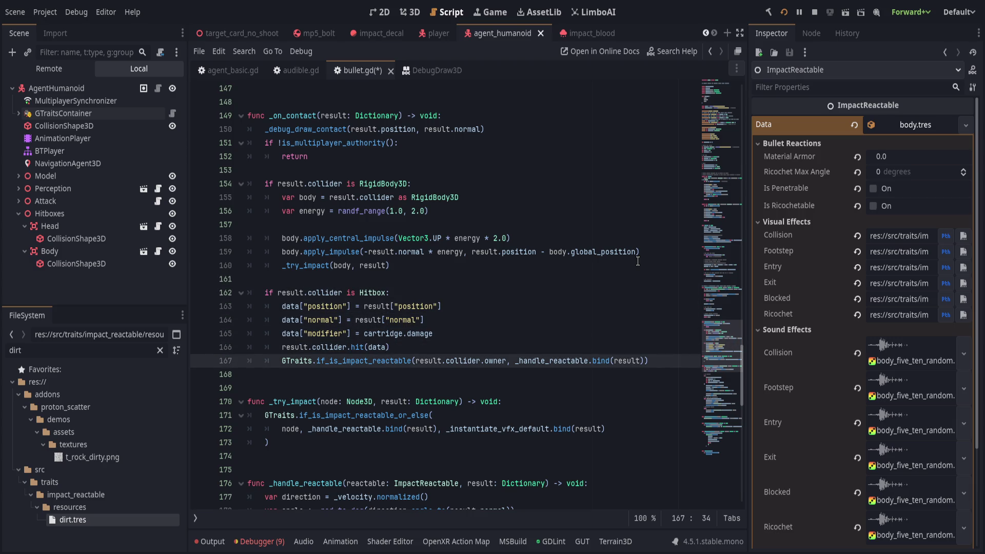
{"action": "key", "text": "ctrl+shift+Return"}
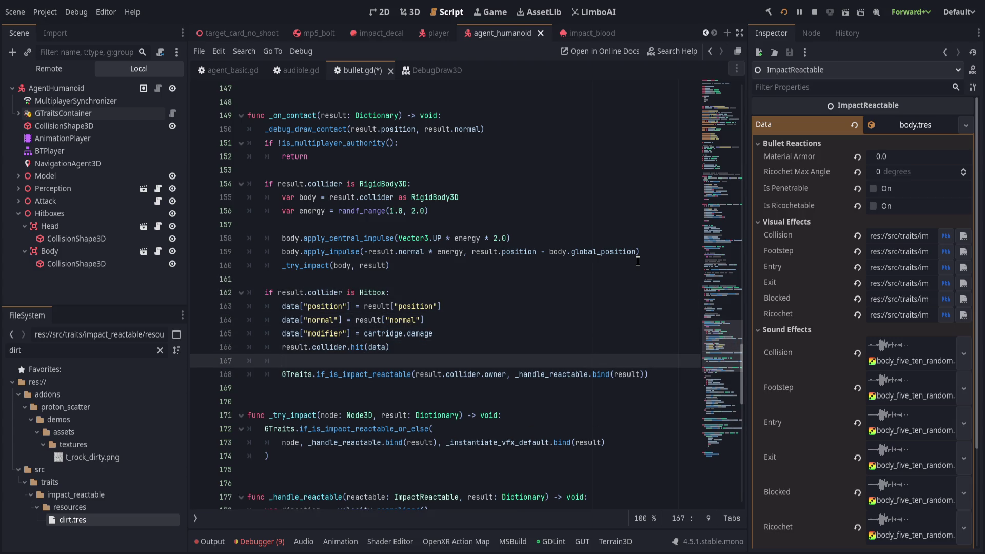
{"action": "type", "text": "_tr"}
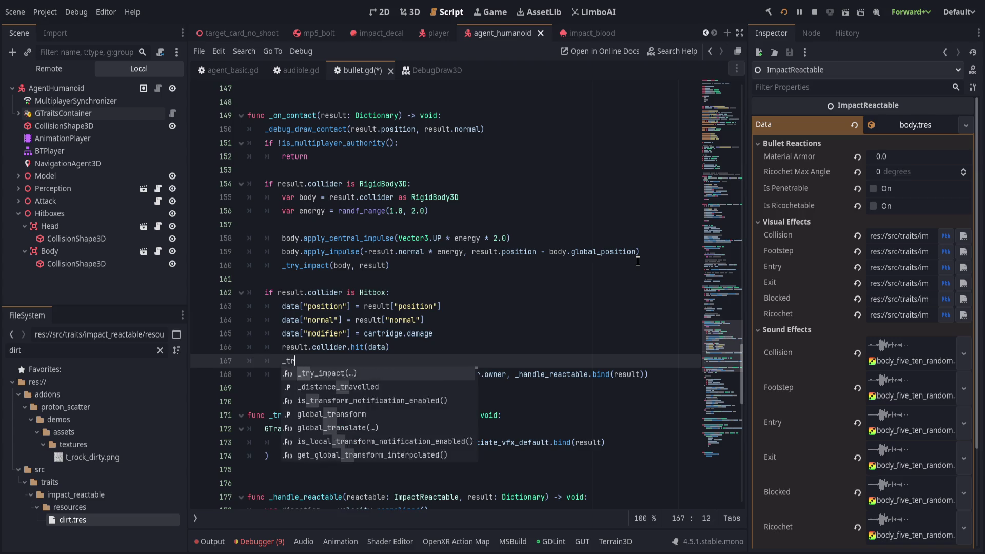
{"action": "type", "text": "y"}
{"action": "key", "text": "Return"}
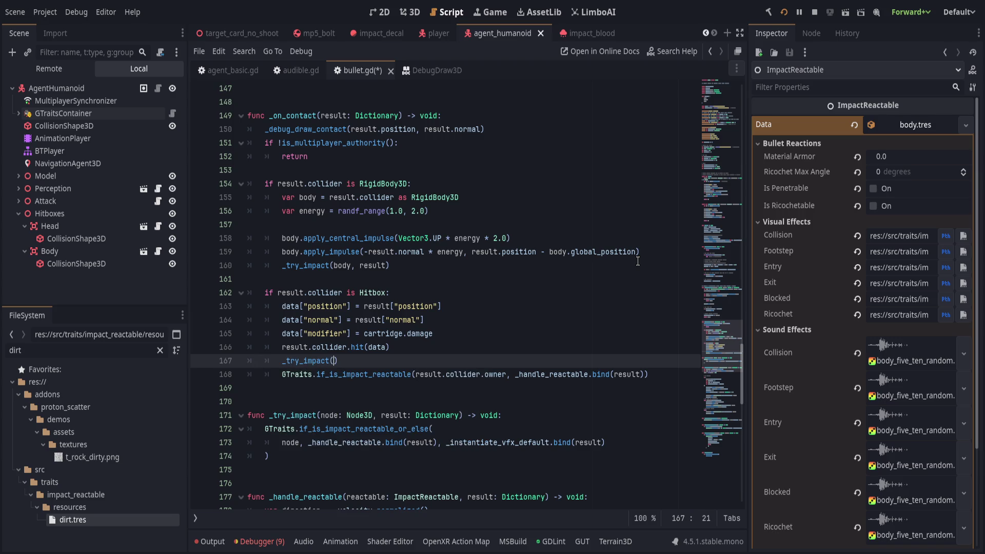
{"action": "type", "text": "result.collider."}
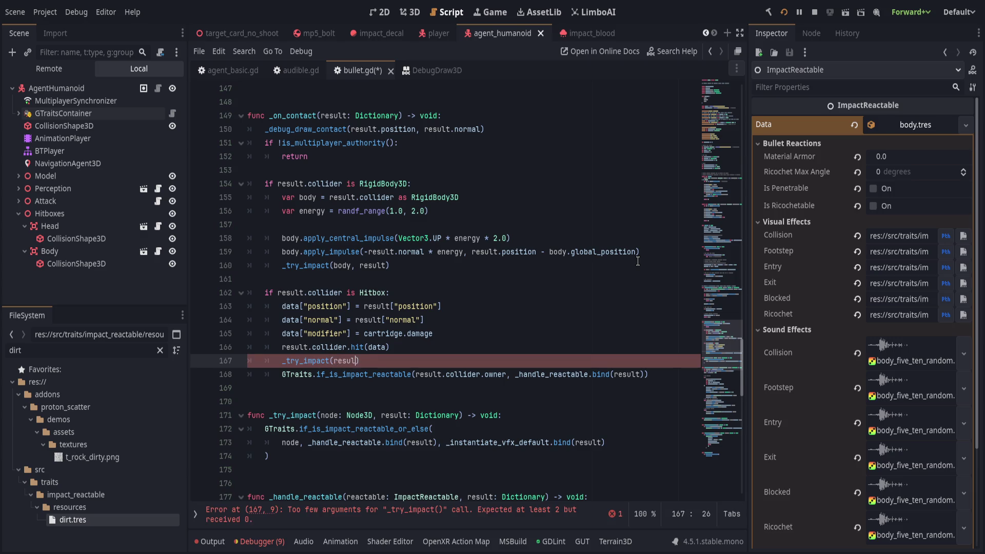
{"action": "type", "text": "owner,"}
{"action": "type", "text": " result"}
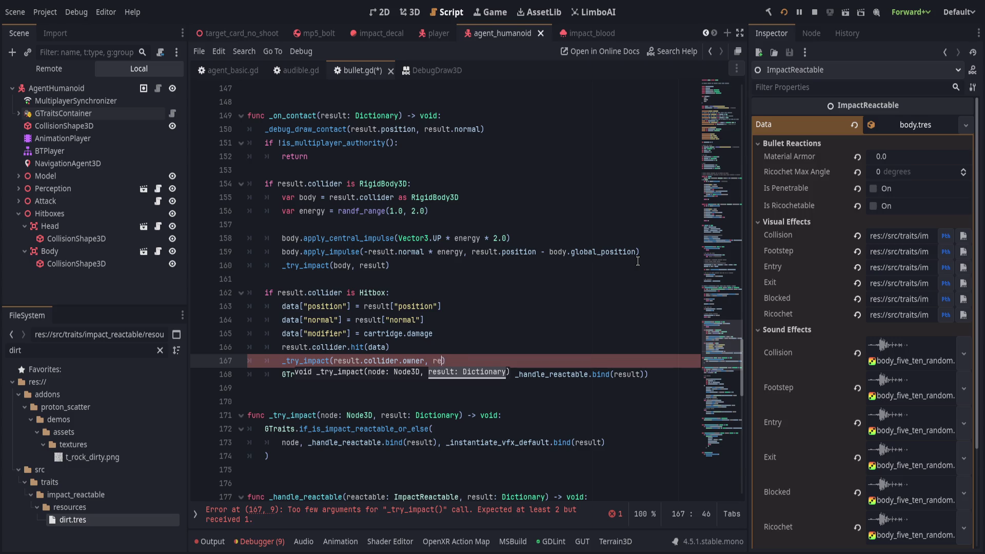
{"action": "key", "text": "Down"}
{"action": "key", "text": "ctrl+shift+k"}
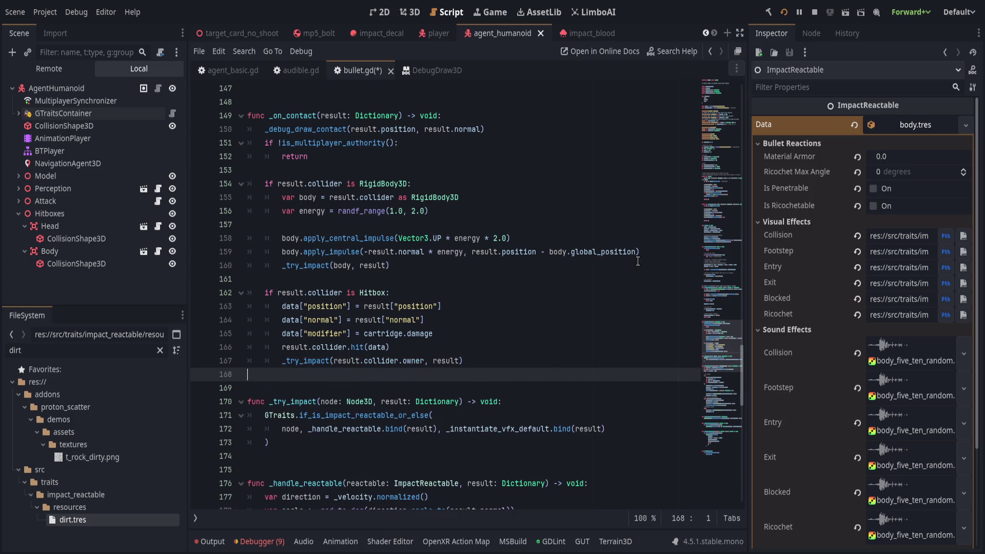
{"action": "key", "text": "Up"}
{"action": "key", "text": "Up"}
{"action": "key", "text": "Up"}
{"action": "key", "text": "Up"}
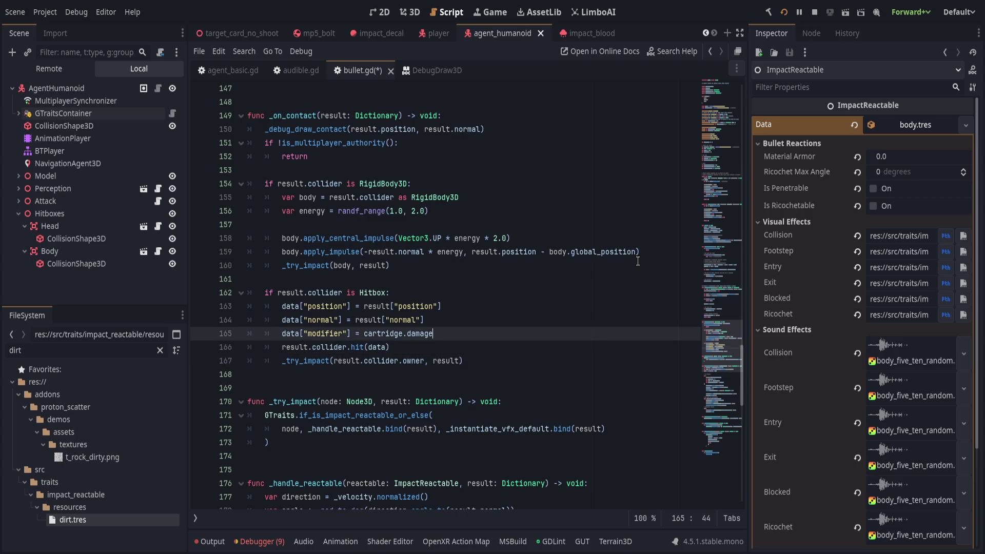
Step: Add '# Try impact on body' and '# Try impact on hitbox owner' comments, then save
{"action": "key", "text": "End"}
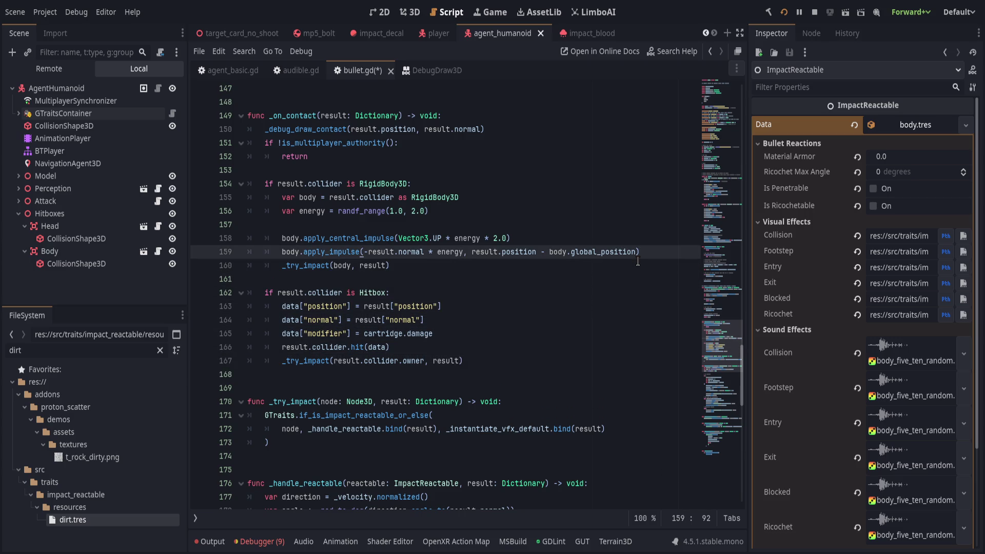
{"action": "key", "text": "Return"}
{"action": "key", "text": "Return"}
{"action": "type", "text": "# Try impact on"}
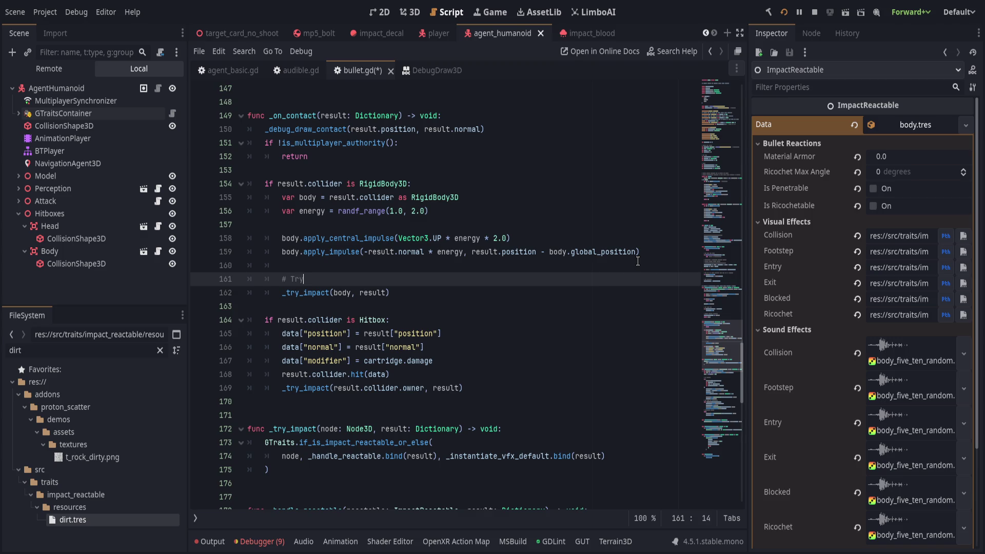
{"action": "type", "text": " body"}
{"action": "left_click", "coordinate": [549, 375]}
{"action": "key", "text": "Return"}
{"action": "key", "text": "Return"}
{"action": "type", "text": "# RT"}
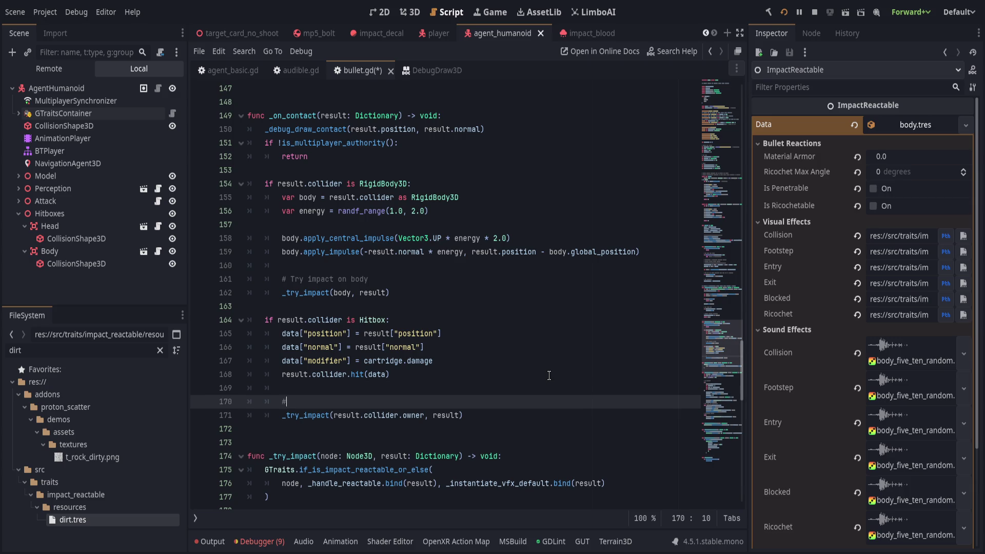
{"action": "key", "text": "BackSpace"}
{"action": "key", "text": "BackSpace"}
{"action": "type", "text": "Try "}
{"action": "type", "text": "impact on hitbox o"}
{"action": "type", "text": "wner"}
{"action": "key", "text": "Left"}
{"action": "key", "text": "Left"}
{"action": "key", "text": "Left"}
{"action": "key", "text": "ctrl+s"}
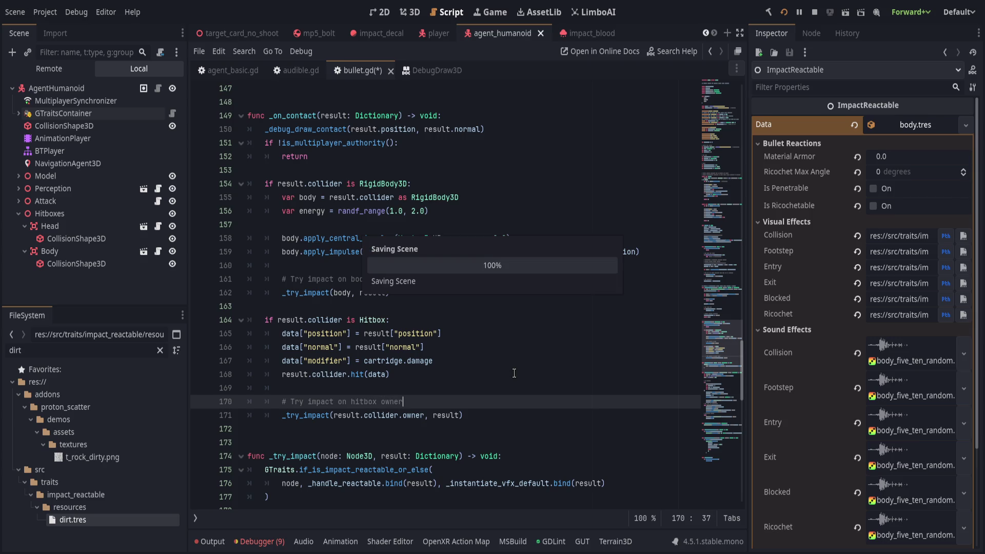
{"action": "left_click", "coordinate": [533, 370]}
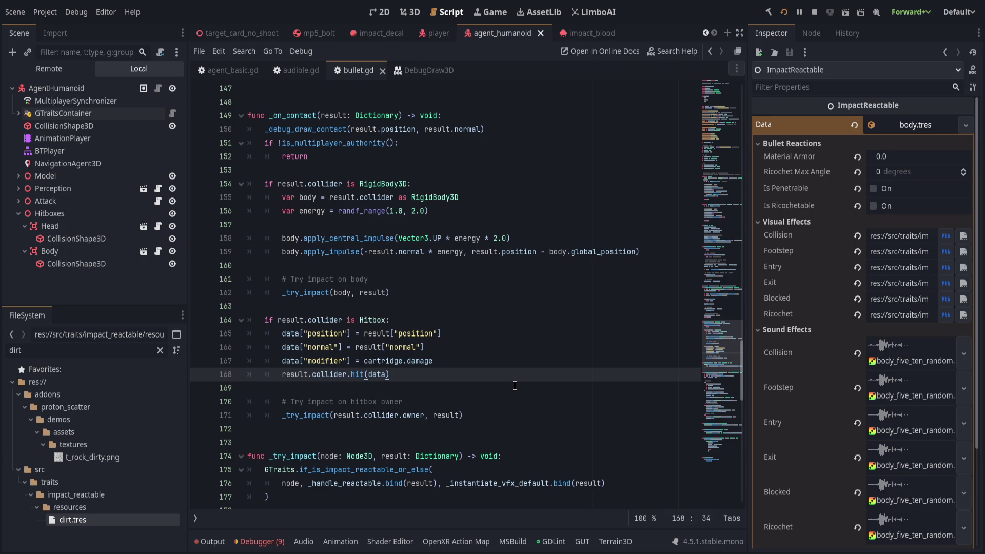
Step: Review the _on_contact, _try_impact and _handle_reactable functions by highlighting their names
{"action": "scroll", "coordinate": [514, 385], "scroll_direction": "up", "scroll_amount": 1}
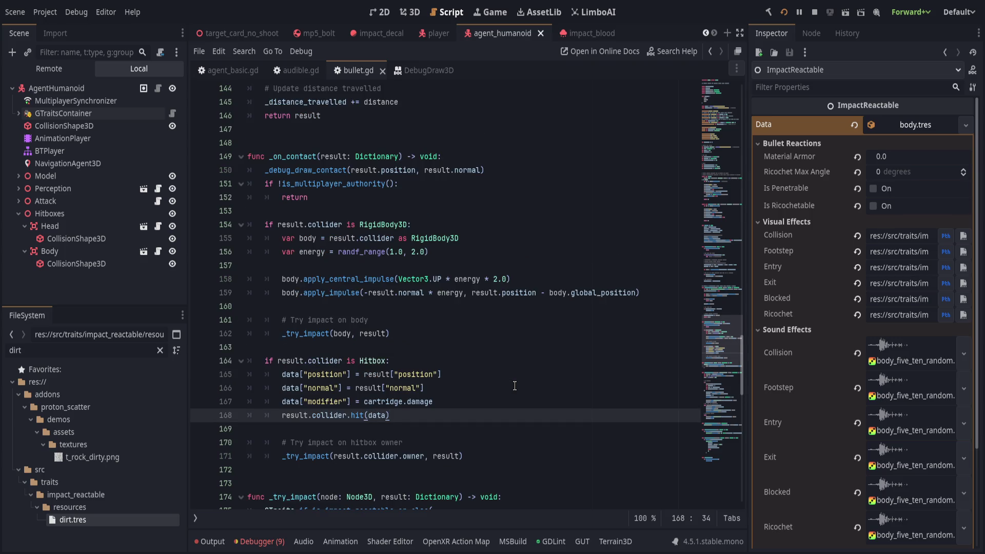
{"action": "scroll", "coordinate": [509, 389], "scroll_direction": "up", "scroll_amount": 11}
{"action": "scroll", "coordinate": [295, 313], "scroll_direction": "down", "scroll_amount": 7}
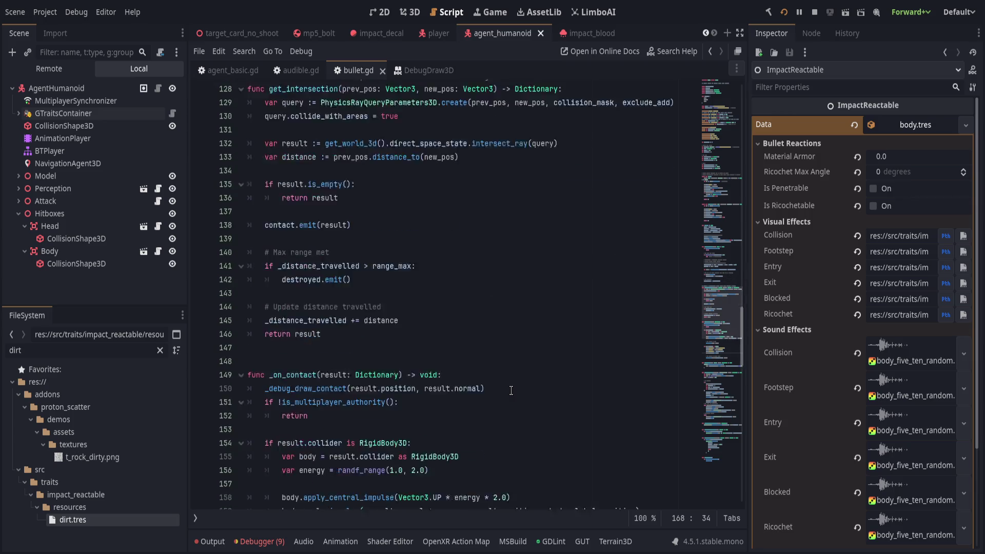
{"action": "double_click", "coordinate": [295, 313]}
{"action": "scroll", "coordinate": [295, 313], "scroll_direction": "down", "scroll_amount": 5}
{"action": "left_click", "coordinate": [539, 419]}
{"action": "scroll", "coordinate": [540, 424], "scroll_direction": "down", "scroll_amount": 4}
{"action": "double_click", "coordinate": [296, 293]}
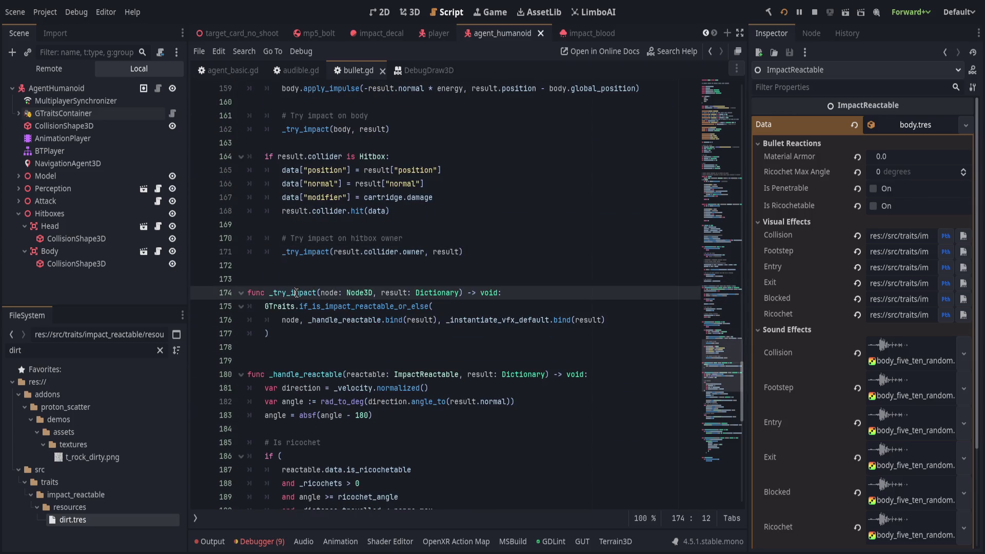
{"action": "double_click", "coordinate": [310, 375]}
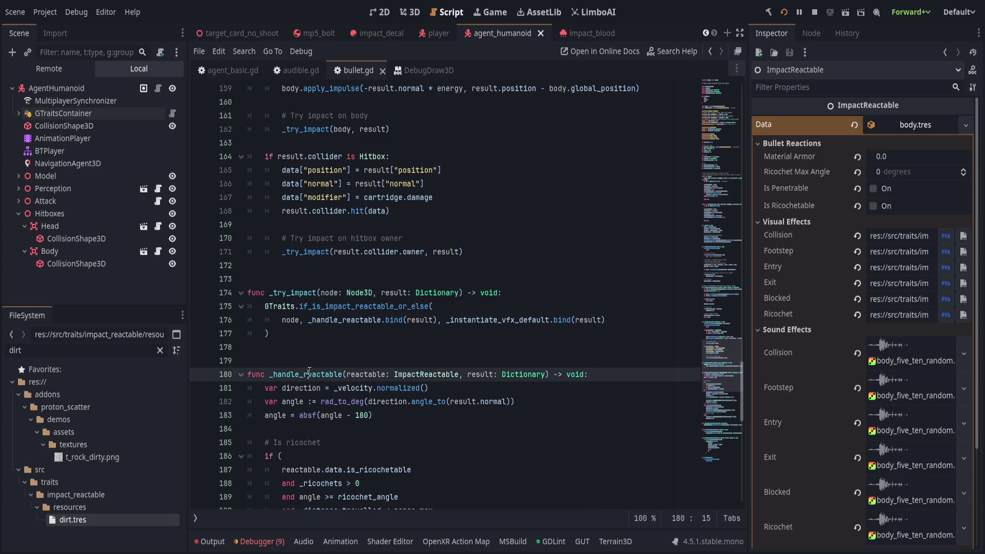
{"action": "left_click", "coordinate": [322, 320]}
{"action": "left_click", "coordinate": [339, 340]}
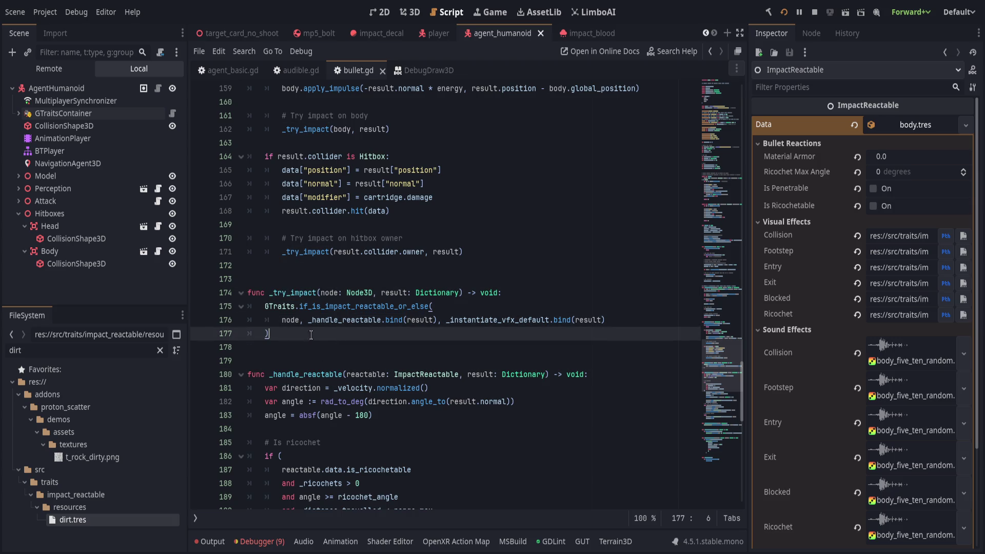
{"action": "left_click", "coordinate": [293, 292]}
{"action": "double_click", "coordinate": [307, 375]}
{"action": "scroll", "coordinate": [364, 364], "scroll_direction": "down", "scroll_amount": 1}
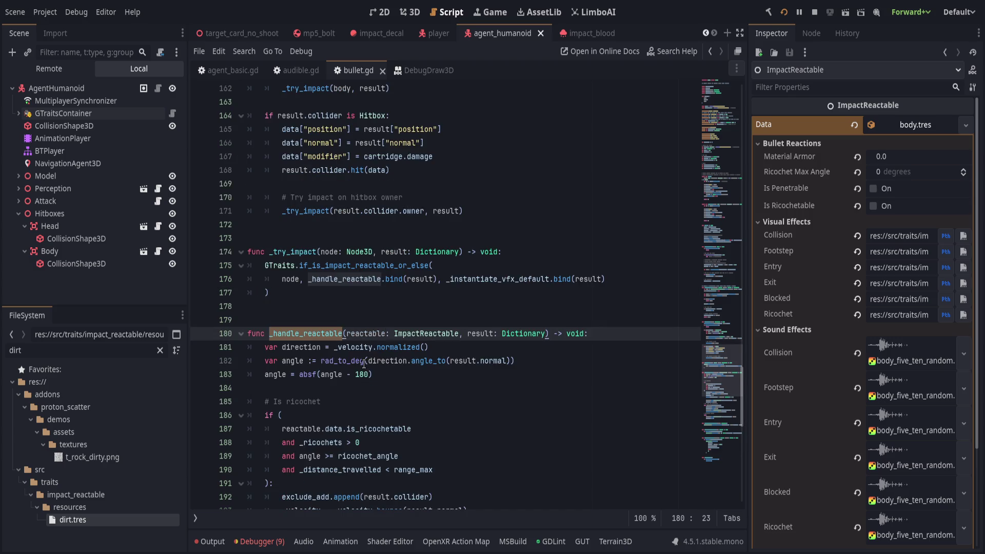
{"action": "left_click", "coordinate": [365, 322]}
Step: Write a two-line ## doc comment above _try_impact covering impact_reactable nodes and default vfx
{"action": "left_click", "coordinate": [522, 236]}
{"action": "key", "text": "Return"}
{"action": "type", "text": "## Attempts to apply"}
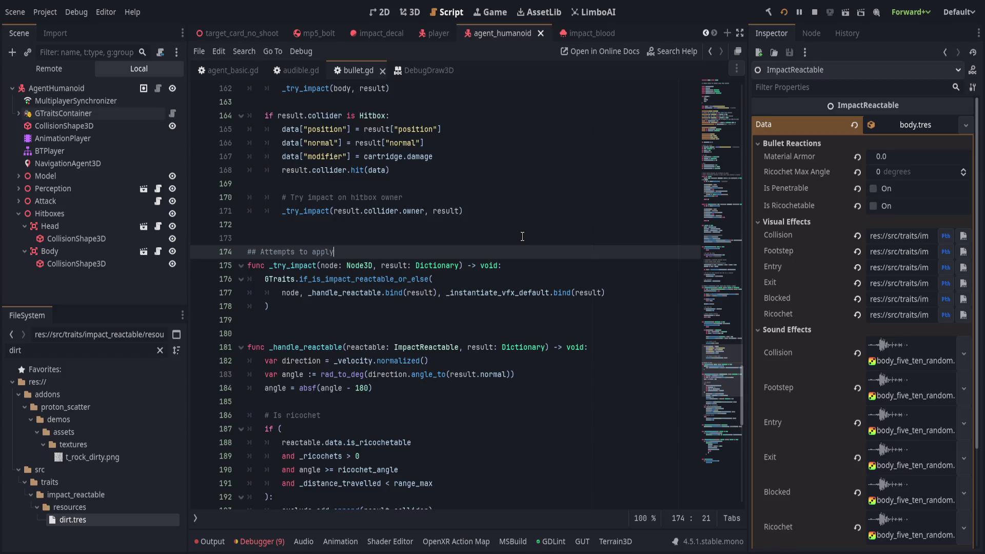
{"action": "type", "text": " _handle_reacta"}
{"action": "type", "text": "ble if "}
{"action": "type", "text": "[param node] is "}
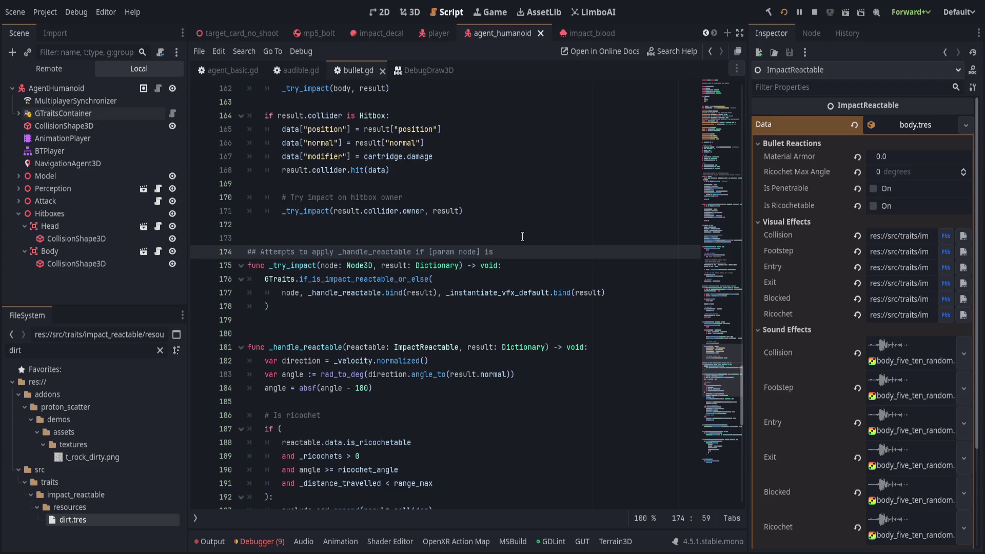
{"action": "type", "text": "impact"}
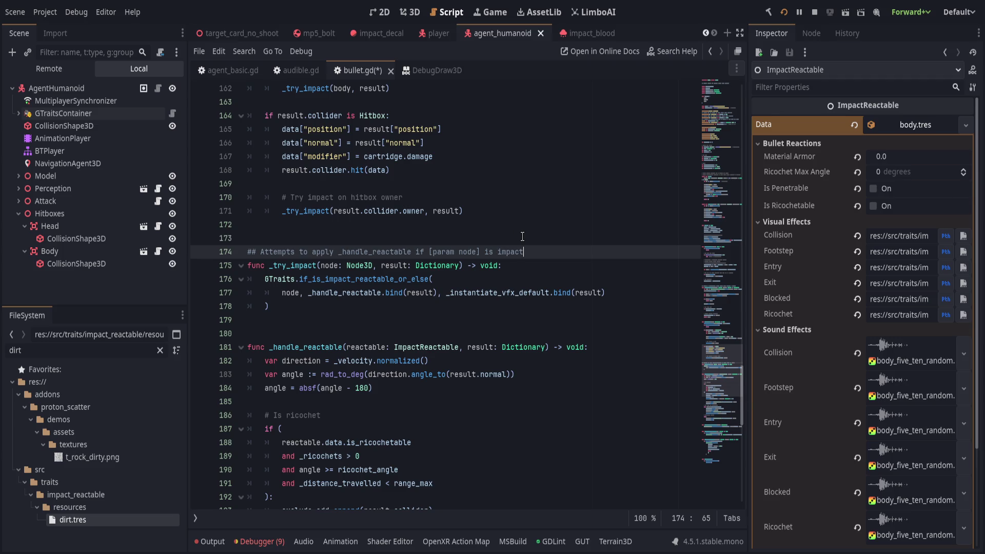
{"action": "key", "text": "ctrl+BackSpace"}
{"action": "key", "text": "ctrl+BackSpace"}
{"action": "type", "text": "has the trait "}
{"action": "type", "text": "\"impact_react"}
{"action": "type", "text": "able\" otherw"}
{"action": "type", "text": "ise"}
{"action": "key", "text": "Return"}
{"action": "type", "text": "## instantiates de"}
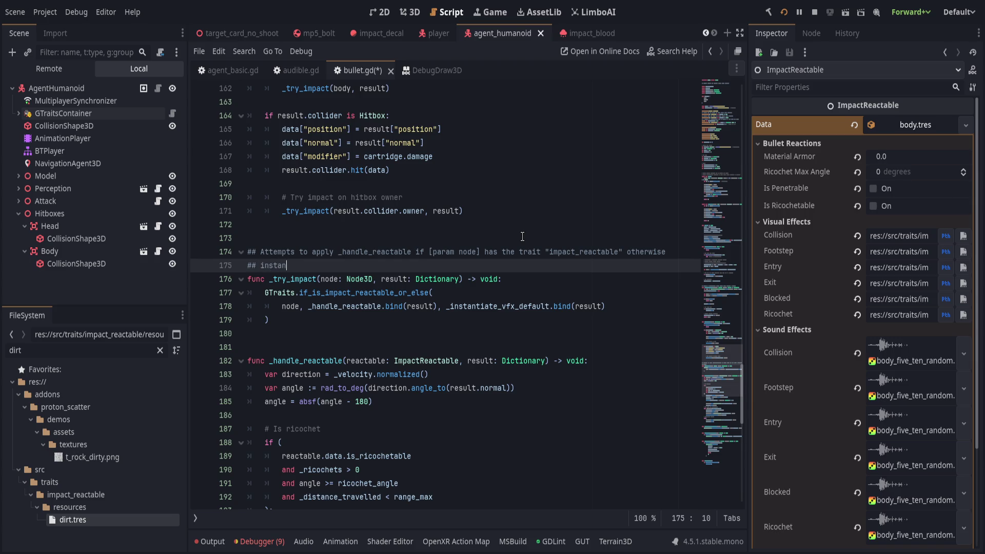
{"action": "type", "text": "faultvfx"}
Step: Delete the IMPACT_DEFAULT constant line near the top of bullet.gd
{"action": "left_click_drag", "start_coordinate": [726, 349], "coordinate": [725, 87]}
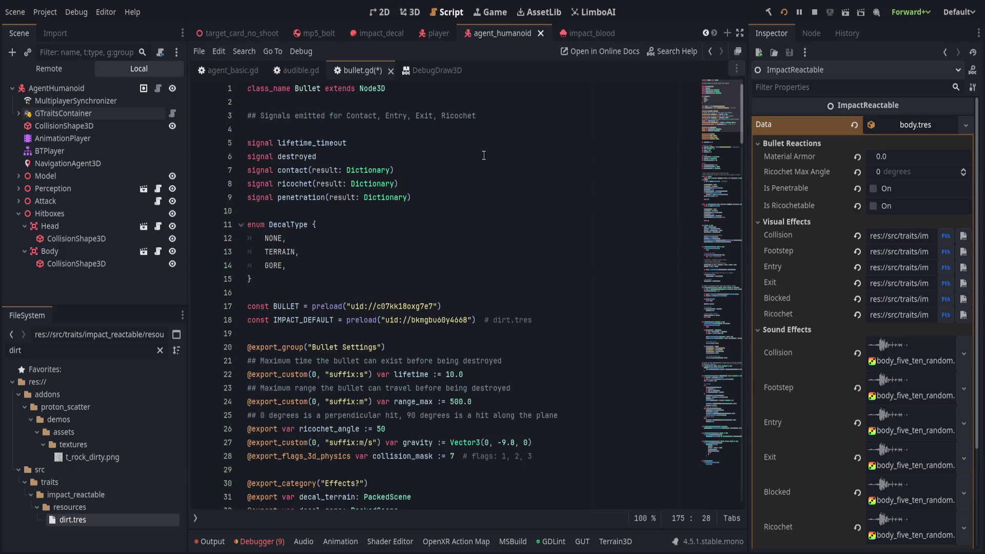
{"action": "left_click", "coordinate": [542, 119]}
{"action": "left_click", "coordinate": [599, 321]}
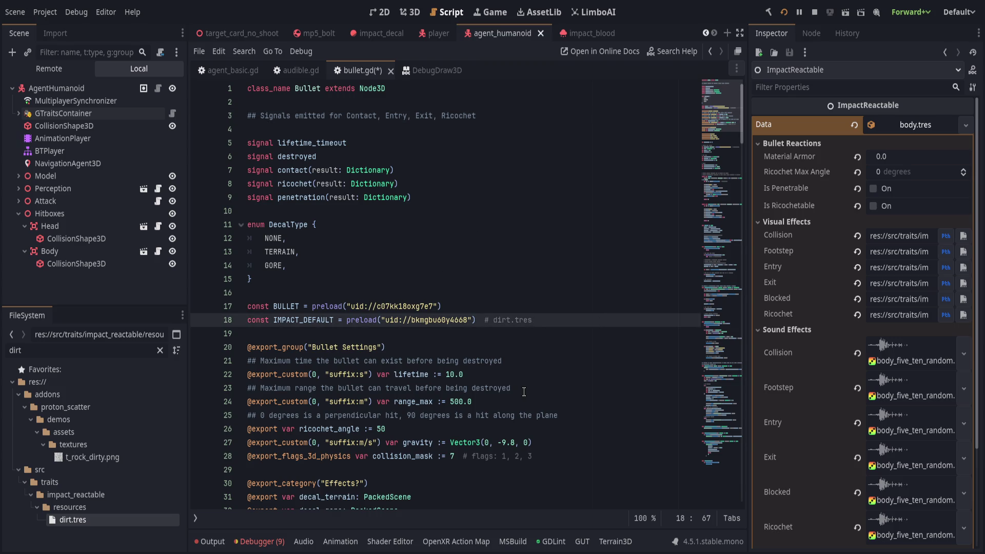
{"action": "scroll", "coordinate": [524, 391], "scroll_direction": "down", "scroll_amount": 2}
{"action": "key", "text": "ctrl+shift+k"}
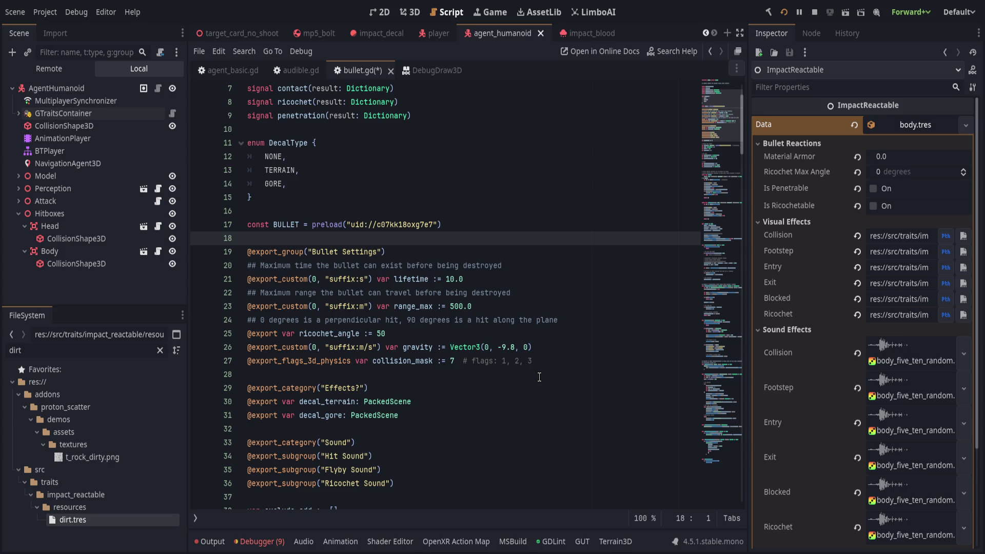
Step: Delete the decal_gore export line under Effects and save bullet.gd
{"action": "left_click", "coordinate": [578, 358]}
{"action": "left_click", "coordinate": [511, 388]}
{"action": "left_click", "coordinate": [512, 408]}
{"action": "key", "text": "ctrl+shift+k"}
{"action": "left_click", "coordinate": [502, 393]}
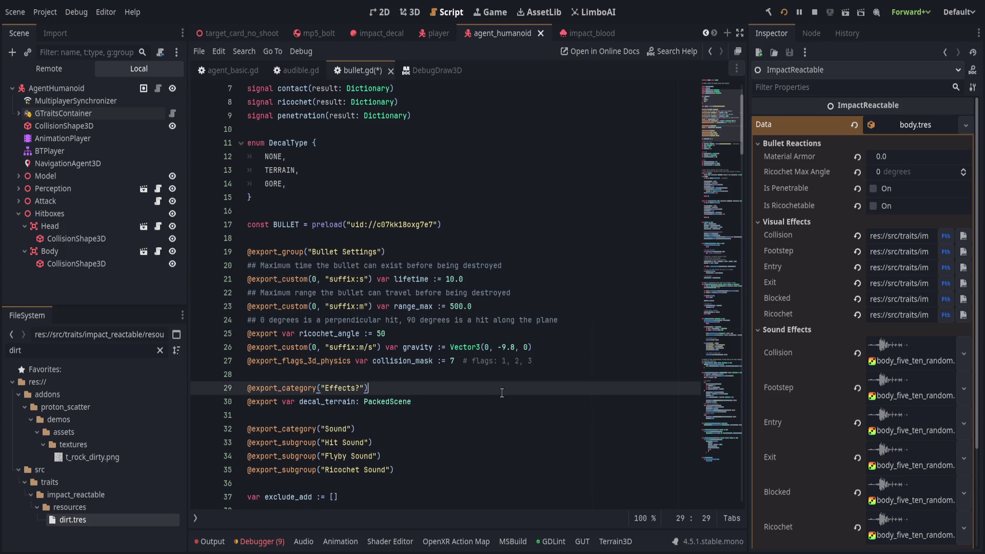
{"action": "left_click", "coordinate": [468, 426]}
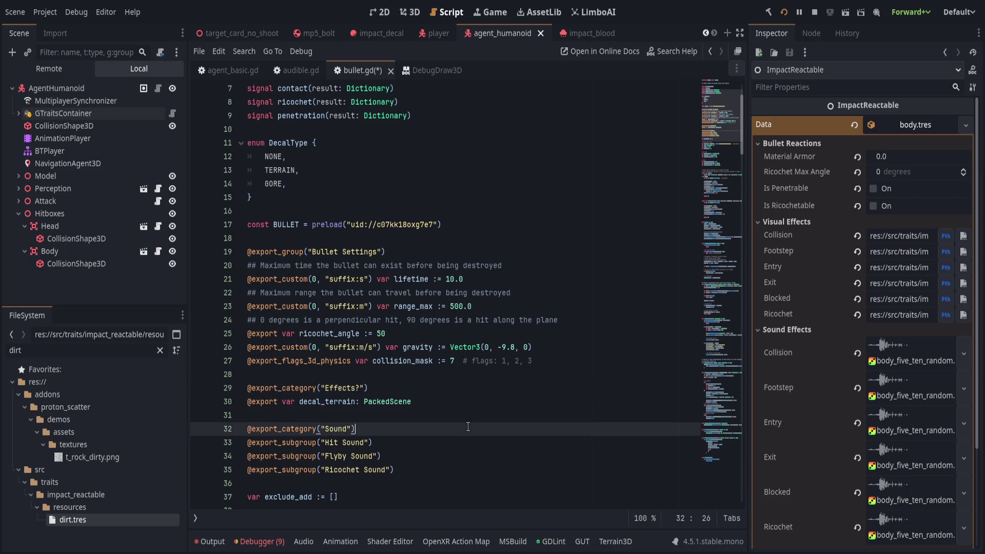
{"action": "key", "text": "ctrl+s"}
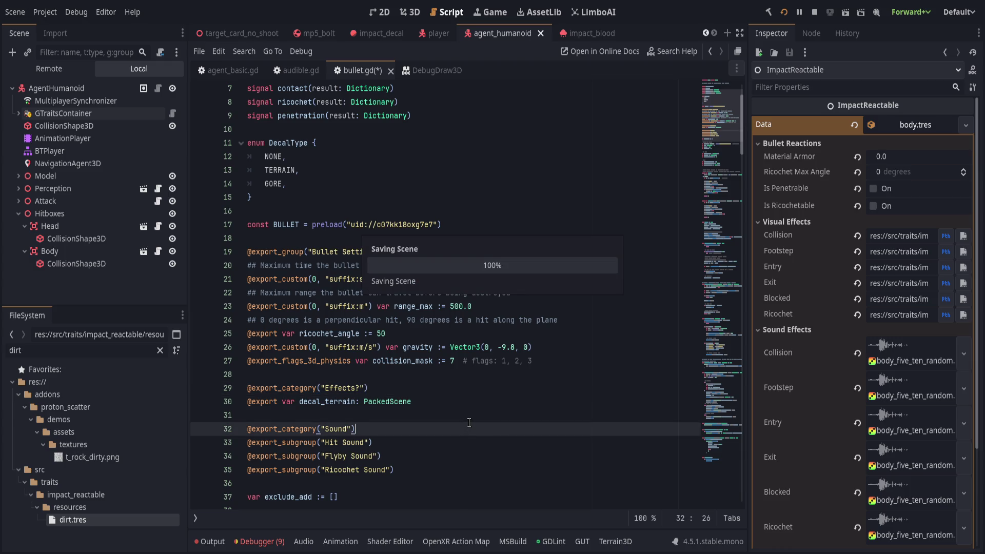
{"action": "scroll", "coordinate": [469, 422], "scroll_direction": "down", "scroll_amount": 5}
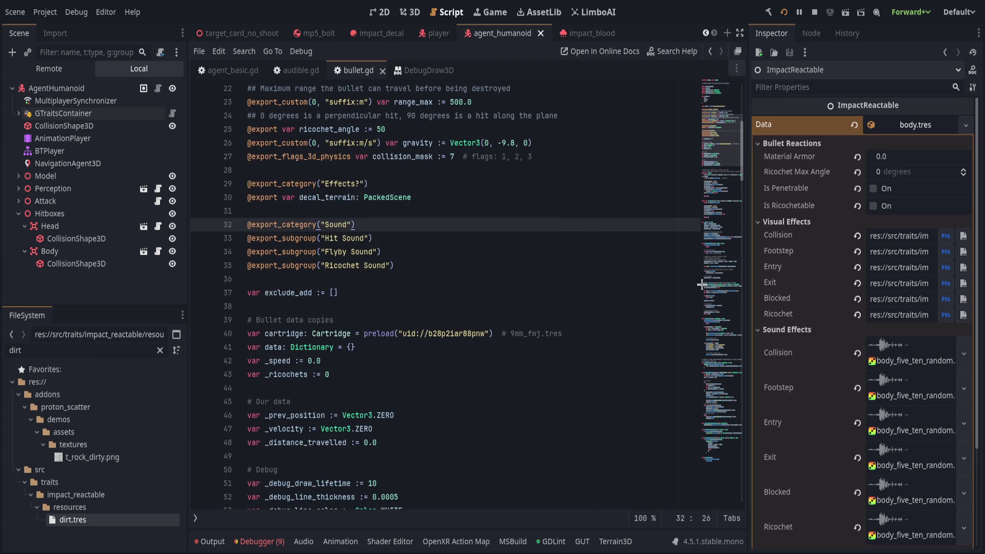
Step: Collapse the Sound Effects, Visual Effects and Bullet Reactions Inspector groups, then run the project
{"action": "left_click", "coordinate": [796, 329]}
{"action": "left_click", "coordinate": [788, 221]}
{"action": "left_click", "coordinate": [795, 143]}
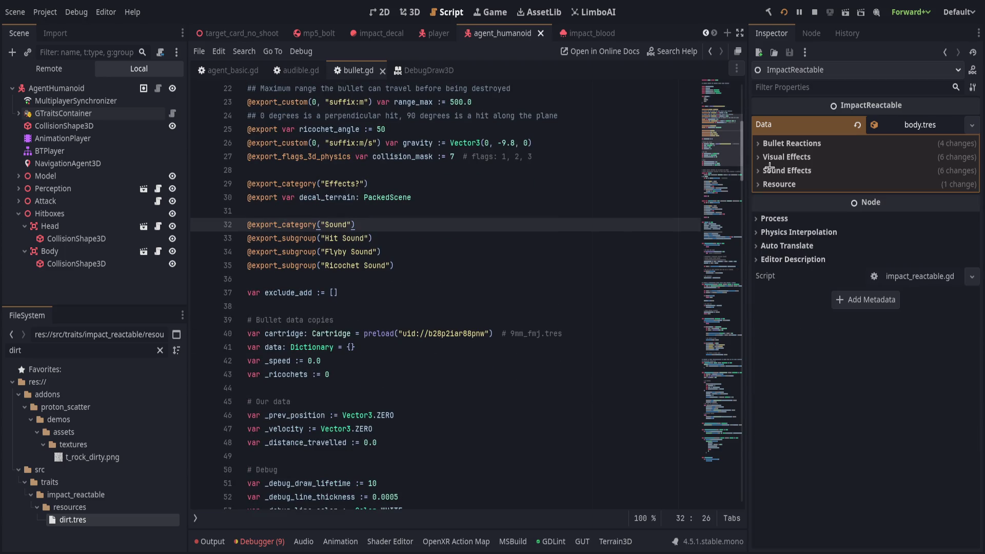
{"action": "left_click", "coordinate": [783, 12]}
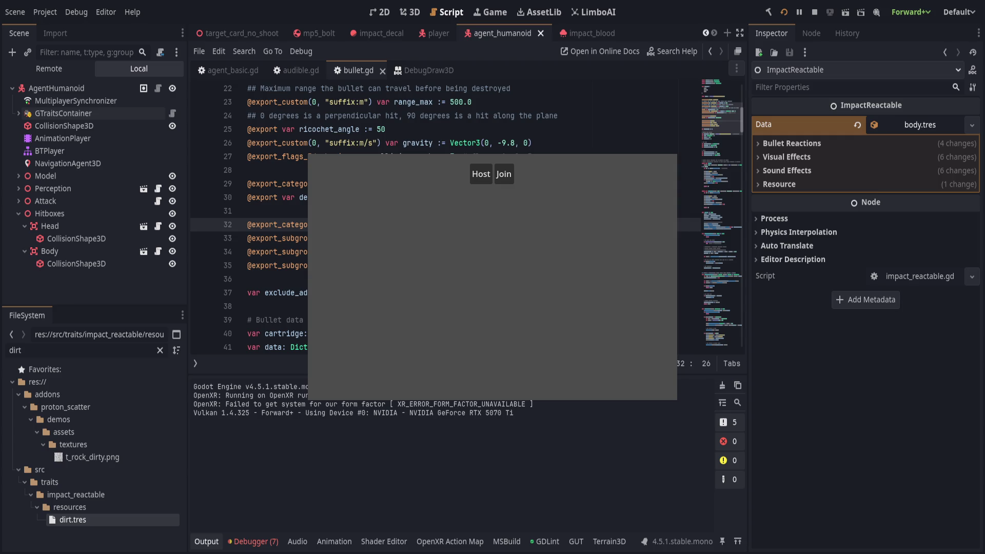
Step: Host a game session and fire test shots, then expand the editor's Visual and Sound Effects groups
{"action": "left_click", "coordinate": [481, 174]}
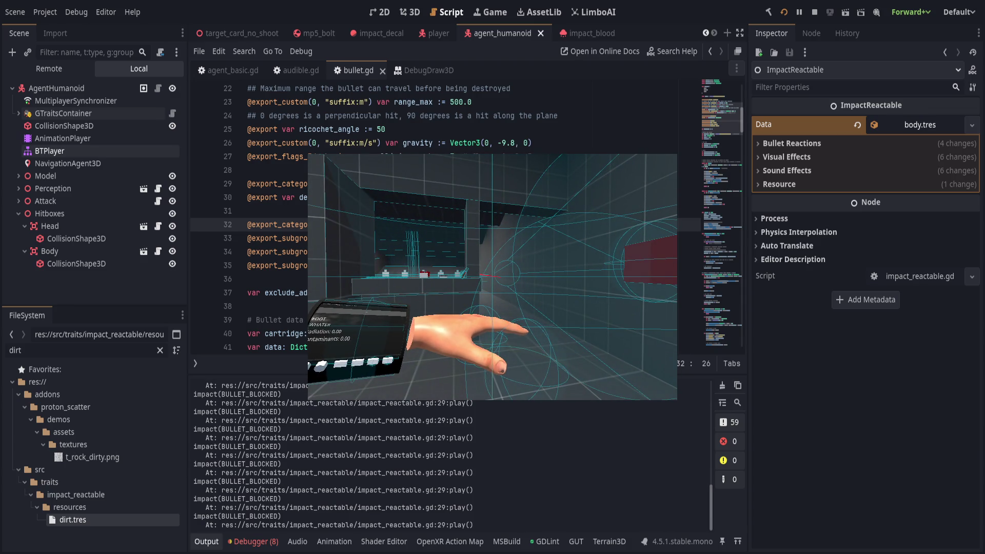
{"action": "left_click", "coordinate": [787, 170]}
{"action": "left_click", "coordinate": [787, 156]}
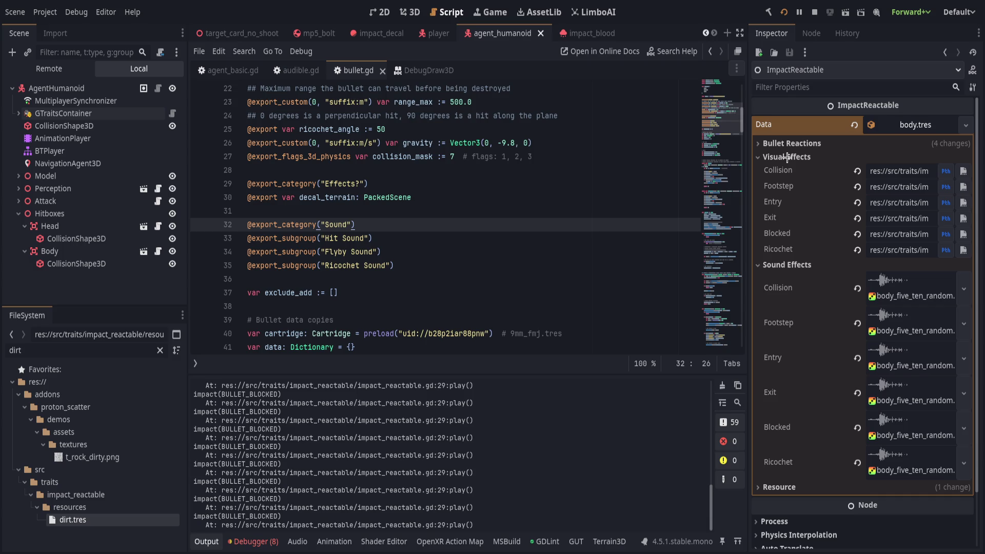
Step: Collapse the Effects groups, hide the output log and widen the code area to browse bullet.gd
{"action": "left_click", "coordinate": [783, 159]}
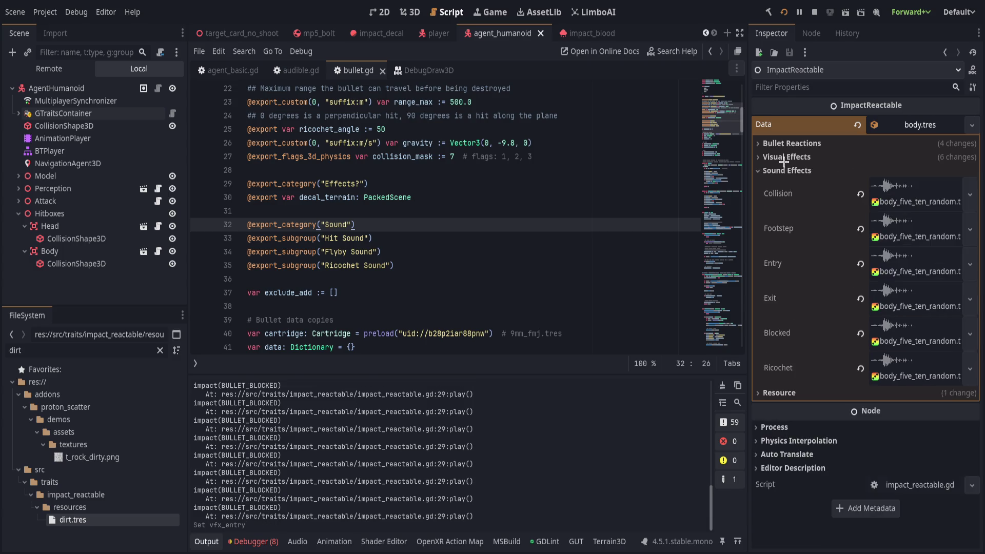
{"action": "left_click", "coordinate": [787, 170]}
{"action": "left_click", "coordinate": [423, 214]}
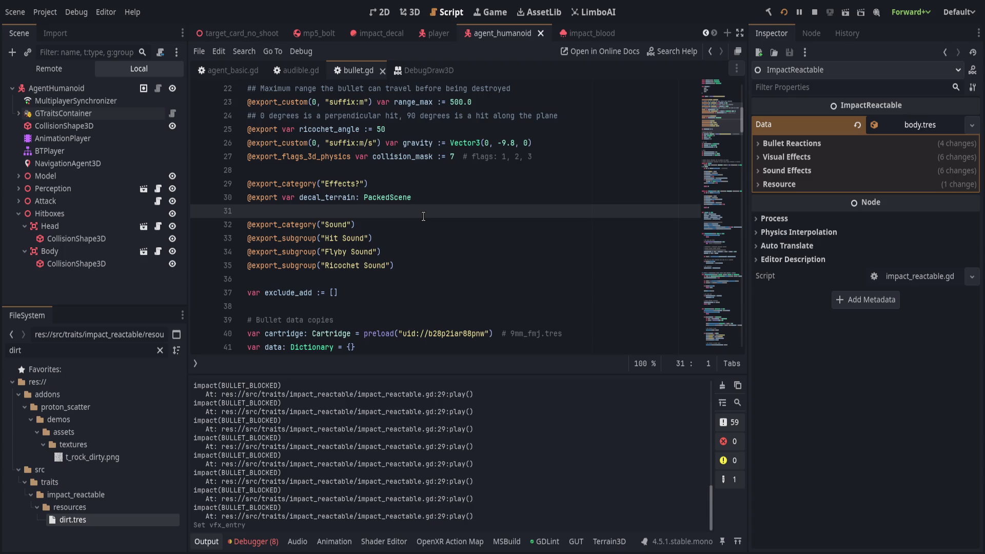
{"action": "scroll", "coordinate": [423, 216], "scroll_direction": "down", "scroll_amount": 9}
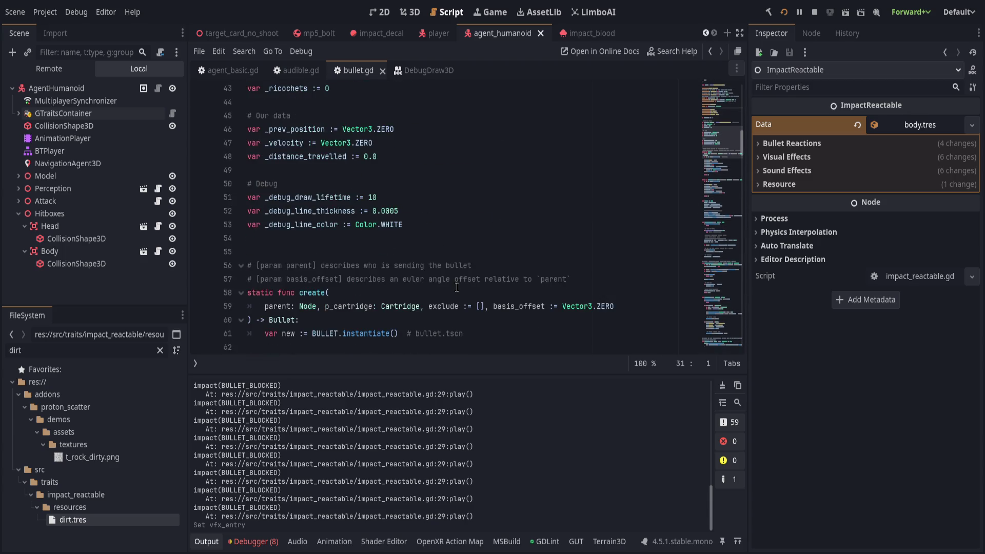
{"action": "left_click", "coordinate": [464, 279]}
{"action": "left_click", "coordinate": [206, 541]}
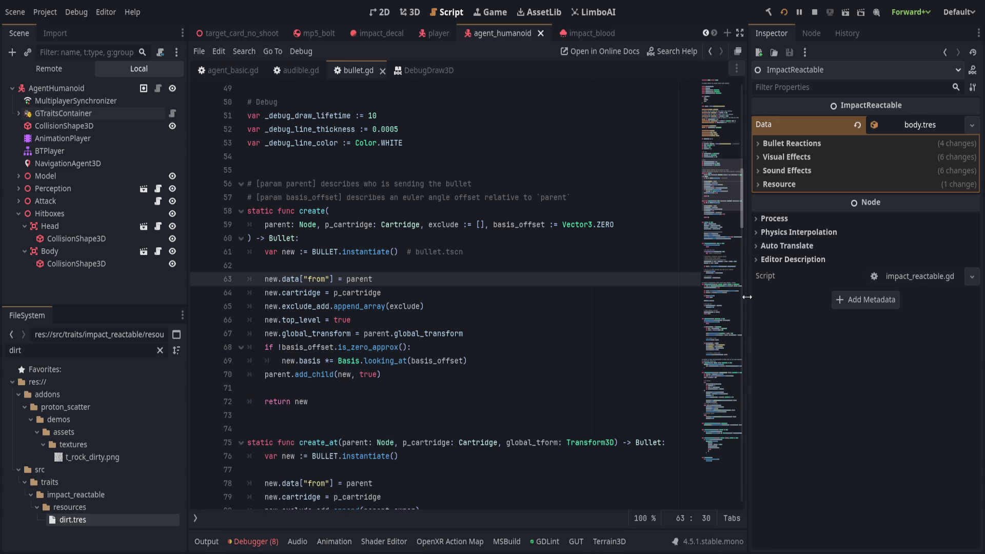
{"action": "left_click_drag", "start_coordinate": [750, 295], "coordinate": [834, 301]}
{"action": "left_click", "coordinate": [470, 311]}
{"action": "scroll", "coordinate": [436, 282], "scroll_direction": "up", "scroll_amount": 4}
{"action": "scroll", "coordinate": [384, 231], "scroll_direction": "down", "scroll_amount": 4}
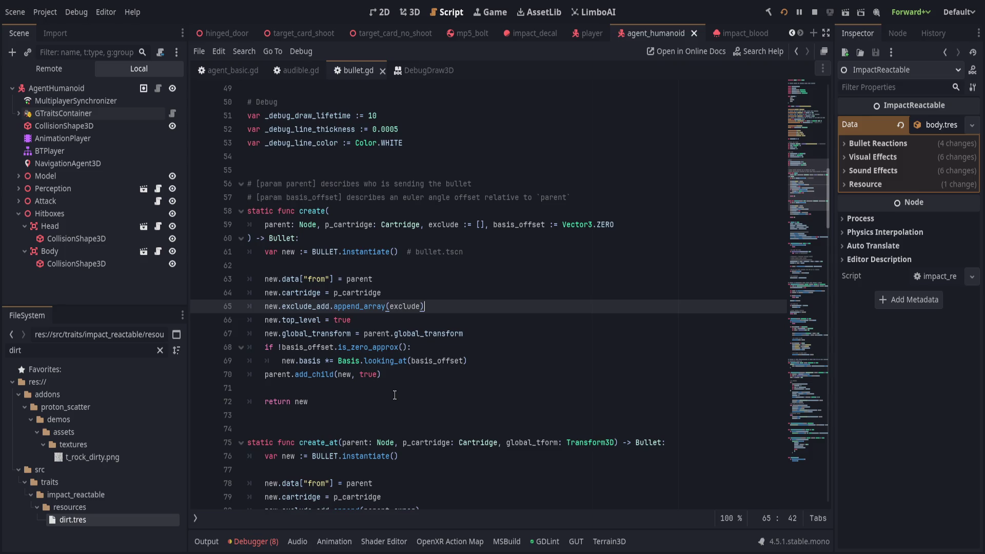
{"action": "scroll", "coordinate": [365, 368], "scroll_direction": "down", "scroll_amount": 10}
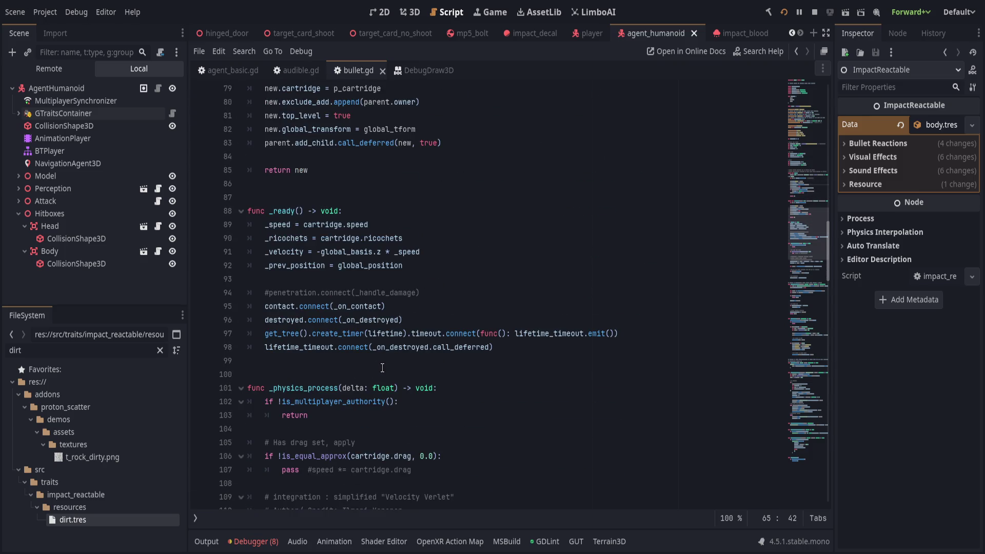
{"action": "scroll", "coordinate": [381, 366], "scroll_direction": "up", "scroll_amount": 8}
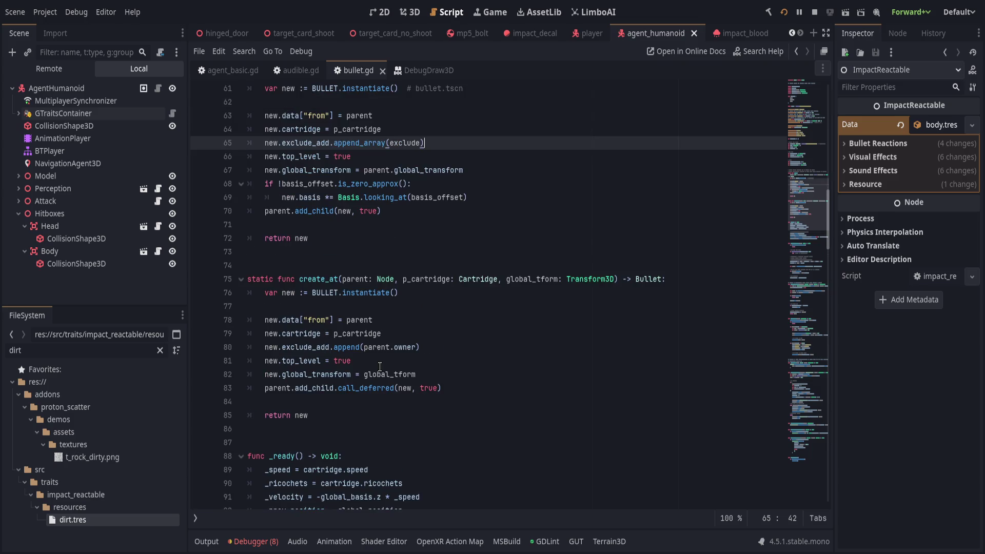
{"action": "scroll", "coordinate": [380, 366], "scroll_direction": "down", "scroll_amount": 8}
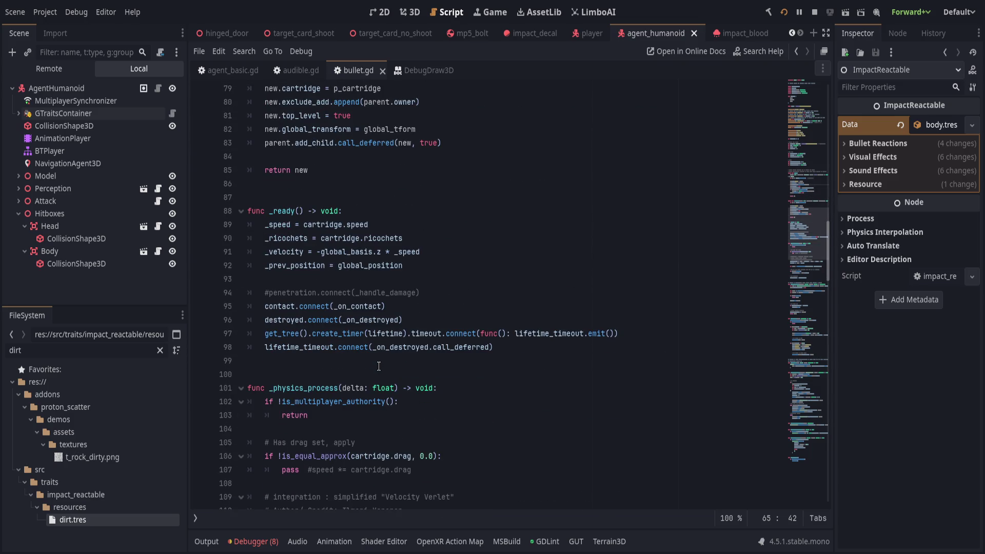
{"action": "scroll", "coordinate": [379, 366], "scroll_direction": "down", "scroll_amount": 10}
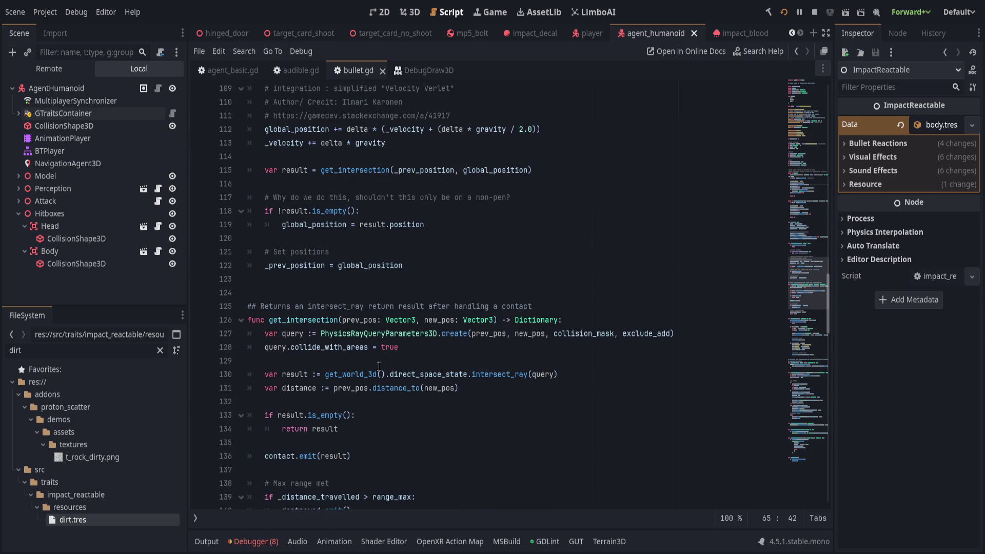
{"action": "scroll", "coordinate": [378, 366], "scroll_direction": "down", "scroll_amount": 5}
{"action": "scroll", "coordinate": [368, 363], "scroll_direction": "up", "scroll_amount": 1}
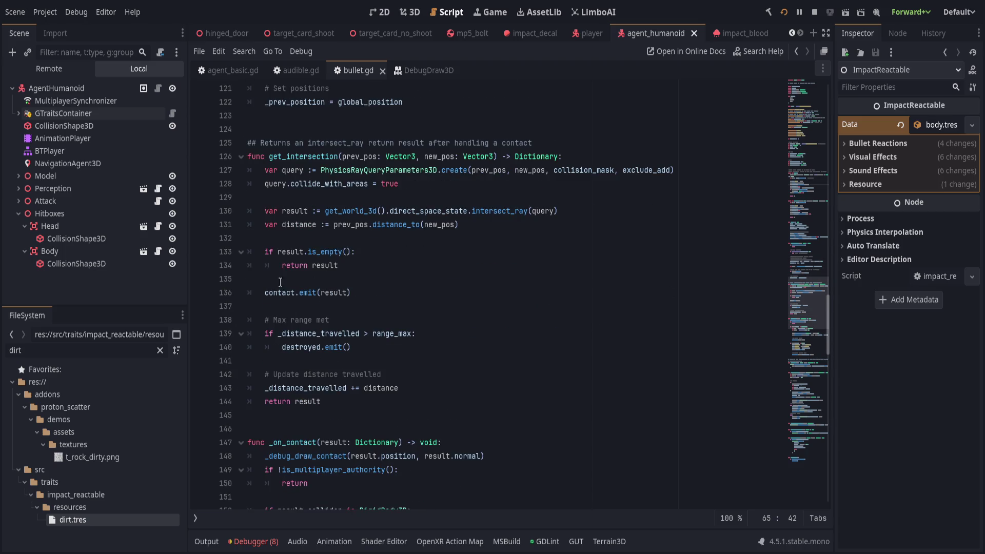
Step: Set a breakpoint on line 148 inside _on_contact and return to the running game
{"action": "left_click", "coordinate": [303, 154]}
{"action": "double_click", "coordinate": [303, 153]}
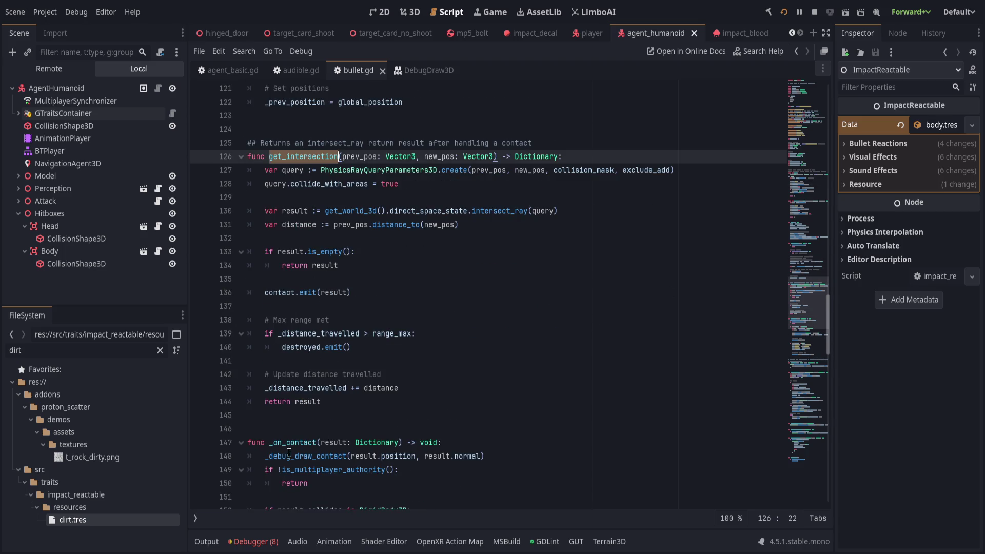
{"action": "scroll", "coordinate": [426, 409], "scroll_direction": "down", "scroll_amount": 2}
{"action": "left_click", "coordinate": [433, 400]}
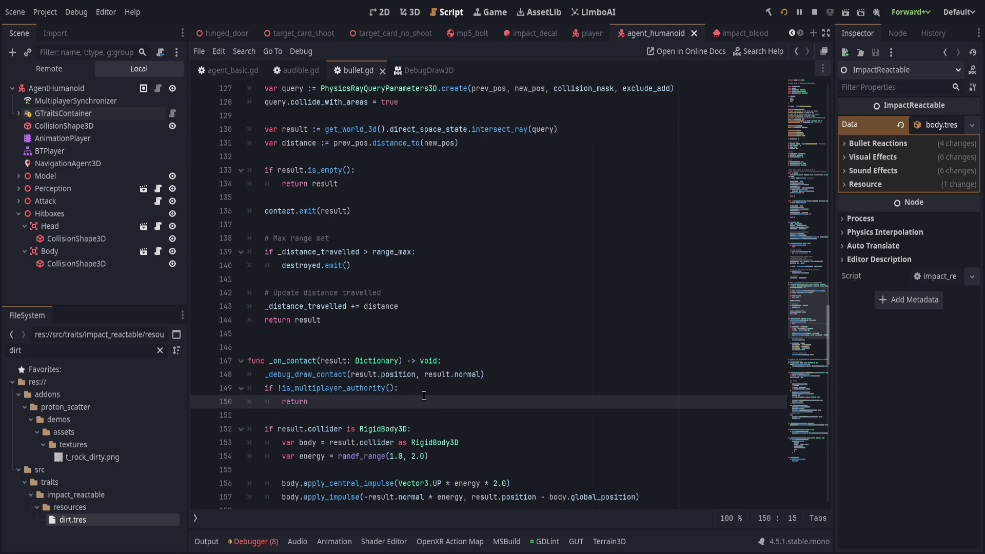
{"action": "left_click", "coordinate": [480, 360]}
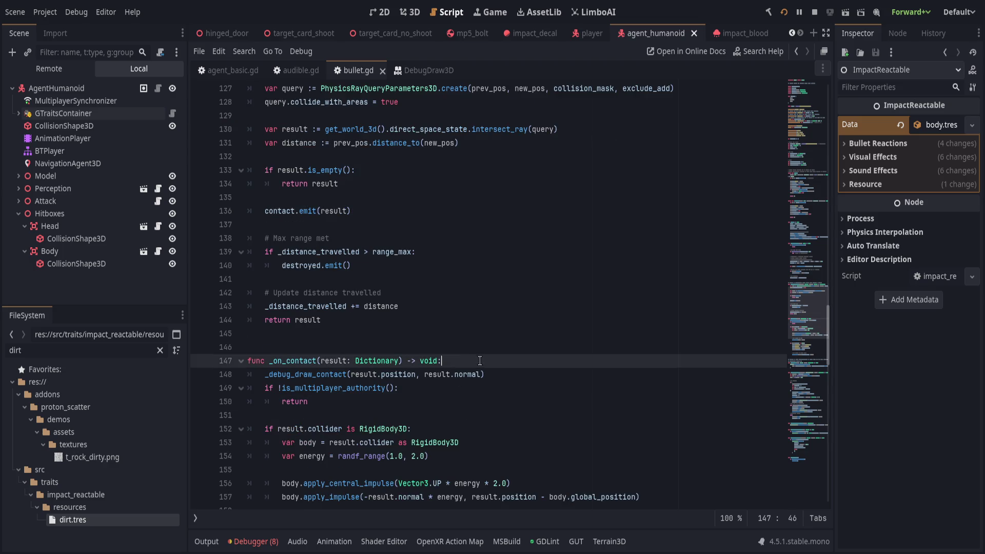
{"action": "double_click", "coordinate": [291, 360]}
{"action": "left_click", "coordinate": [377, 215]}
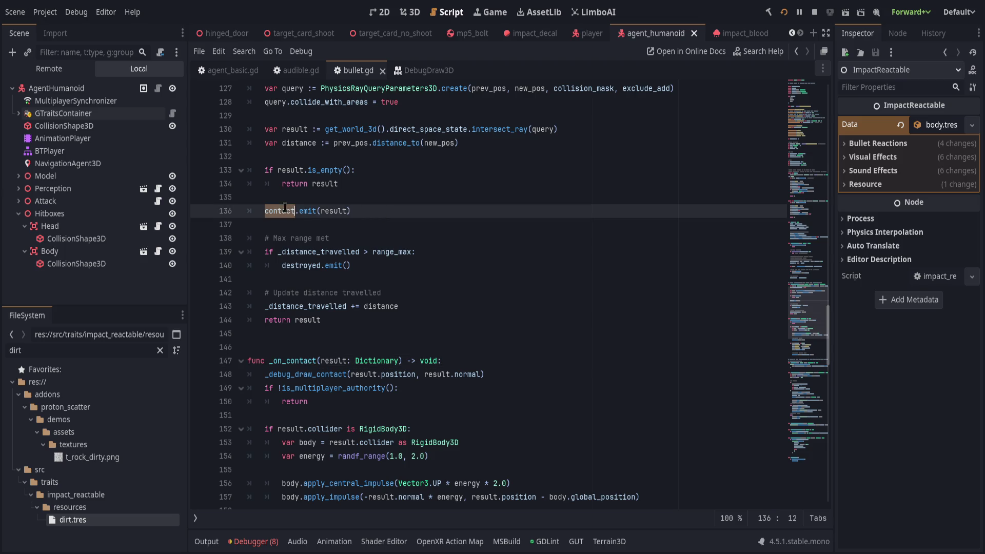
{"action": "left_click", "coordinate": [488, 347]}
{"action": "left_click", "coordinate": [508, 361]}
{"action": "left_click", "coordinate": [199, 375]}
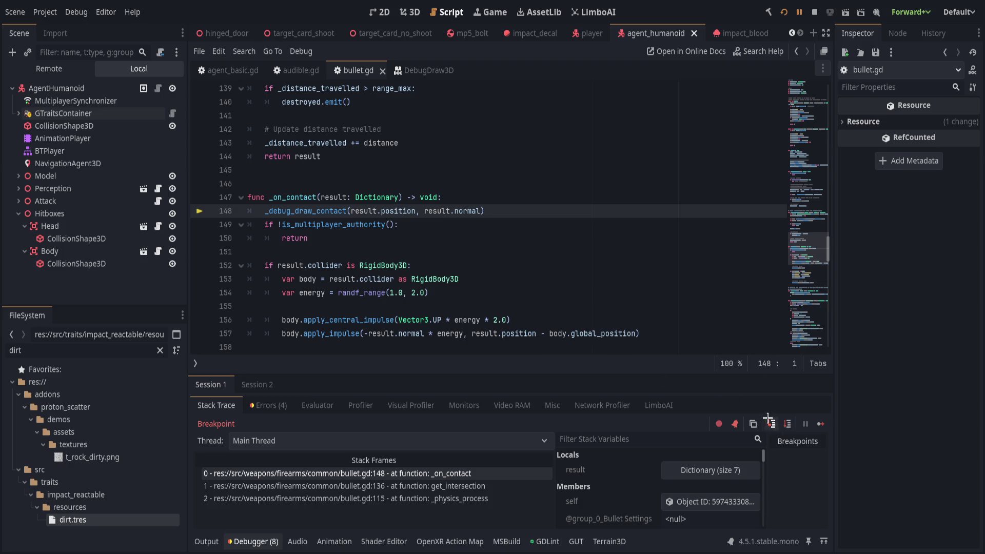
Step: Continue execution past the breakpoint and return to line 150 of bullet.gd
{"action": "left_click", "coordinate": [799, 13]}
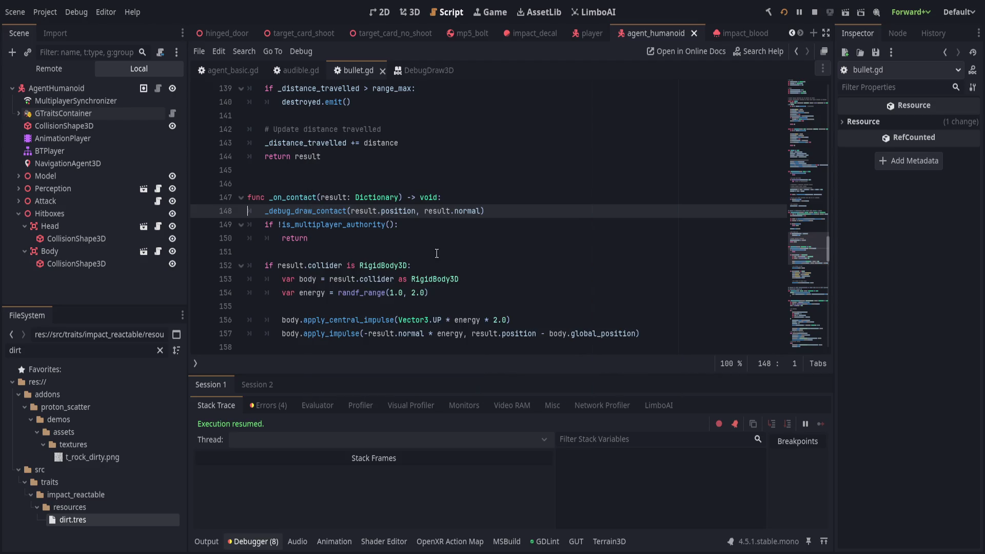
{"action": "left_click", "coordinate": [442, 243]}
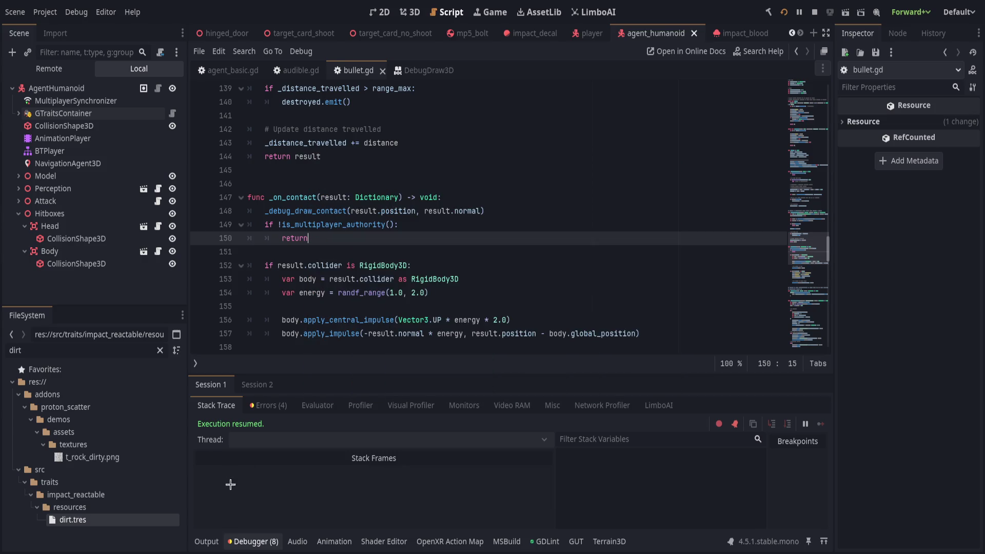
Step: Check the output log and debugger errors, collapse the bottom panel, and review _on_contact's _try_impact calls
{"action": "left_click", "coordinate": [206, 541]}
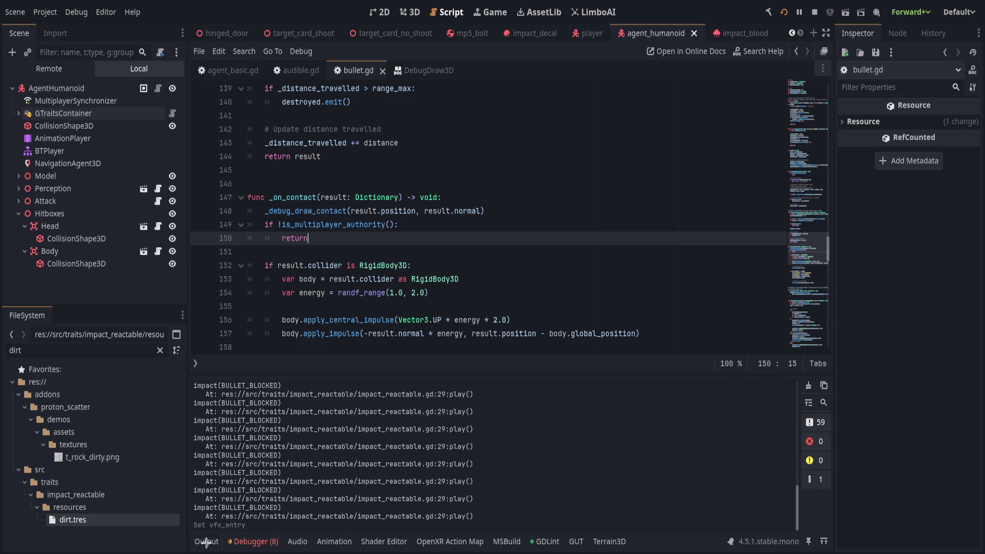
{"action": "left_click", "coordinate": [259, 534]}
{"action": "left_click", "coordinate": [268, 405]}
{"action": "left_click", "coordinate": [251, 539]}
{"action": "left_click", "coordinate": [428, 361]}
{"action": "scroll", "coordinate": [318, 298], "scroll_direction": "up", "scroll_amount": 2}
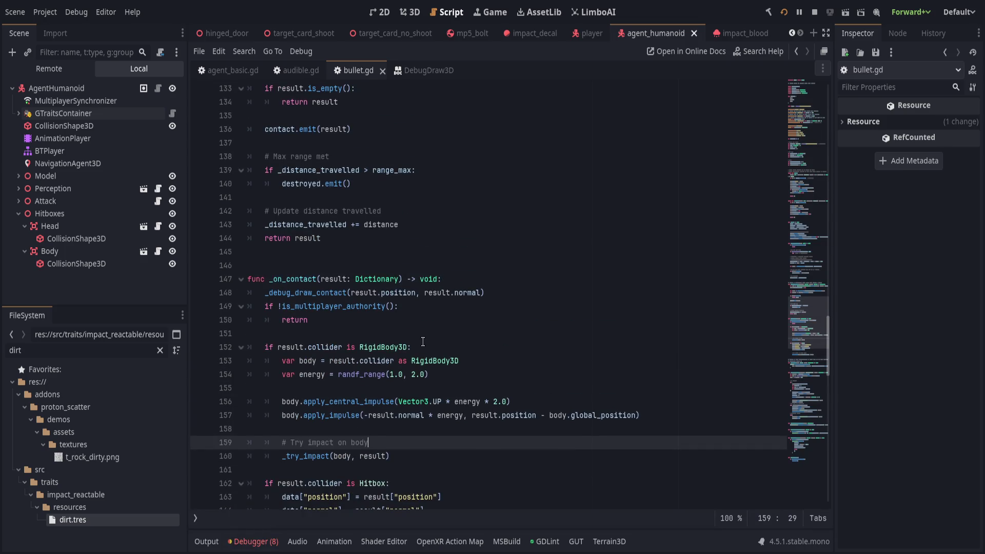
{"action": "double_click", "coordinate": [290, 277]}
{"action": "scroll", "coordinate": [394, 343], "scroll_direction": "up", "scroll_amount": 5}
{"action": "scroll", "coordinate": [394, 344], "scroll_direction": "down", "scroll_amount": 5}
{"action": "left_click", "coordinate": [498, 303]}
{"action": "left_click", "coordinate": [461, 324]}
{"action": "left_click", "coordinate": [461, 347]}
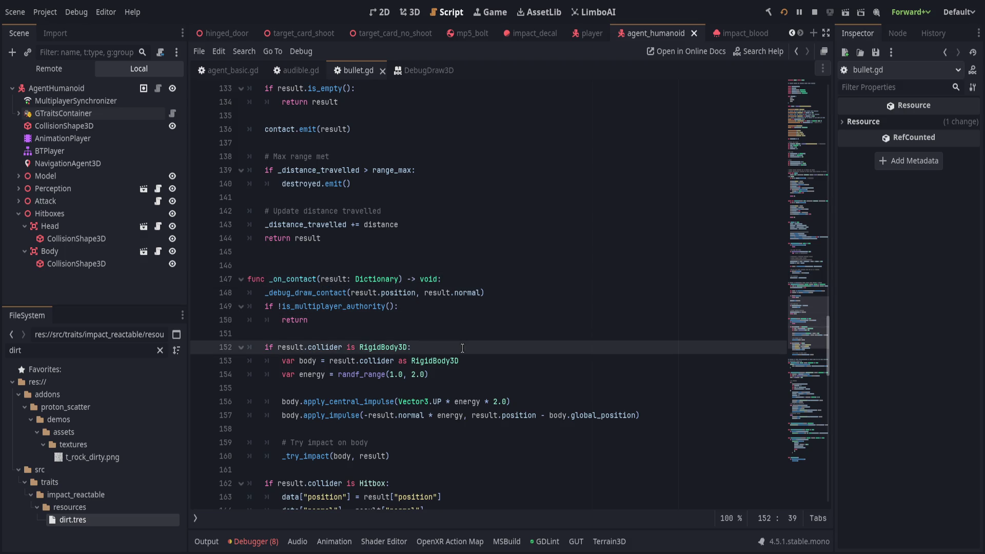
{"action": "scroll", "coordinate": [462, 348], "scroll_direction": "down", "scroll_amount": 4}
{"action": "left_click", "coordinate": [489, 413]}
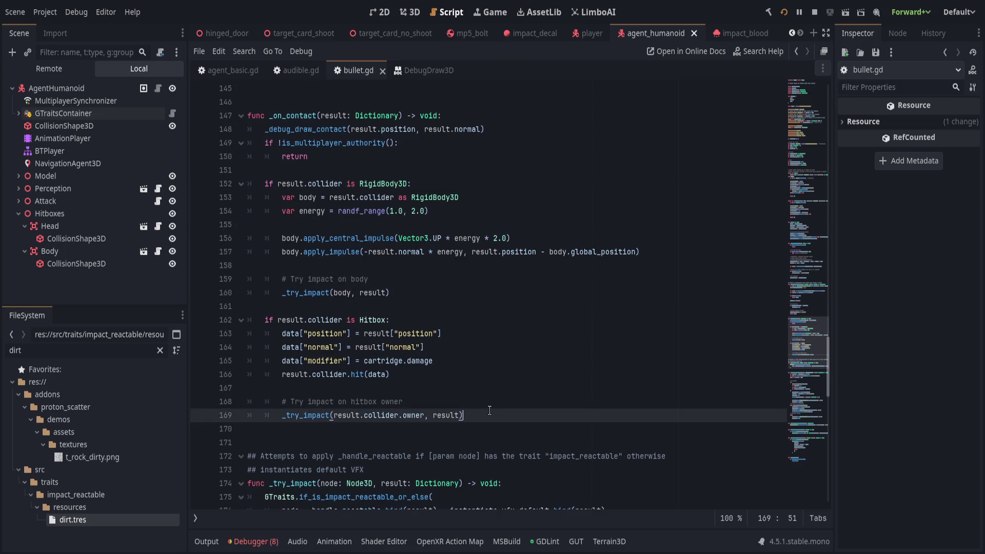
{"action": "scroll", "coordinate": [487, 409], "scroll_direction": "down", "scroll_amount": 4}
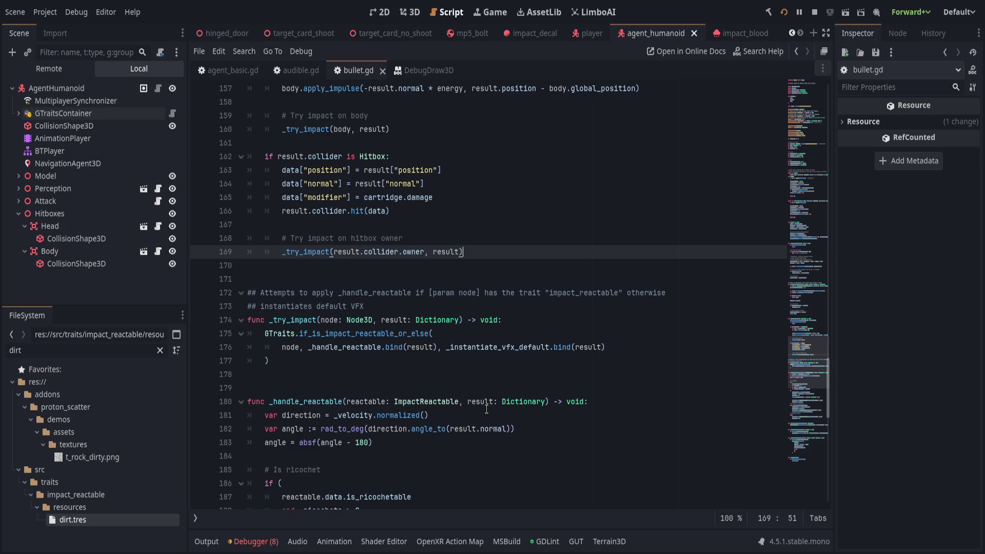
Step: Rename _instantiate_vfx_default to _handle_default in the _try_impact fallback and definition, adding a line after the decal spawn
{"action": "double_click", "coordinate": [495, 348]}
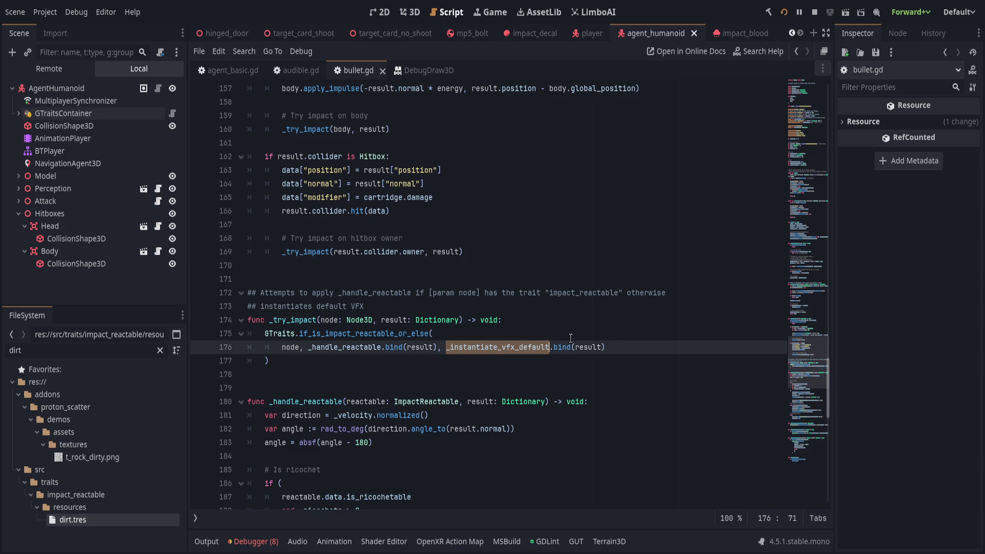
{"action": "type", "text": "_handle_default"}
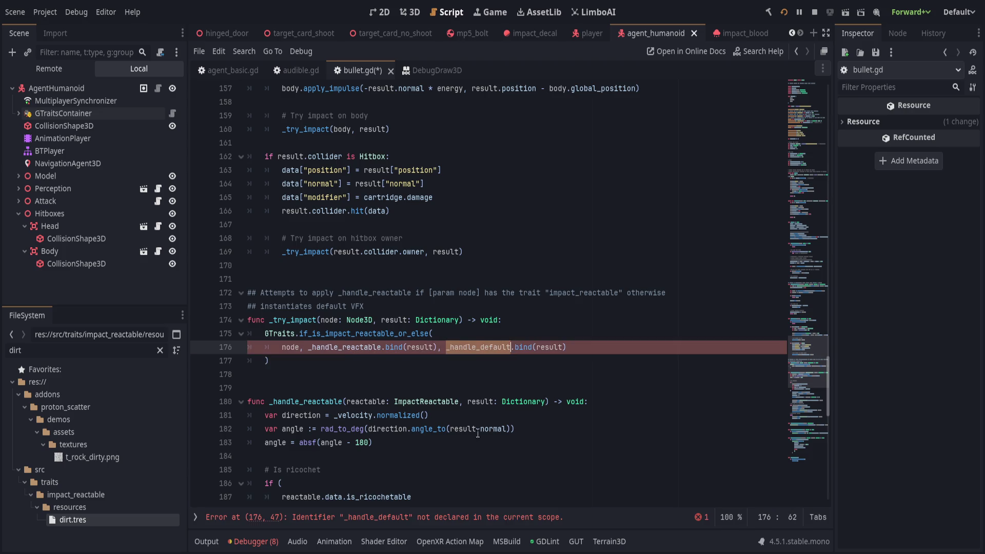
{"action": "scroll", "coordinate": [455, 436], "scroll_direction": "down", "scroll_amount": 1}
{"action": "scroll", "coordinate": [455, 436], "scroll_direction": "down", "scroll_amount": 10}
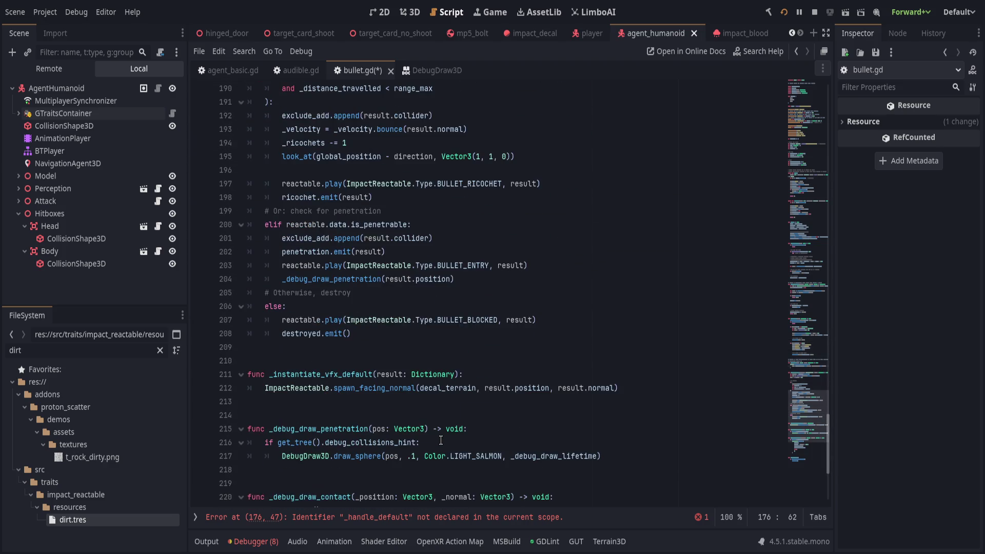
{"action": "double_click", "coordinate": [357, 380]}
{"action": "type", "text": "_handle_default"}
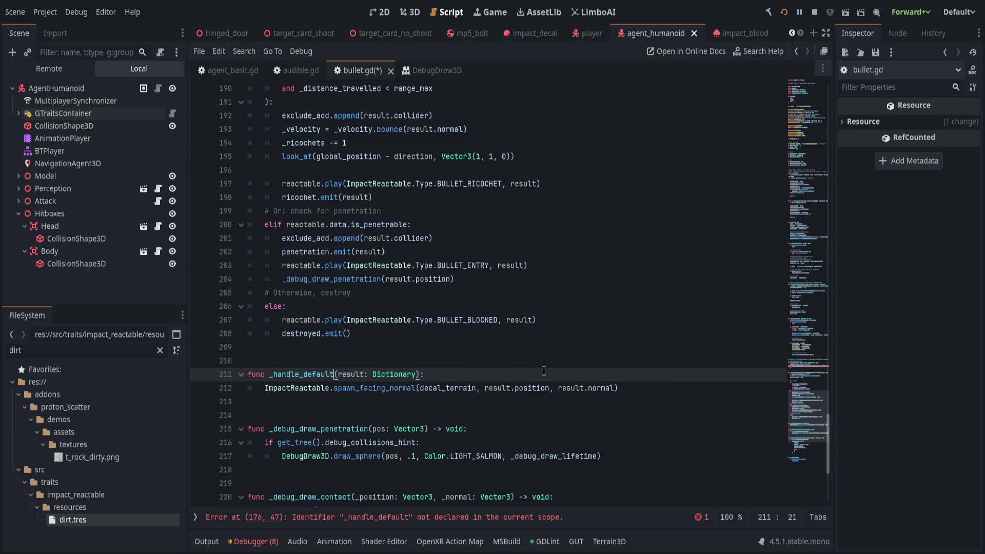
{"action": "left_click", "coordinate": [658, 389]}
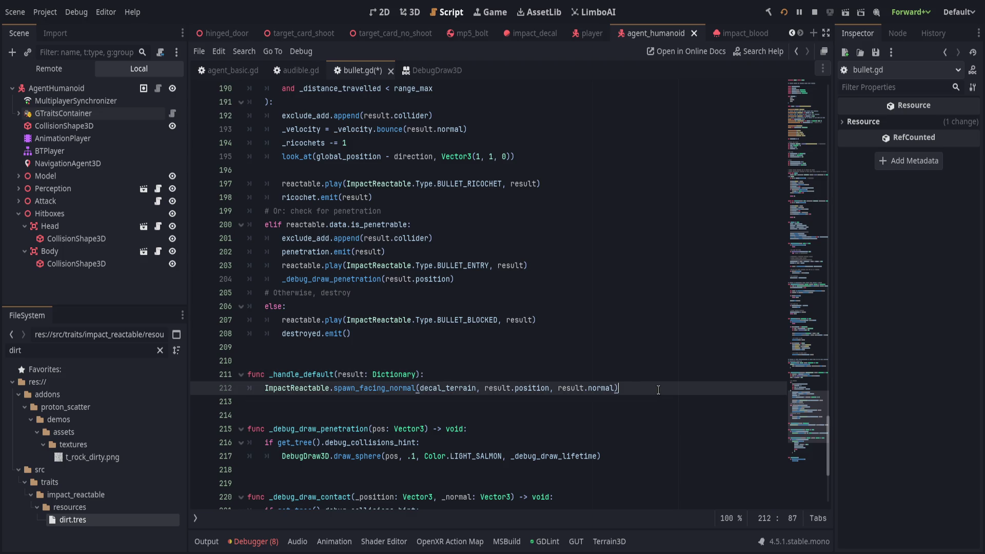
{"action": "key", "text": "Return"}
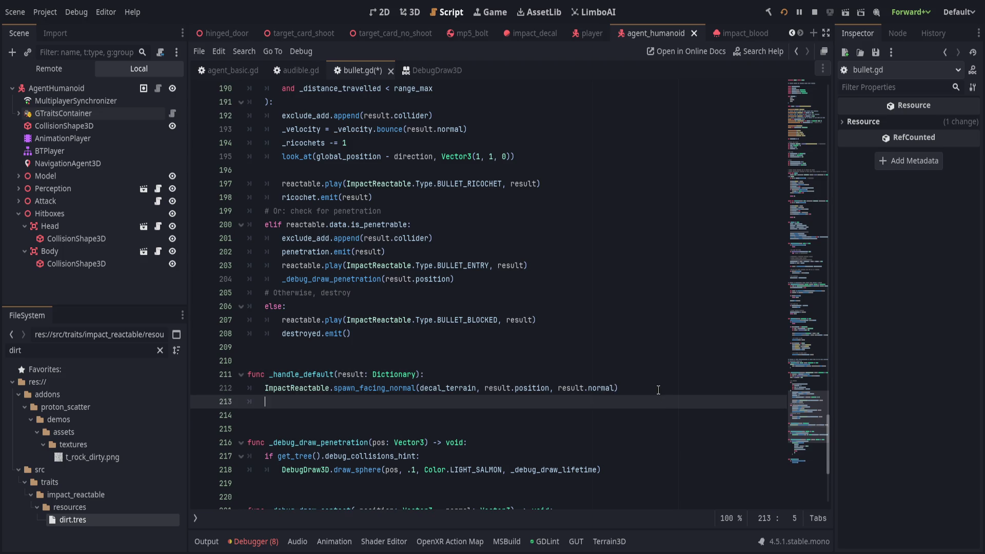
Step: Add destroyed.emit() via autocomplete on the new line at the end of _handle_default
{"action": "type", "text": "de"}
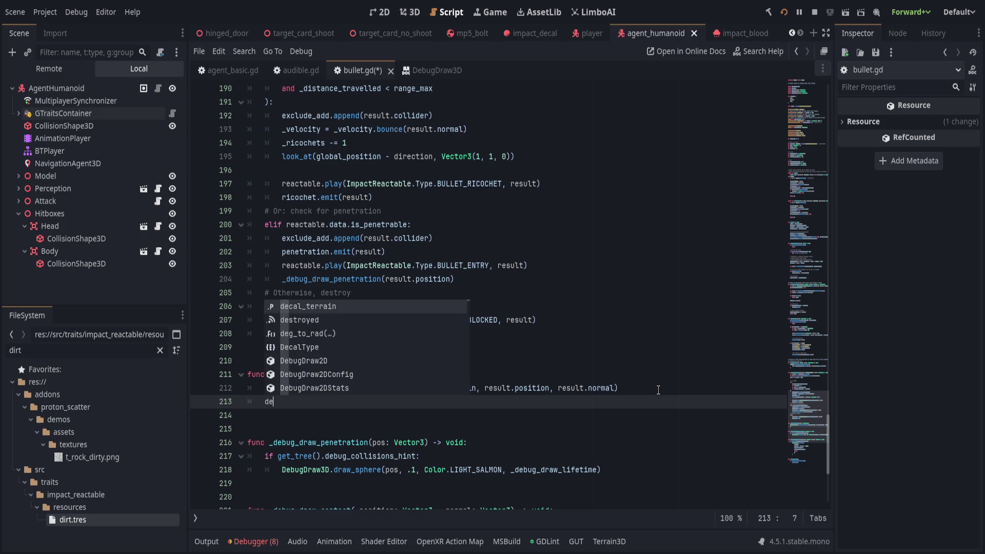
{"action": "type", "text": "stroyed.emi"}
{"action": "key", "text": "Return"}
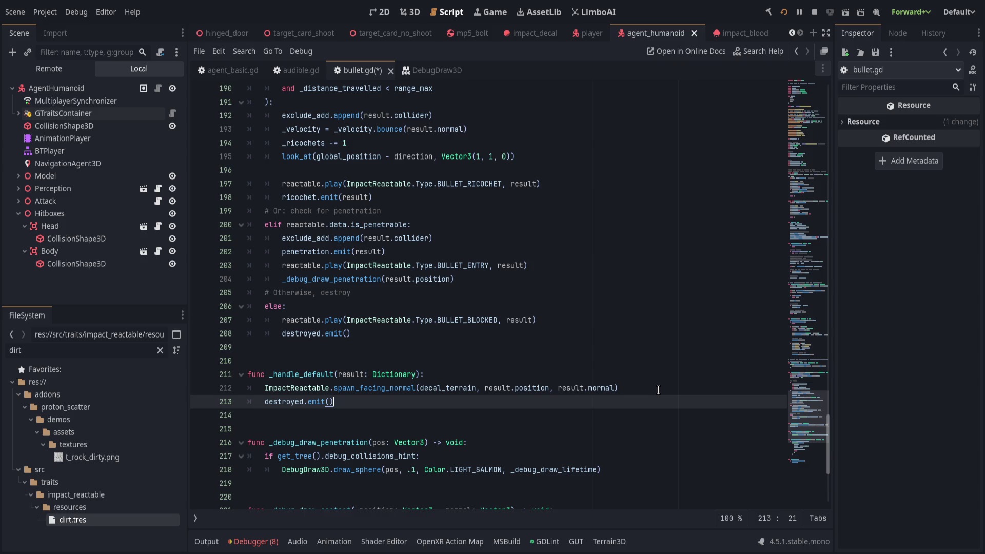
{"action": "scroll", "coordinate": [658, 390], "scroll_direction": "down", "scroll_amount": 5}
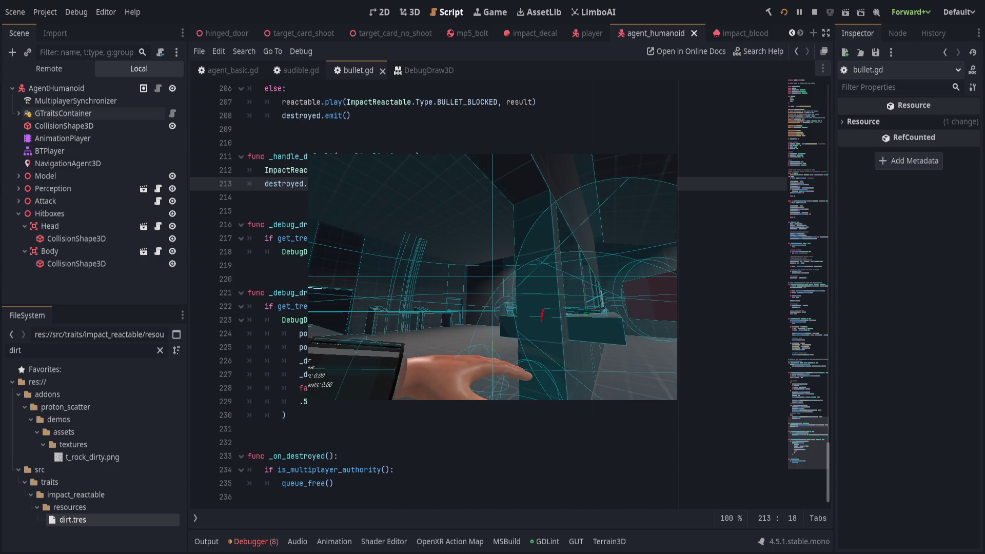
Step: Change line 225's '- (_normal * 0.25)' to '* (_normal * 1.0)', then save and run with F5
{"action": "left_click", "coordinate": [472, 318]}
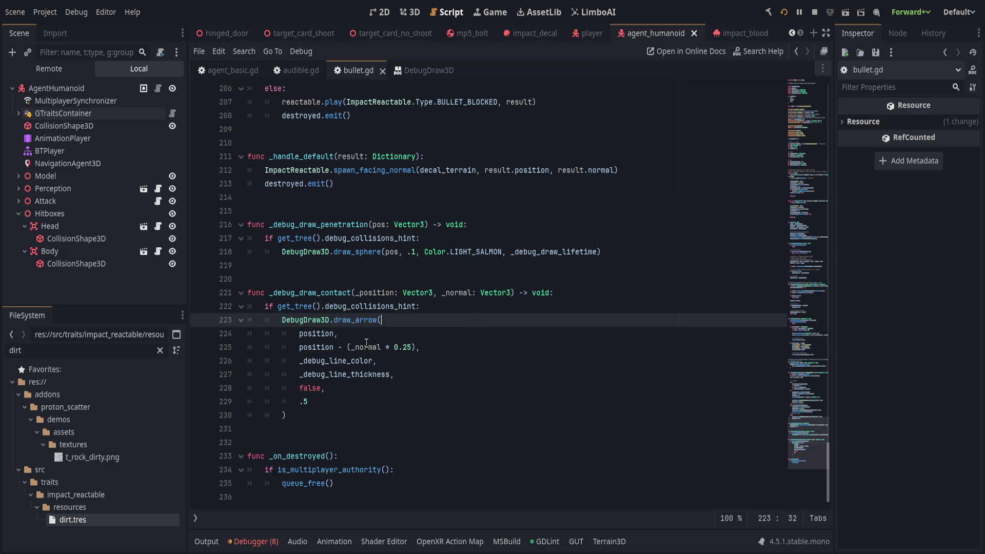
{"action": "left_click", "coordinate": [421, 347]}
{"action": "left_click", "coordinate": [338, 346]}
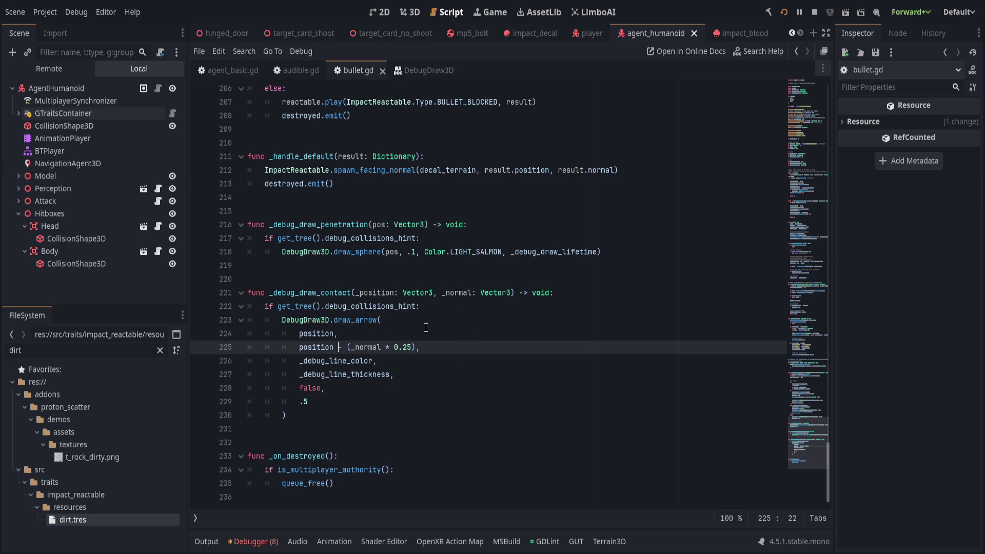
{"action": "key", "text": "Delete"}
{"action": "type", "text": "*"}
{"action": "key", "text": "ctrl+Right"}
{"action": "key", "text": "ctrl+Right"}
{"action": "key", "text": "ctrl+Right"}
{"action": "key", "text": "shift+Right"}
{"action": "key", "text": "shift+Right"}
{"action": "key", "text": "shift+Right"}
{"action": "type", "text": "1"}
{"action": "key", "text": "End"}
{"action": "key", "text": "Left"}
{"action": "key", "text": "Left"}
{"action": "type", "text": ".0"}
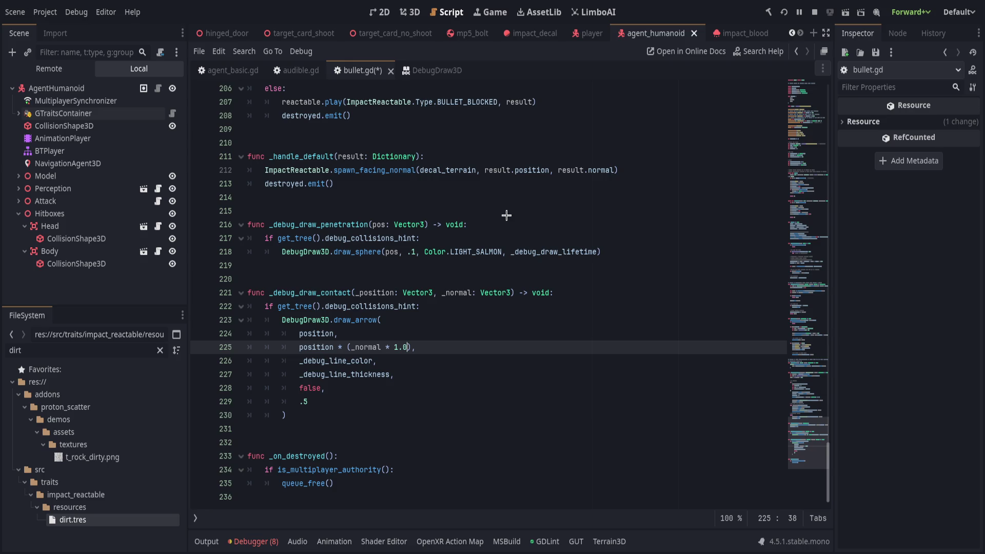
{"action": "key", "text": "F5"}
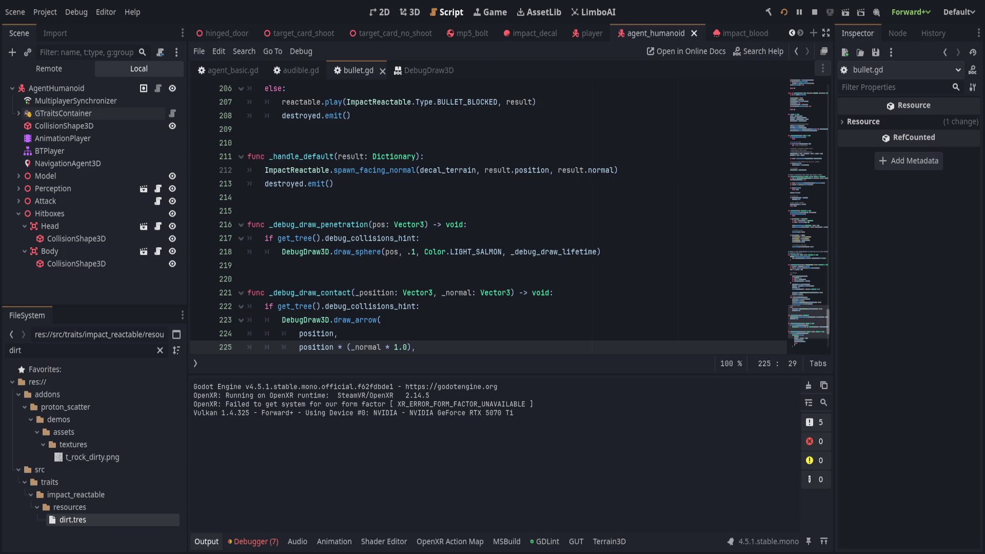
Step: Host the relaunched game, fire test shots, then return to the script editor
{"action": "key", "text": "Return"}
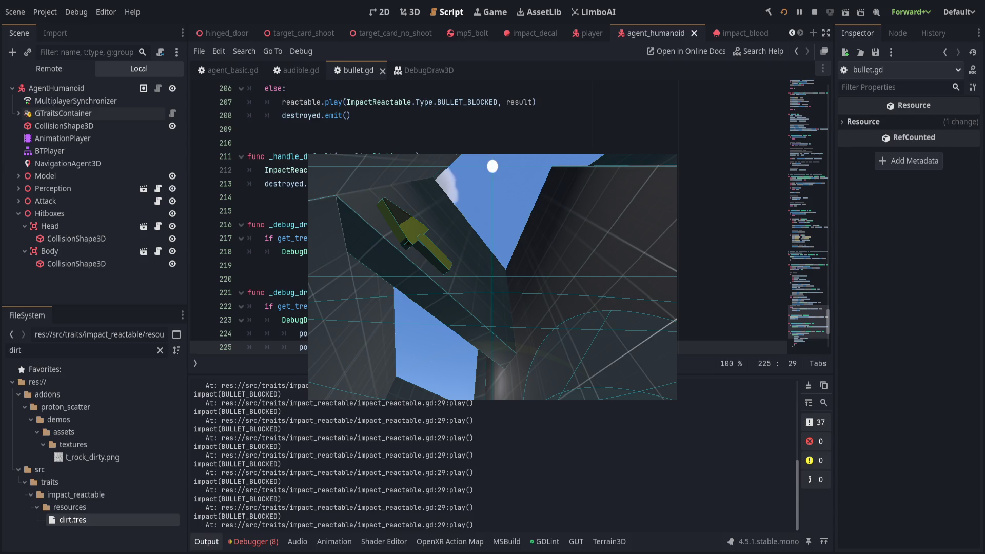
{"action": "left_click", "coordinate": [338, 320]}
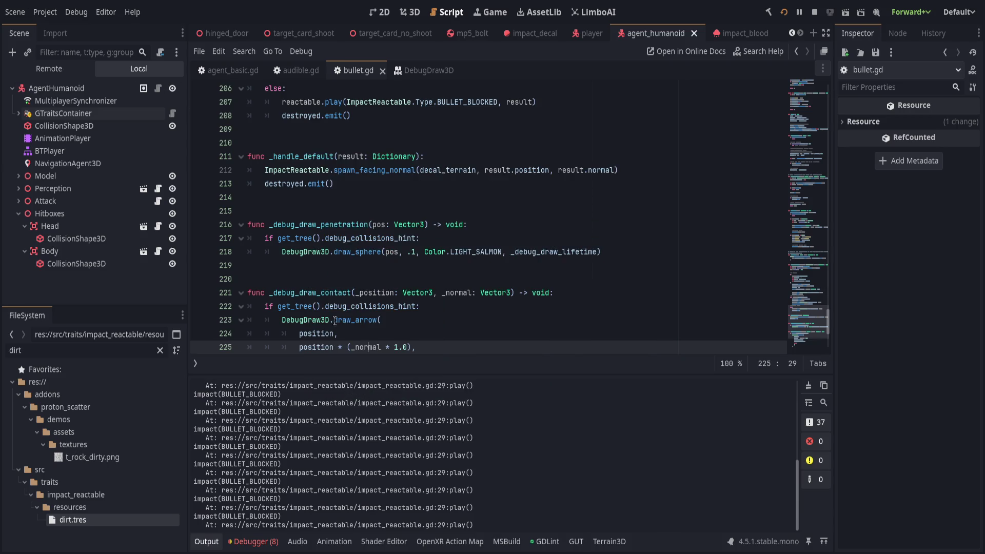
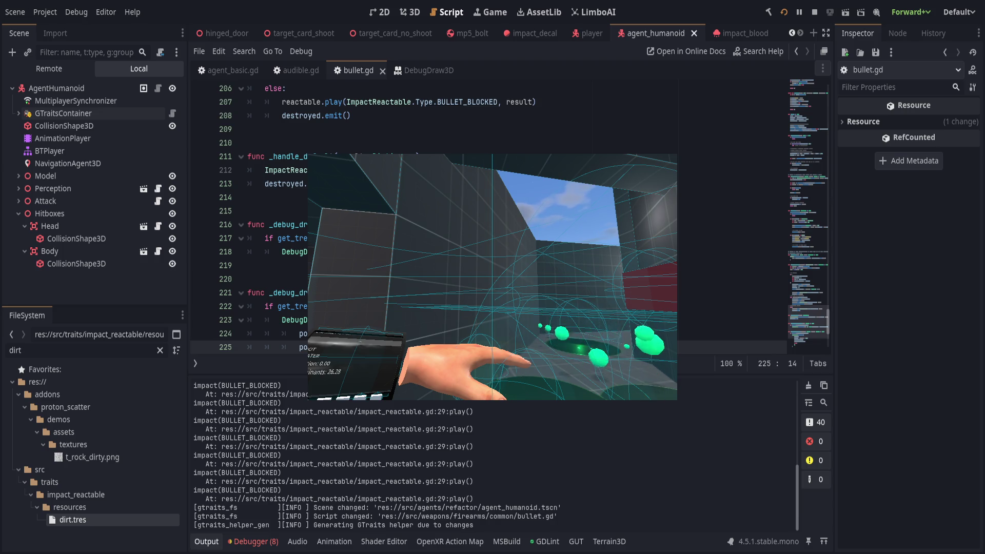
Step: Reorder the draw_arrow points so the arrow runs from position to position + (_normal * 1.0), then save
{"action": "key", "text": "alt+Tab"}
{"action": "scroll", "coordinate": [371, 247], "scroll_direction": "down", "scroll_amount": 2}
{"action": "left_click", "coordinate": [373, 238]}
{"action": "key", "text": "Down"}
{"action": "key", "text": "alt+Down"}
{"action": "key", "text": "Up"}
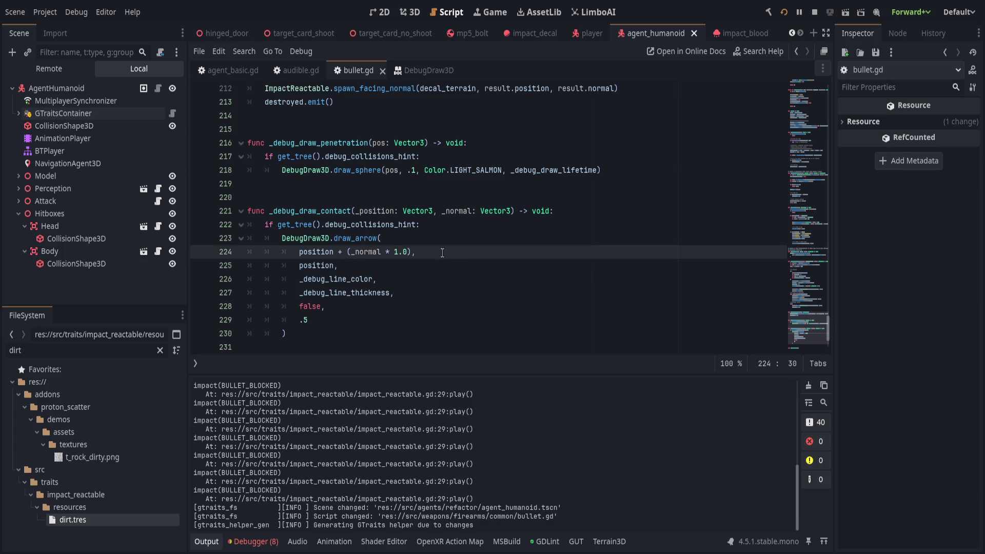
{"action": "left_click", "coordinate": [459, 252]}
{"action": "key", "text": "ctrl+s"}
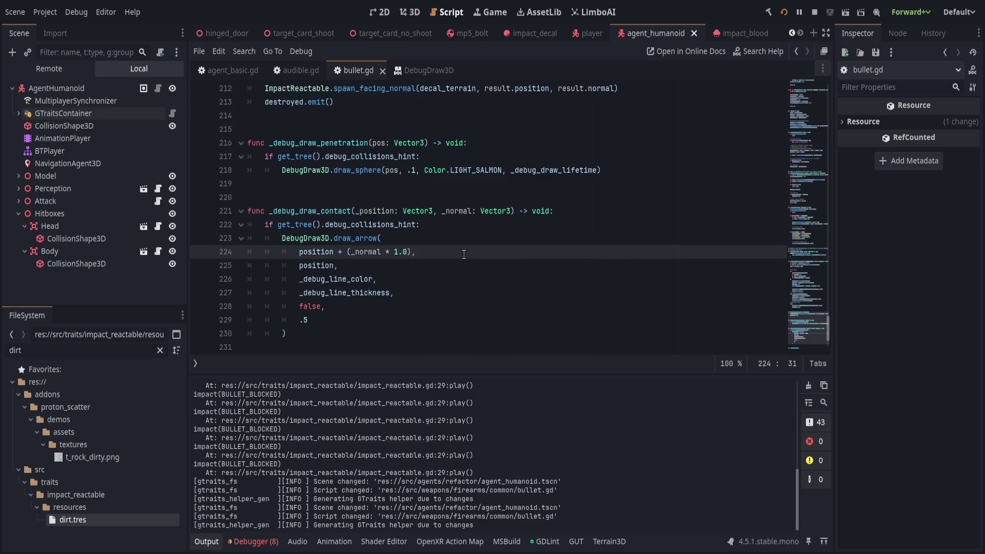
Step: Run the game to test the debug arrow, then hide it and return to line 225
{"action": "key", "text": "alt+Tab"}
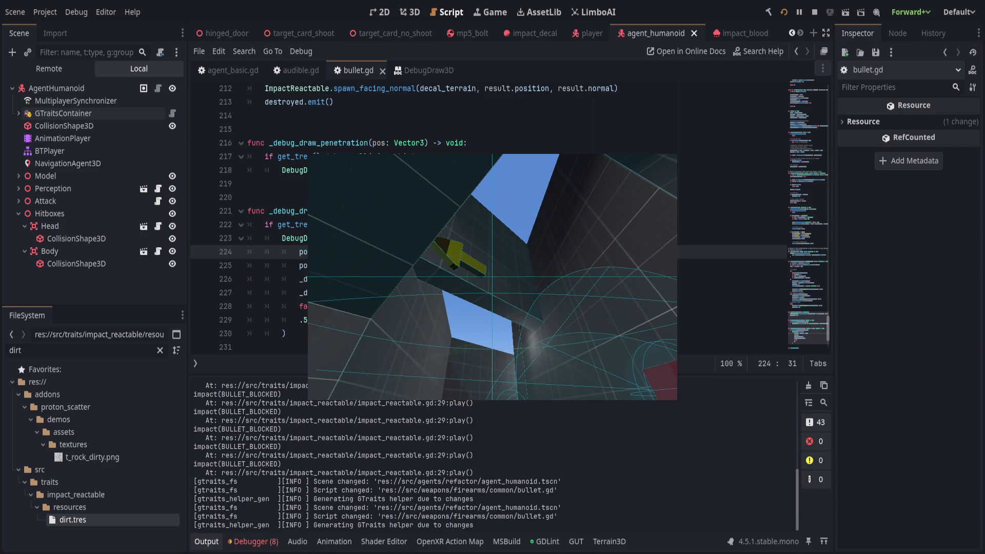
{"action": "left_click", "coordinate": [440, 264]}
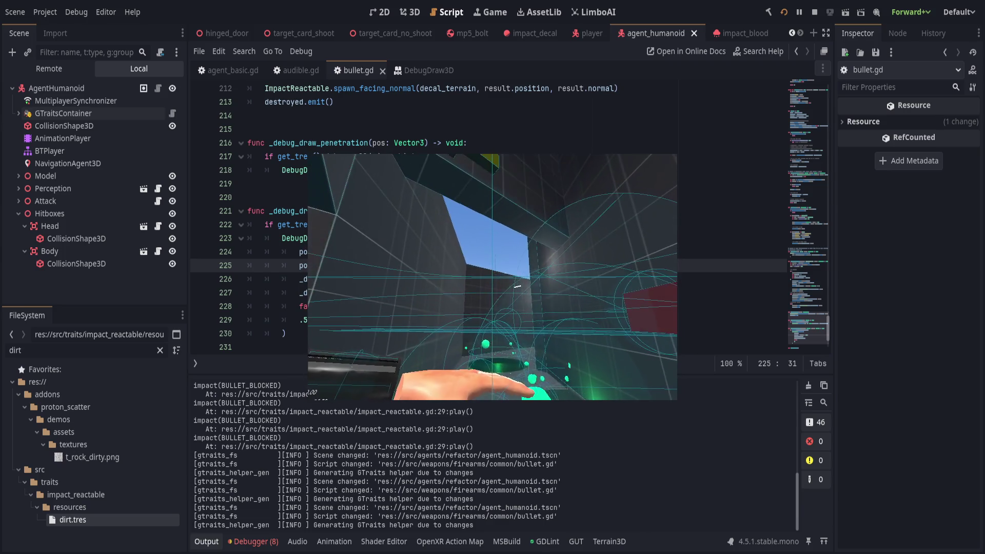
{"action": "key", "text": "F8"}
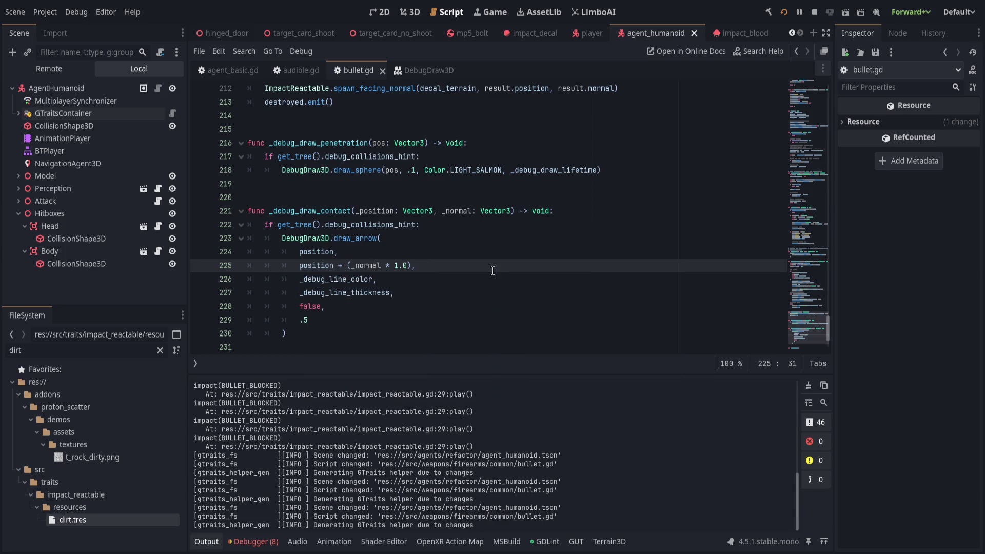
{"action": "left_click", "coordinate": [492, 271]}
Step: Undo a stray minus edit, change line 225's multiplier from 1.0 to 10.0, save, and rerun
{"action": "scroll", "coordinate": [490, 267], "scroll_direction": "up", "scroll_amount": 1}
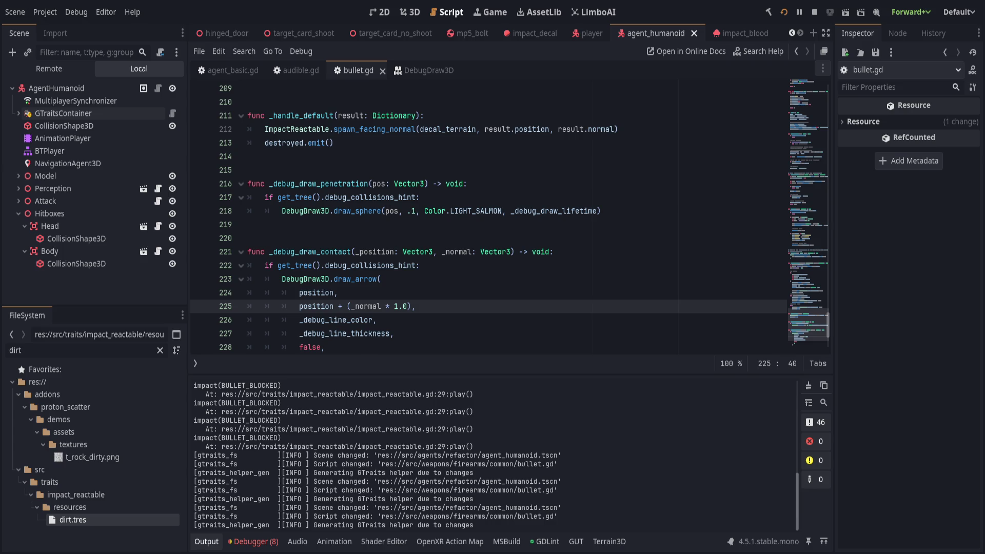
{"action": "key", "text": "Left"}
{"action": "key", "text": "Left"}
{"action": "key", "text": "Left"}
{"action": "type", "text": "-"}
{"action": "key", "text": "ctrl+s"}
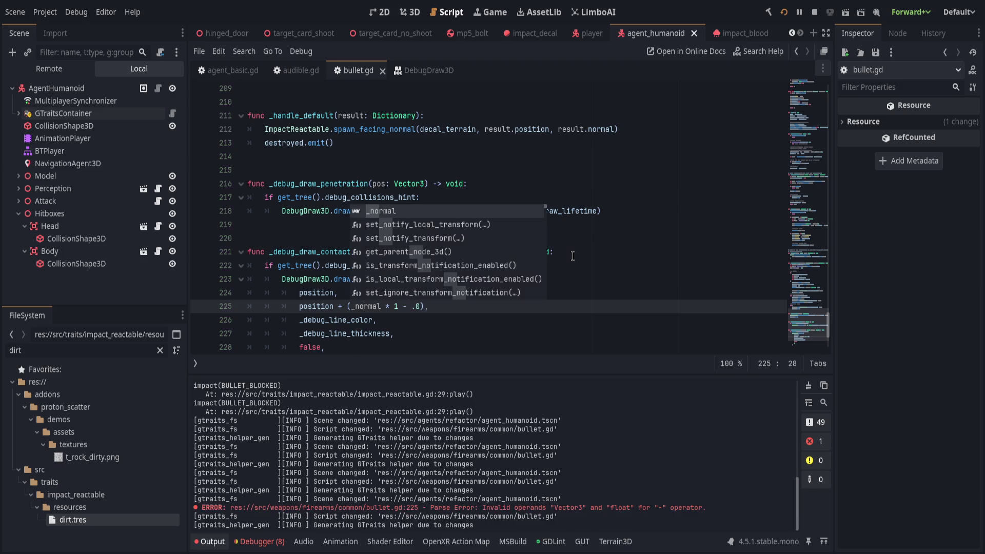
{"action": "key", "text": "ctrl+z"}
{"action": "key", "text": "ctrl+z"}
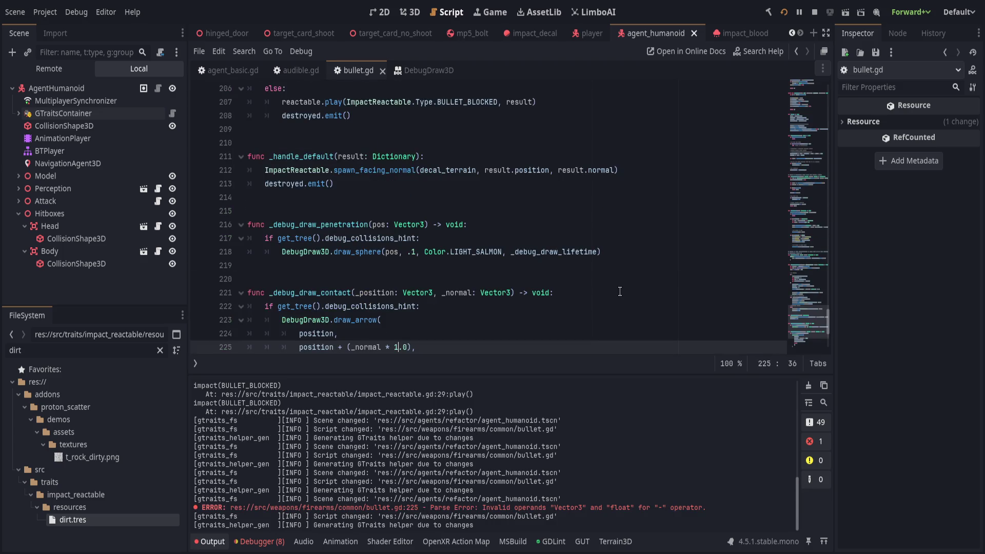
{"action": "type", "text": "0"}
{"action": "key", "text": "ctrl+s"}
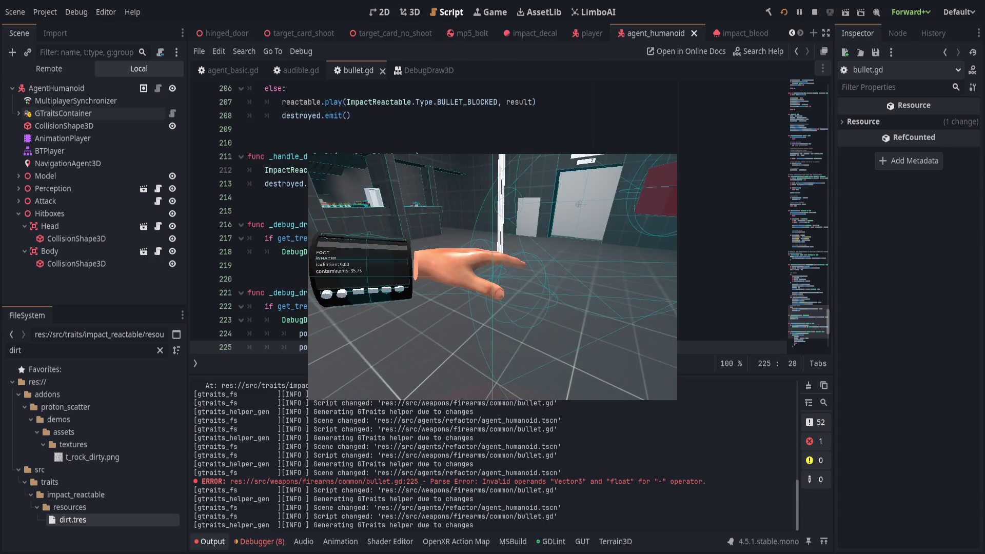
{"action": "left_click", "coordinate": [410, 211]}
Step: Scroll up through bullet.gd to the contact.emit(result) call
{"action": "scroll", "coordinate": [410, 297], "scroll_direction": "up", "scroll_amount": 8}
{"action": "scroll", "coordinate": [410, 296], "scroll_direction": "up", "scroll_amount": 12}
{"action": "scroll", "coordinate": [415, 300], "scroll_direction": "up", "scroll_amount": 8}
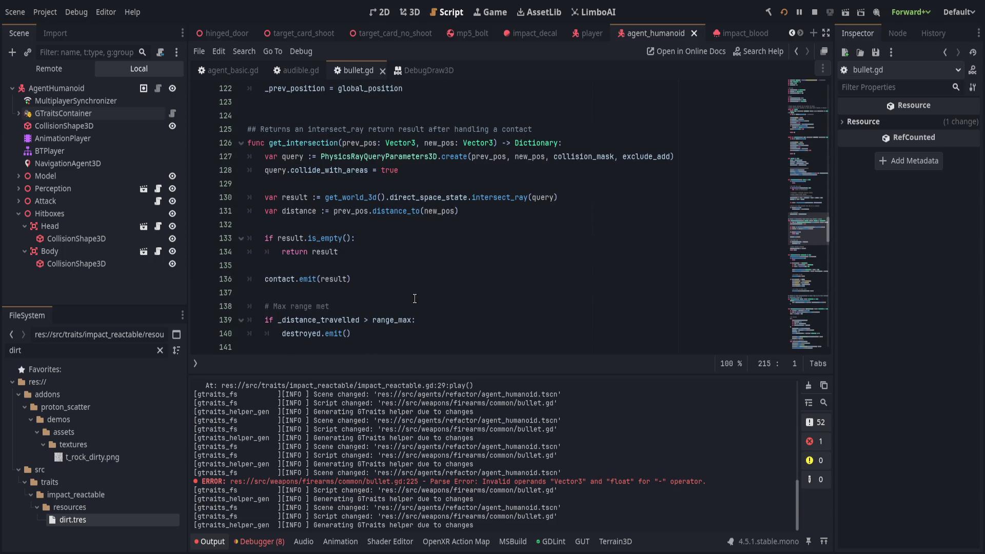
{"action": "left_click", "coordinate": [425, 274]}
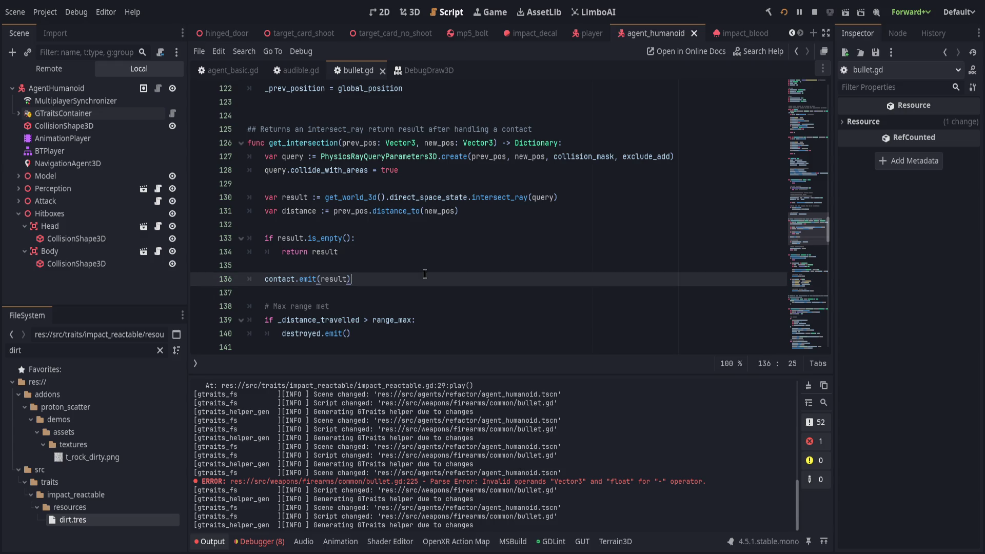
{"action": "scroll", "coordinate": [424, 273], "scroll_direction": "down", "scroll_amount": 2}
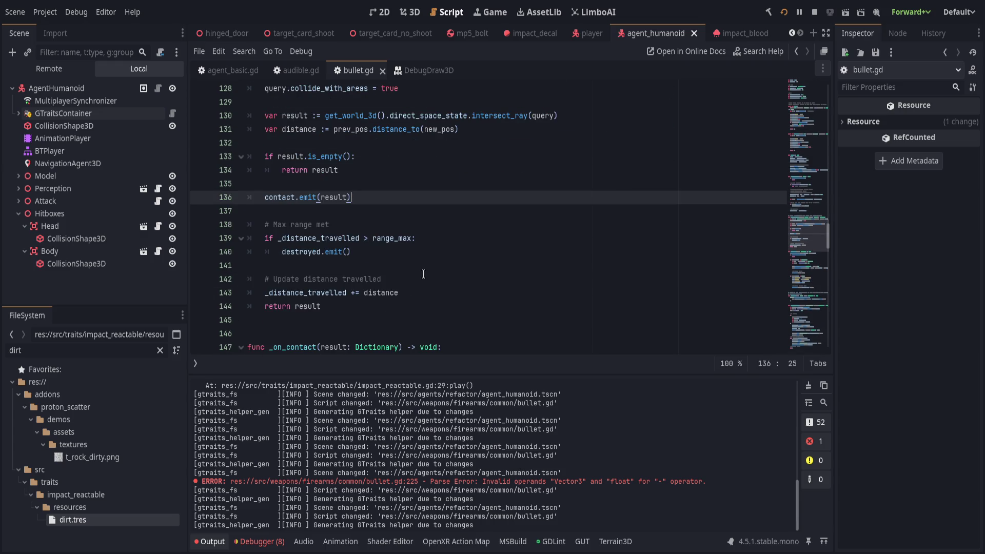
{"action": "scroll", "coordinate": [424, 274], "scroll_direction": "up", "scroll_amount": 1}
{"action": "scroll", "coordinate": [423, 274], "scroll_direction": "down", "scroll_amount": 4}
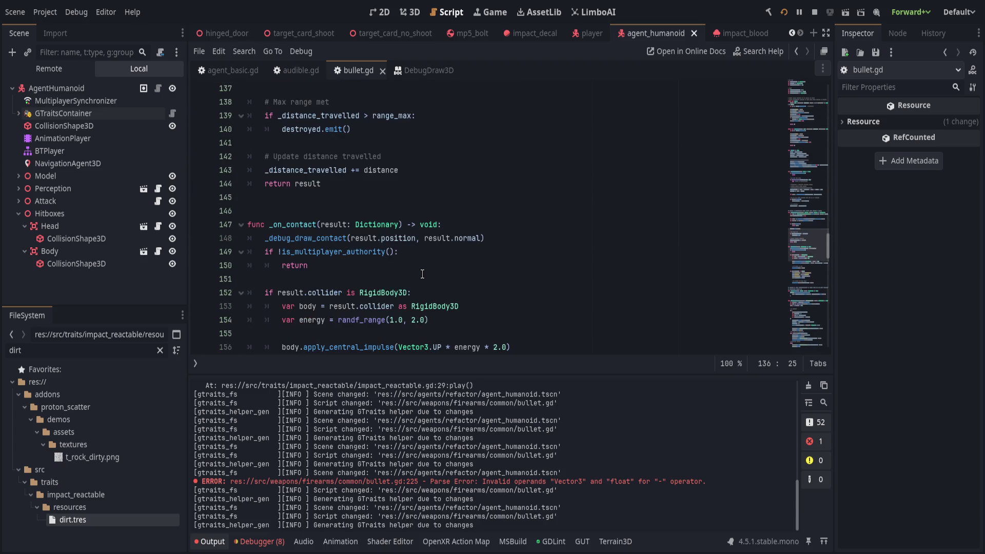
{"action": "scroll", "coordinate": [422, 273], "scroll_direction": "up", "scroll_amount": 5}
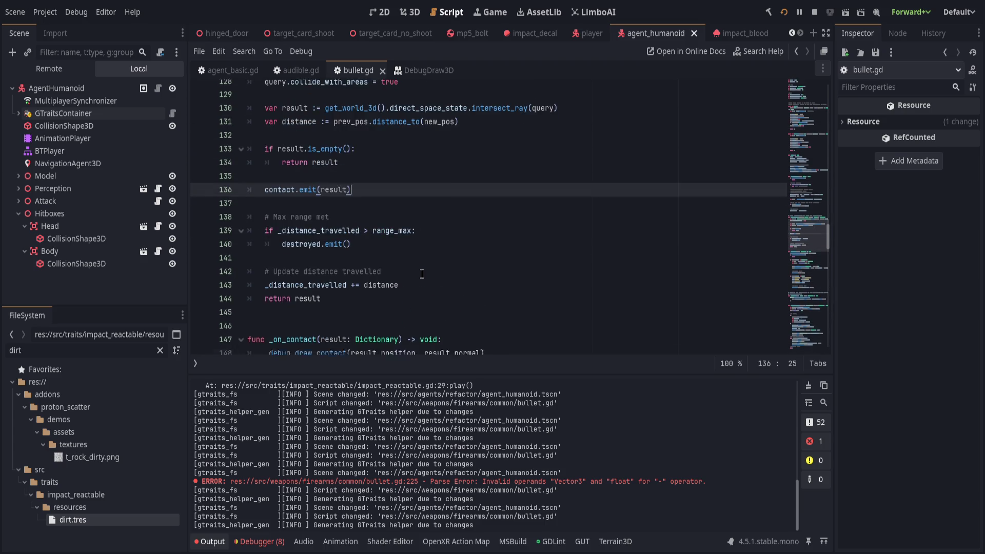
{"action": "scroll", "coordinate": [422, 274], "scroll_direction": "down", "scroll_amount": 5}
Step: Review the _debug_draw_contact call and its arrow point lines around line 224
{"action": "left_click", "coordinate": [534, 244]}
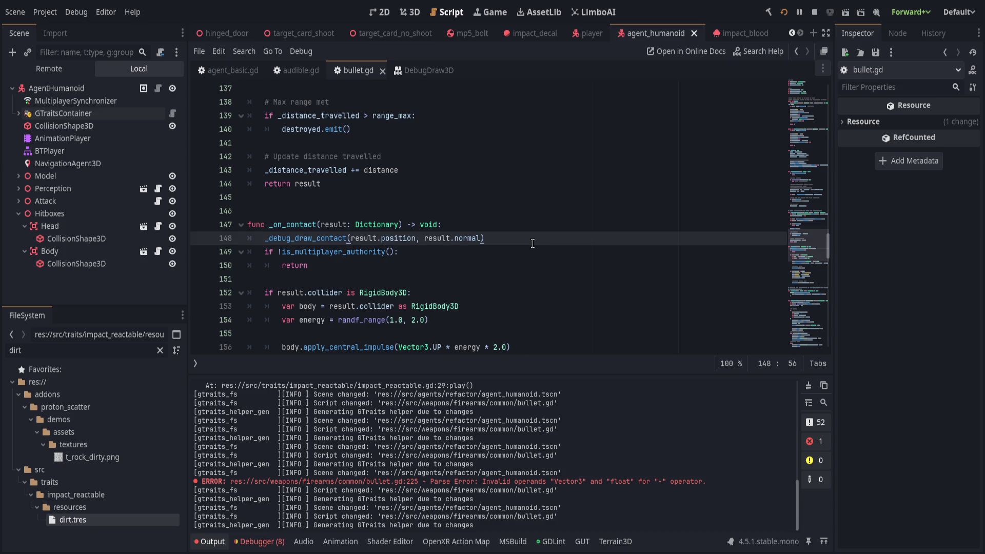
{"action": "scroll", "coordinate": [521, 245], "scroll_direction": "down", "scroll_amount": 8}
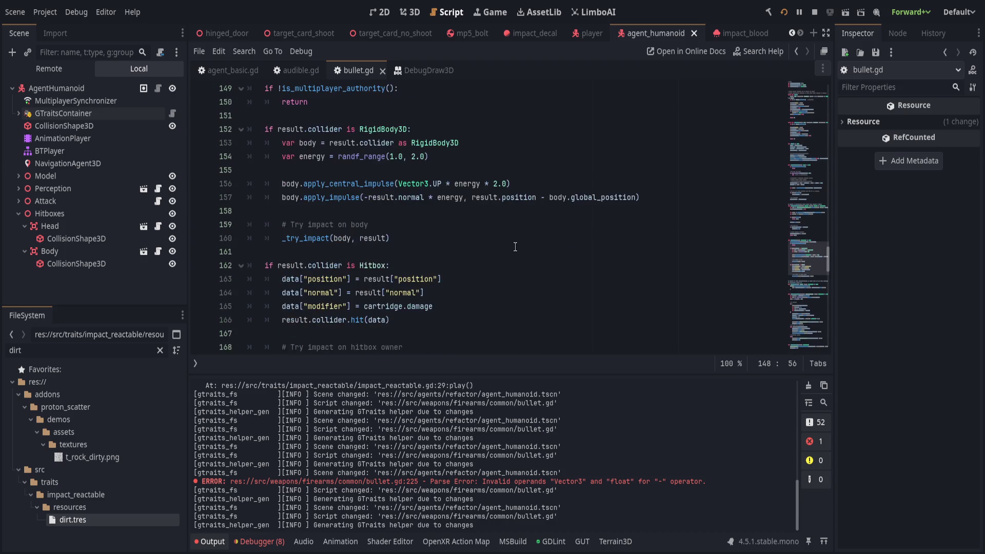
{"action": "scroll", "coordinate": [507, 249], "scroll_direction": "up", "scroll_amount": 4}
{"action": "scroll", "coordinate": [506, 249], "scroll_direction": "up", "scroll_amount": 5}
{"action": "scroll", "coordinate": [506, 251], "scroll_direction": "down", "scroll_amount": 10}
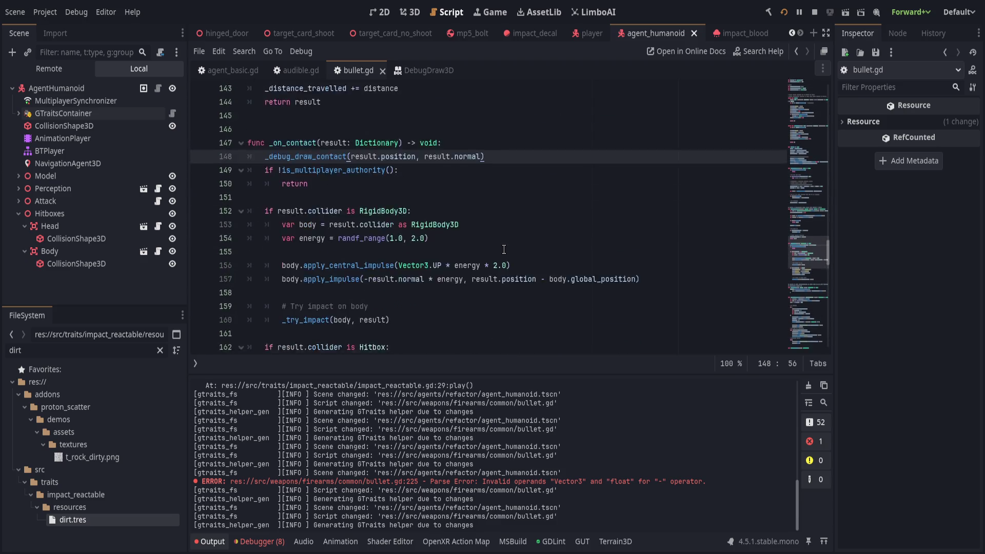
{"action": "scroll", "coordinate": [507, 254], "scroll_direction": "down", "scroll_amount": 6}
{"action": "scroll", "coordinate": [506, 253], "scroll_direction": "up", "scroll_amount": 3}
{"action": "scroll", "coordinate": [505, 252], "scroll_direction": "down", "scroll_amount": 10}
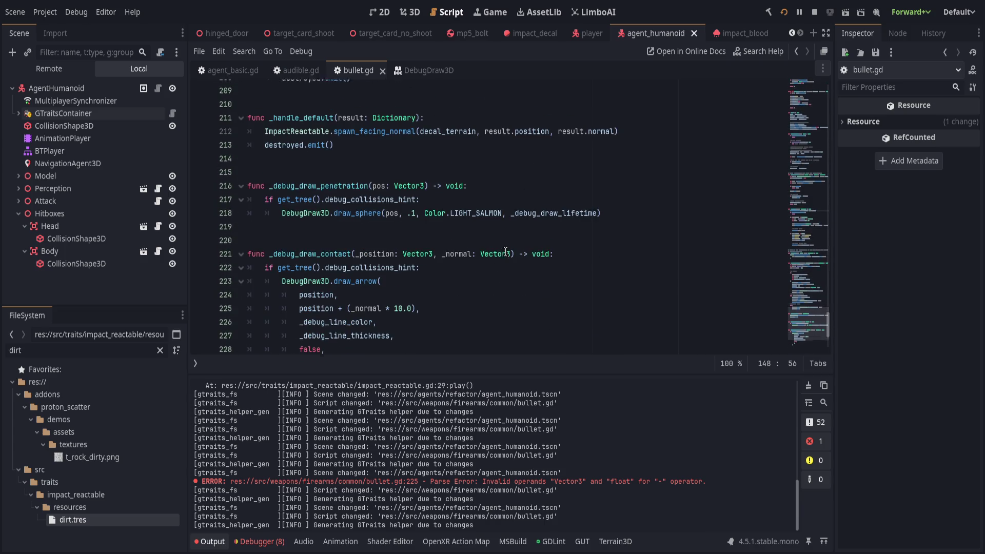
{"action": "scroll", "coordinate": [505, 251], "scroll_direction": "up", "scroll_amount": 1}
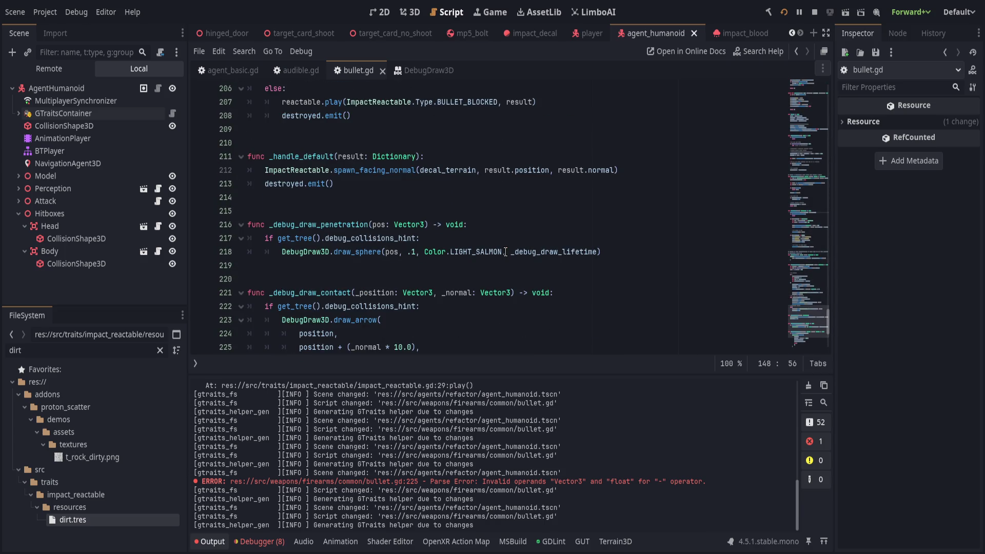
{"action": "scroll", "coordinate": [505, 251], "scroll_direction": "down", "scroll_amount": 2}
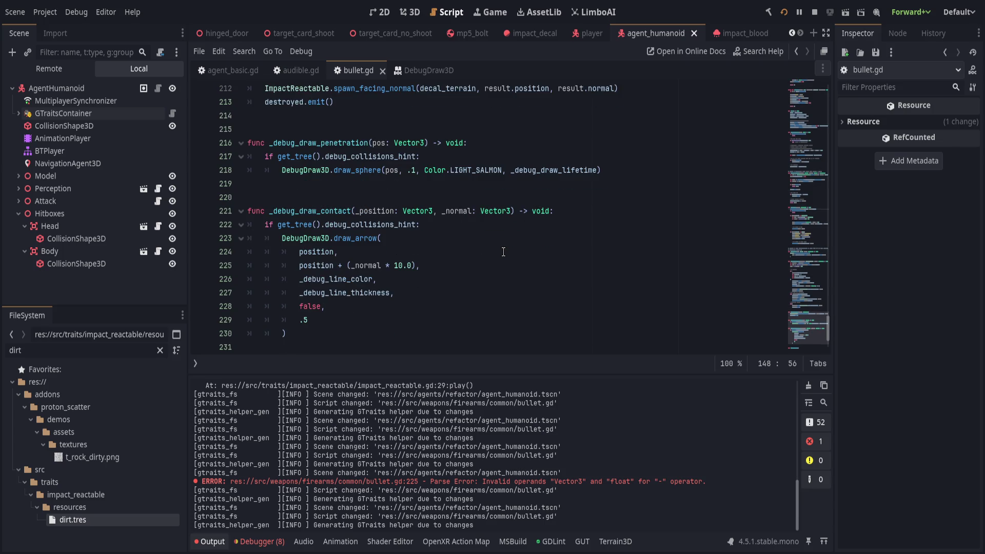
{"action": "left_click", "coordinate": [486, 267]}
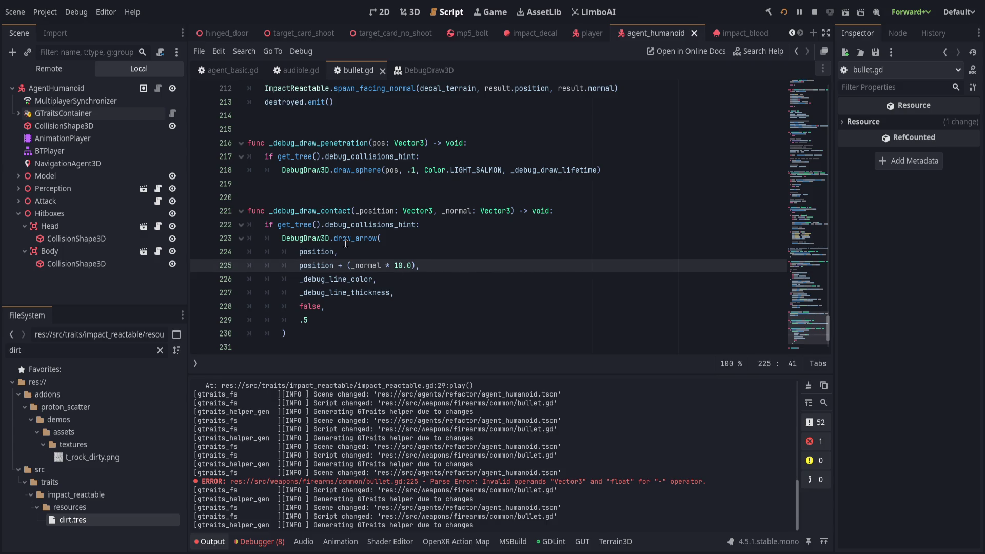
{"action": "left_click", "coordinate": [361, 253]}
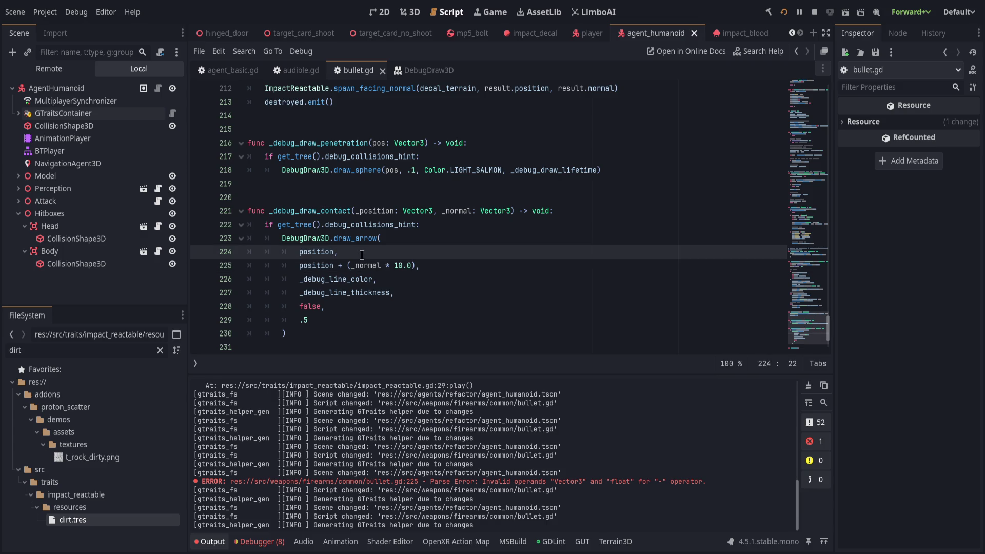
Step: Move up to get_intersection's intersect_ray line 130 and collapse the Output panel
{"action": "scroll", "coordinate": [361, 254], "scroll_direction": "up", "scroll_amount": 12}
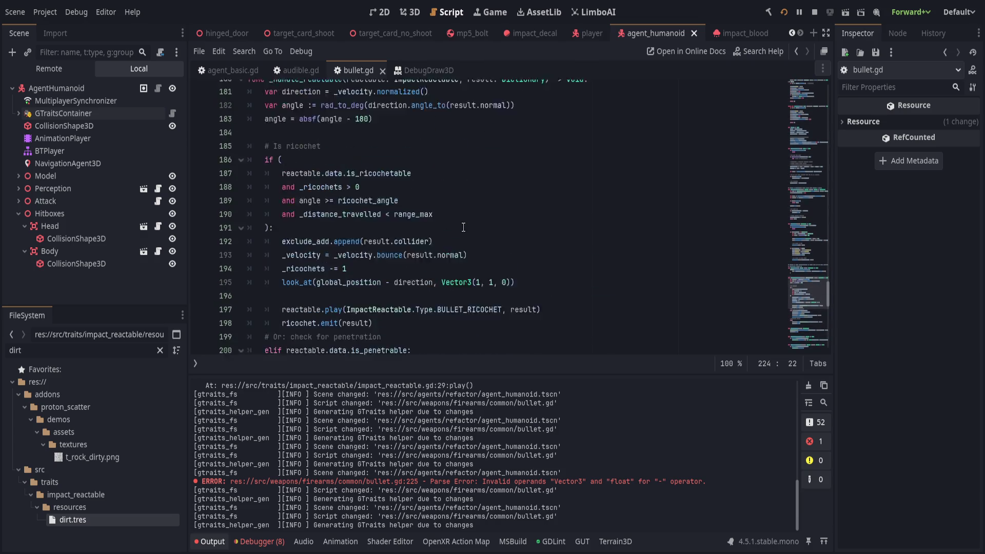
{"action": "scroll", "coordinate": [467, 220], "scroll_direction": "up", "scroll_amount": 4}
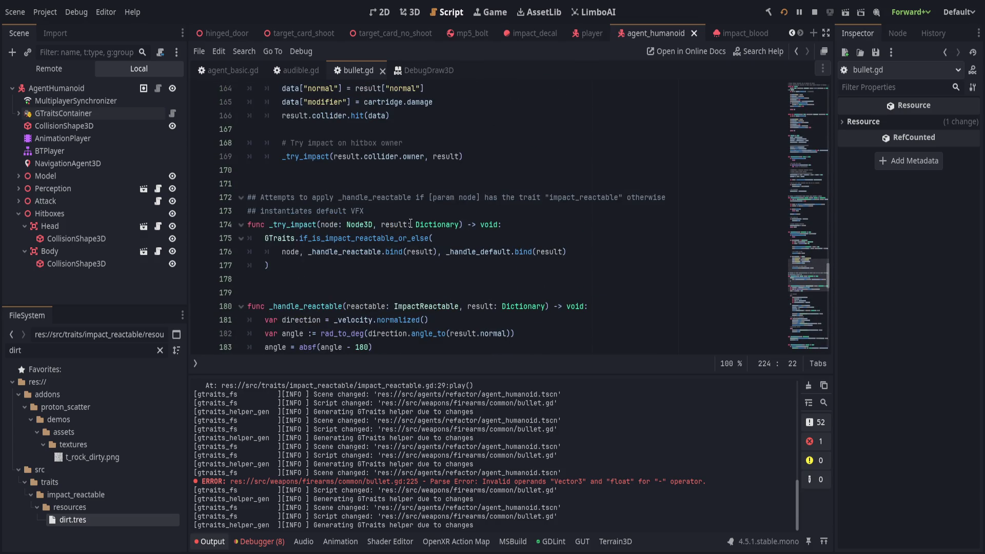
{"action": "scroll", "coordinate": [380, 282], "scroll_direction": "up", "scroll_amount": 12}
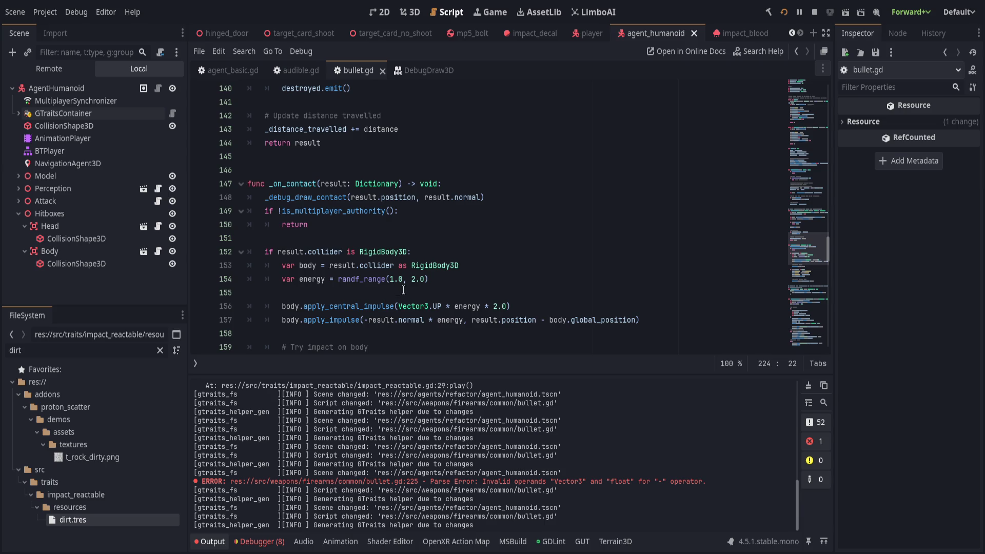
{"action": "scroll", "coordinate": [407, 289], "scroll_direction": "up", "scroll_amount": 3}
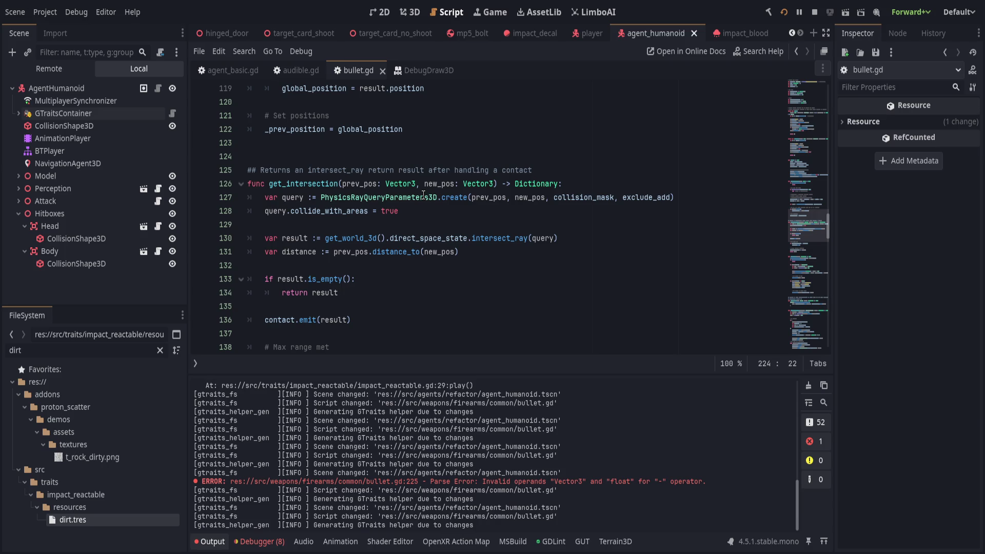
{"action": "left_click", "coordinate": [457, 225]}
{"action": "left_click", "coordinate": [488, 237]}
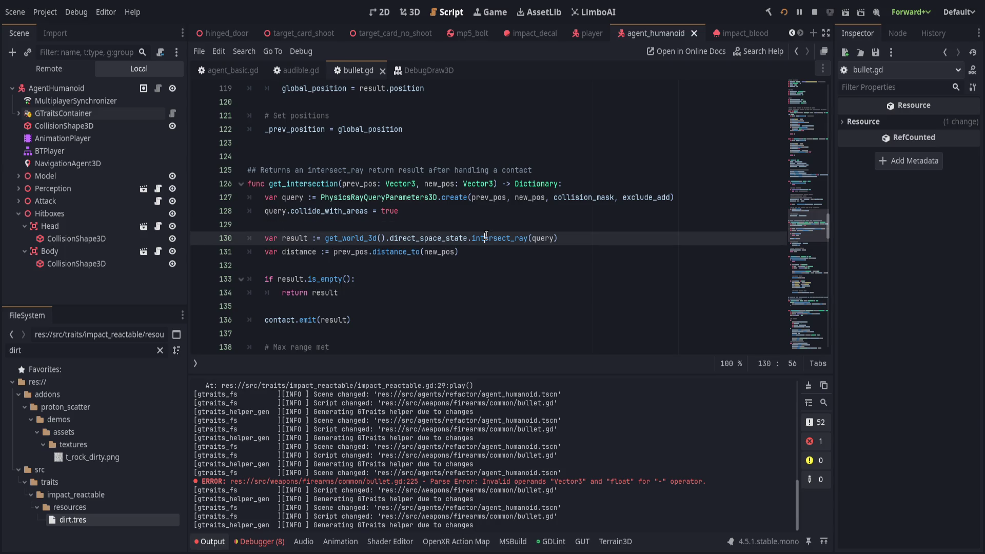
{"action": "left_click", "coordinate": [213, 541]}
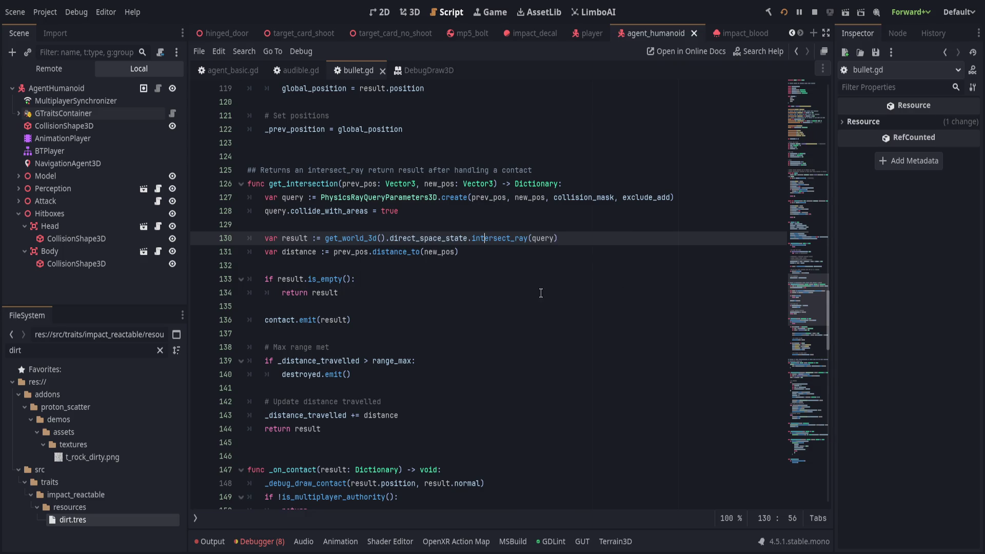
Step: Stop the running game and review get_intersection from the intersect_ray query to return result
{"action": "left_click", "coordinate": [814, 12]}
{"action": "left_click", "coordinate": [571, 244]}
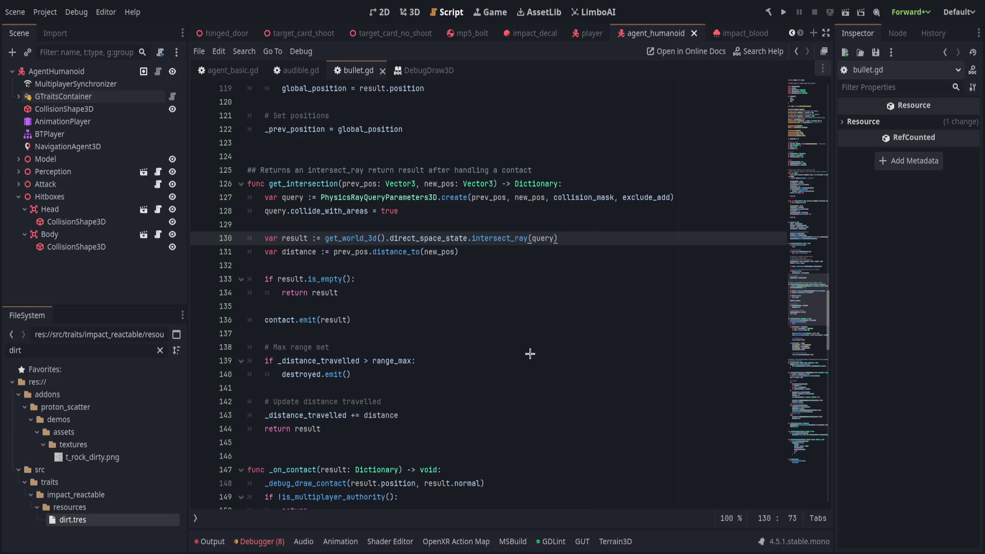
{"action": "left_click", "coordinate": [432, 289]}
Step: Move the _debug_draw_contact call above contact.emit in get_intersection, passing prev_pos instead of result.normal
{"action": "scroll", "coordinate": [530, 360], "scroll_direction": "down", "scroll_amount": 1}
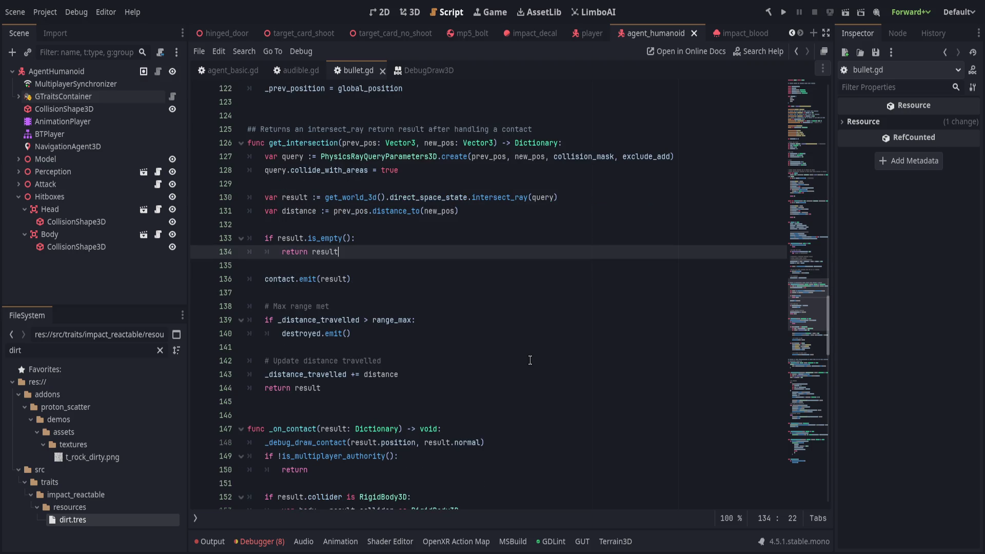
{"action": "scroll", "coordinate": [530, 359], "scroll_direction": "down", "scroll_amount": 1}
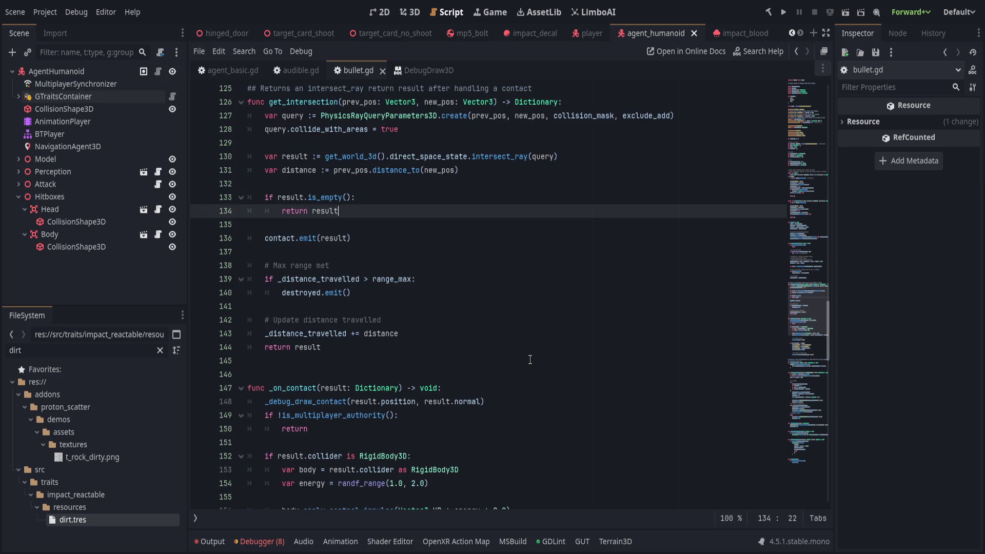
{"action": "left_click", "coordinate": [513, 397]}
{"action": "triple_click", "coordinate": [513, 395]}
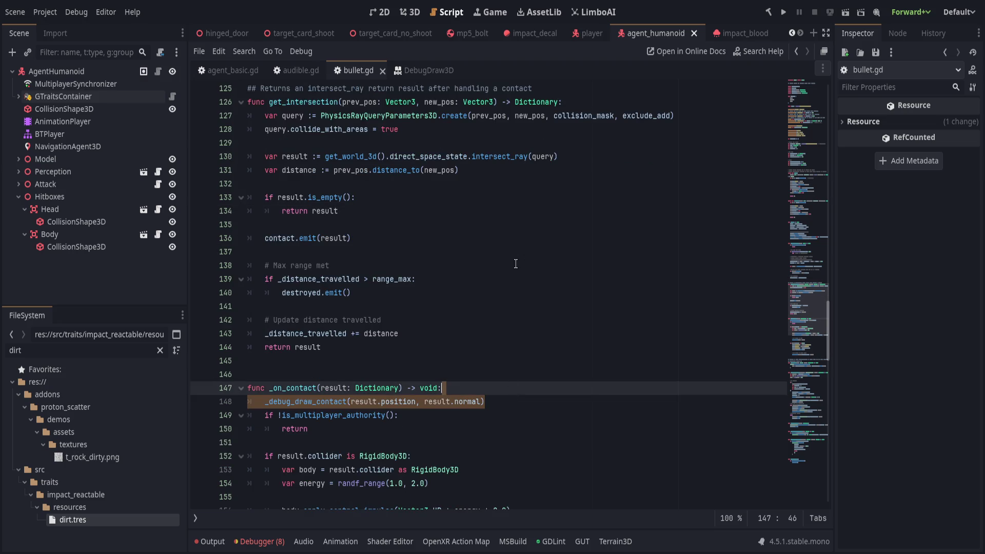
{"action": "key", "text": "ctrl+x"}
{"action": "left_click", "coordinate": [449, 199]}
{"action": "left_click", "coordinate": [458, 227]}
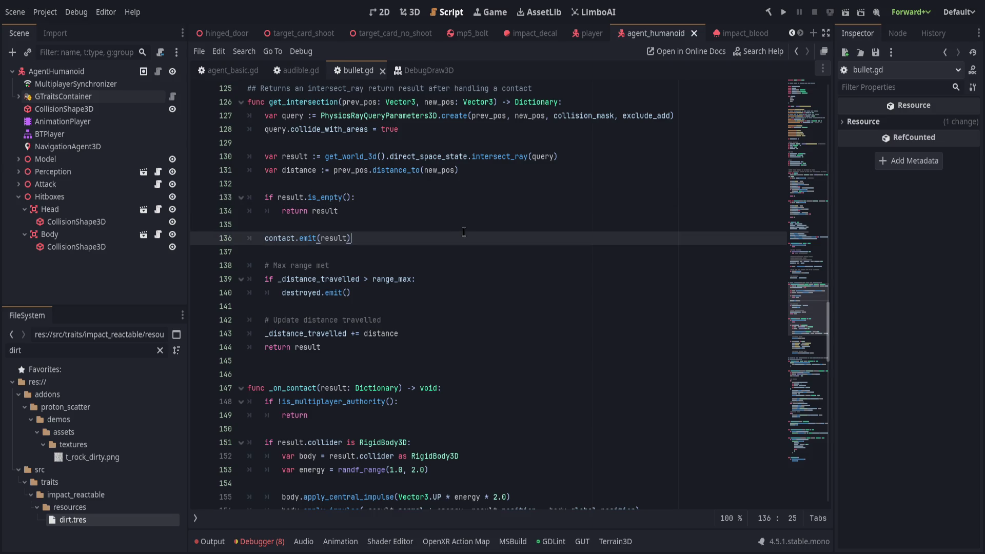
{"action": "key", "text": "Return"}
{"action": "key", "text": "ctrl+v"}
{"action": "key", "text": "Delete"}
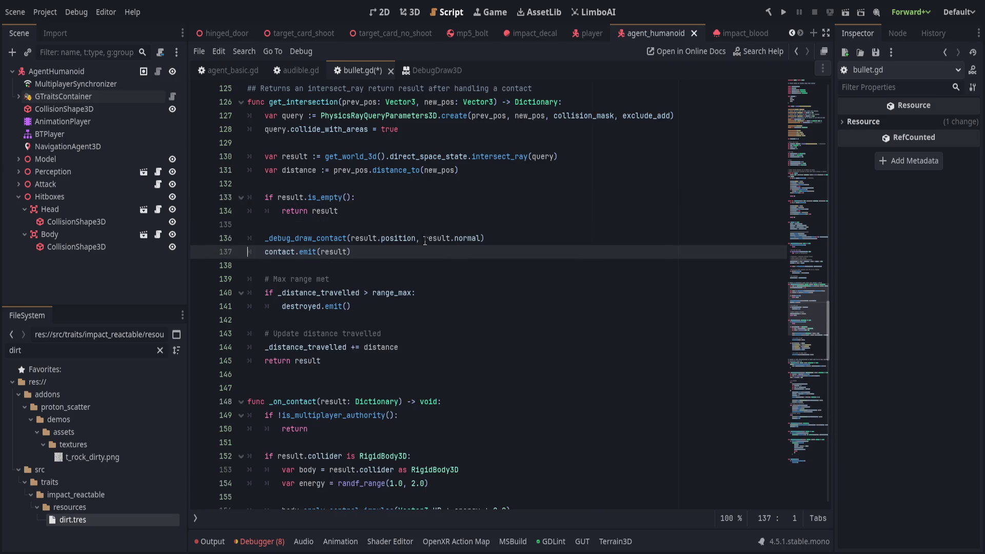
{"action": "left_click_drag", "start_coordinate": [426, 238], "coordinate": [480, 238]}
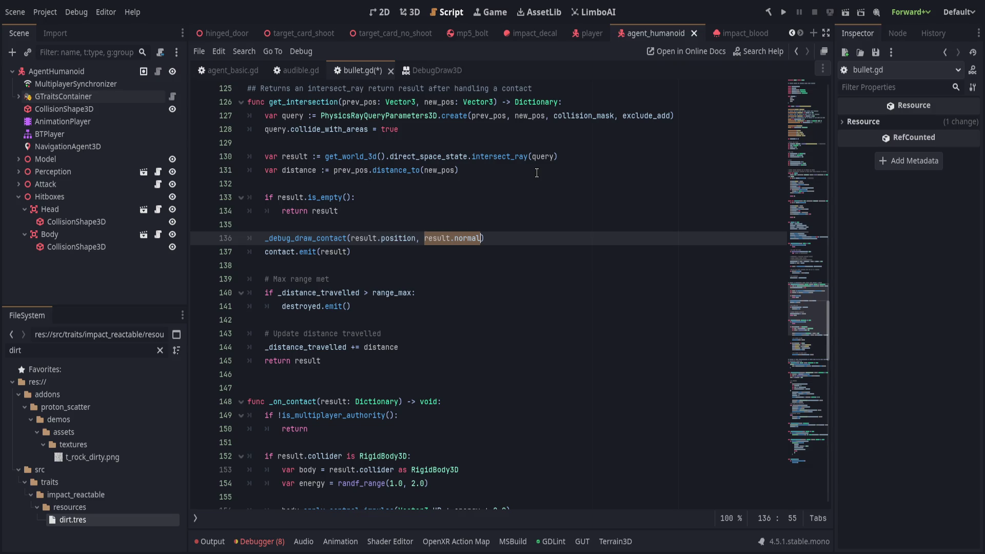
{"action": "type", "text": "prev_pos"}
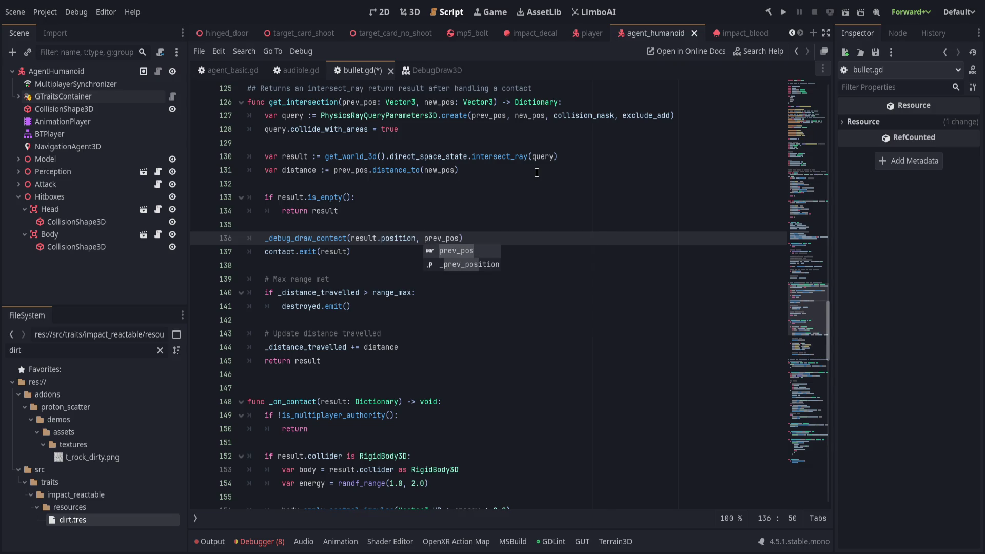
Step: Rename _debug_draw_contact's second parameter from _normal to _position_last
{"action": "scroll", "coordinate": [414, 274], "scroll_direction": "down", "scroll_amount": 7}
{"action": "scroll", "coordinate": [415, 274], "scroll_direction": "down", "scroll_amount": 18}
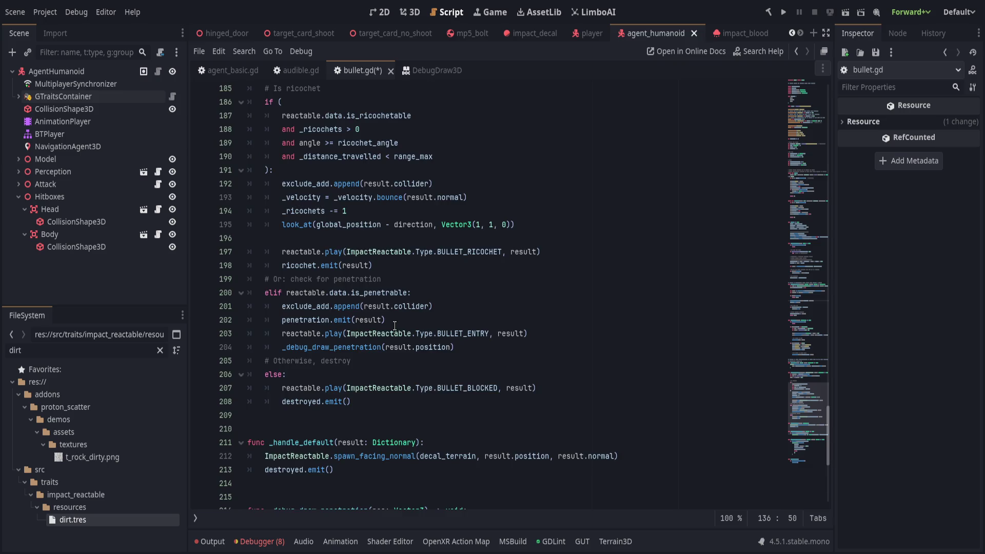
{"action": "left_click", "coordinate": [375, 374]}
{"action": "double_click", "coordinate": [463, 373]}
{"action": "type", "text": "_position"}
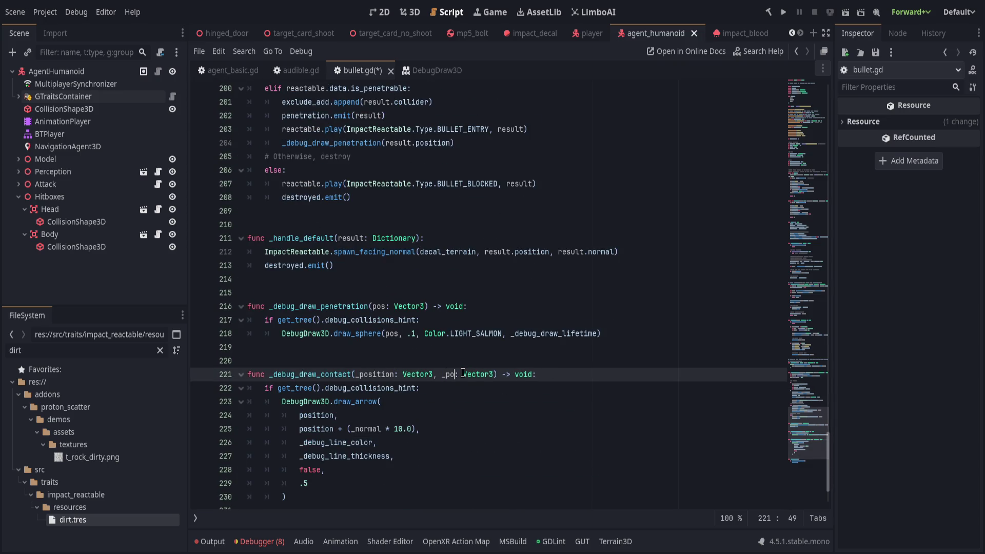
{"action": "type", "text": "_last"}
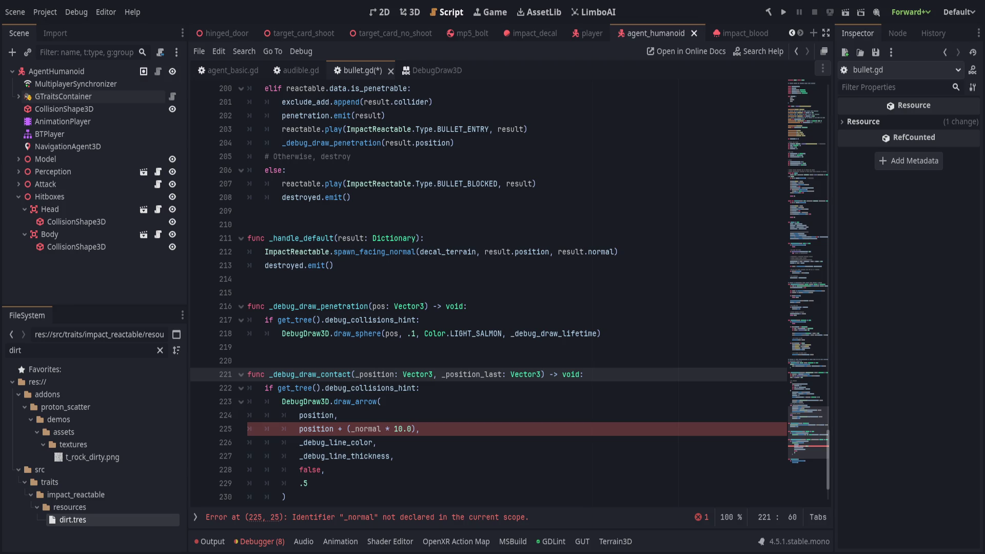
Step: Make the debug arrow end at _position, replacing result.position on line 225
{"action": "key", "text": "ctrl+z"}
{"action": "key", "text": "ctrl+z"}
{"action": "key", "text": "ctrl+z"}
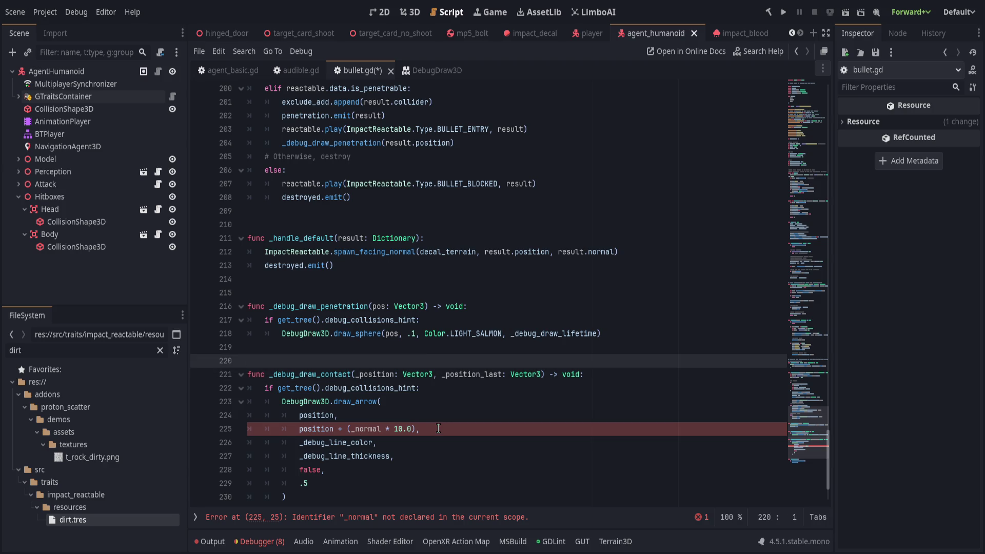
{"action": "key", "text": "ctrl+z"}
{"action": "key", "text": "ctrl+z"}
{"action": "type", "text": "_"}
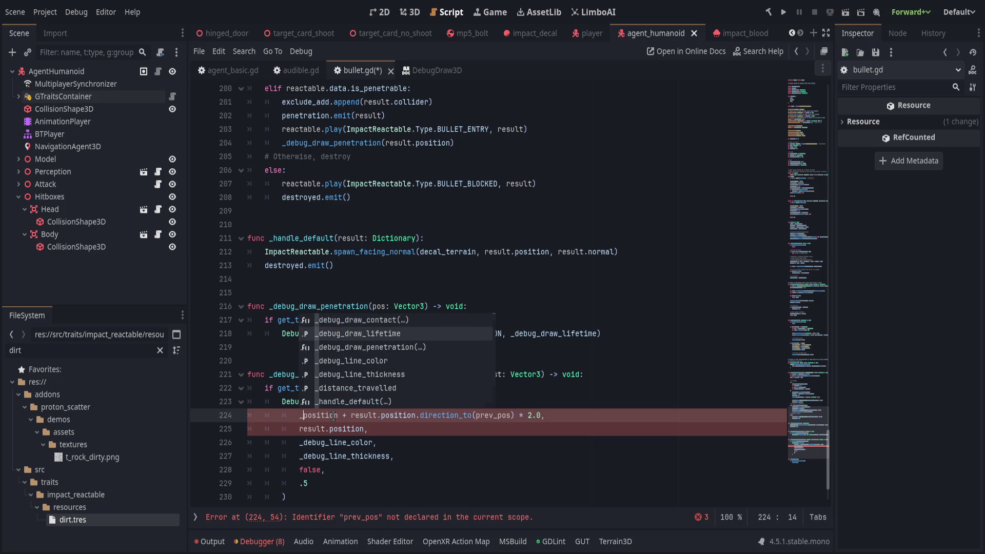
{"action": "left_click", "coordinate": [331, 415]}
{"action": "double_click", "coordinate": [331, 416]}
{"action": "key", "text": "ctrl+c"}
{"action": "left_click_drag", "start_coordinate": [300, 429], "coordinate": [344, 429]}
{"action": "key", "text": "ctrl+v"}
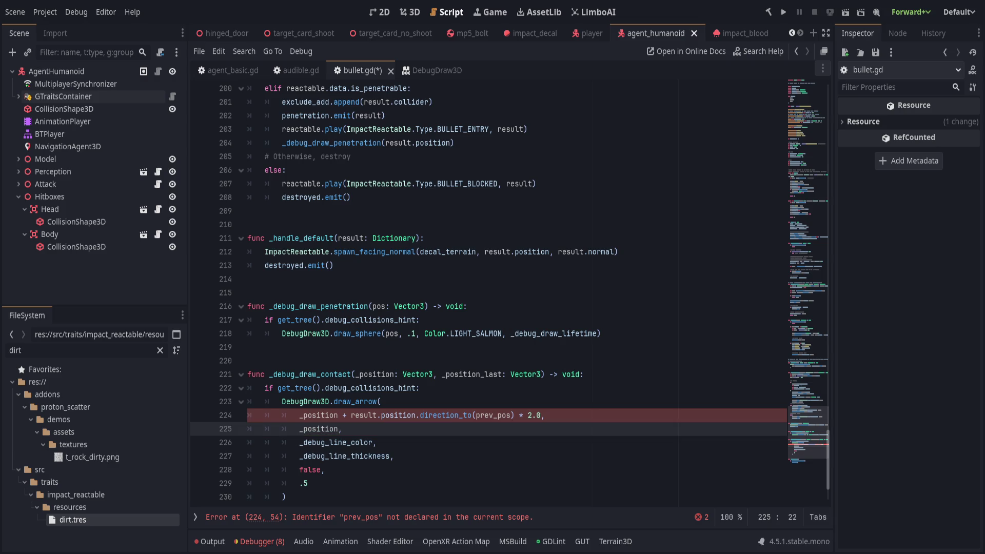
{"action": "scroll", "coordinate": [765, 359], "scroll_direction": "up", "scroll_amount": 10}
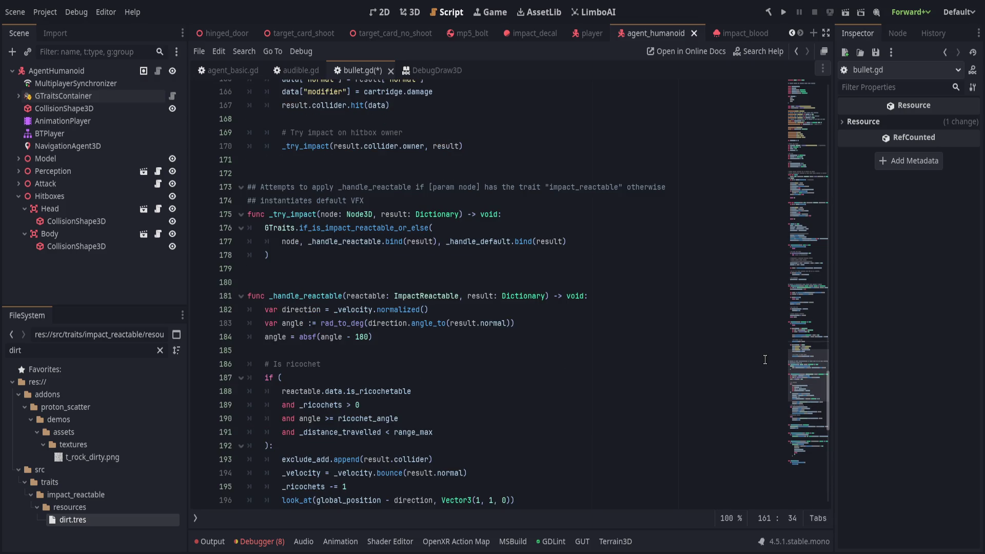
Step: Review _handle_reactable's ricochet and penetration branches, then clear the dirt file filter and expand GTraitsContainer
{"action": "scroll", "coordinate": [765, 359], "scroll_direction": "down", "scroll_amount": 4}
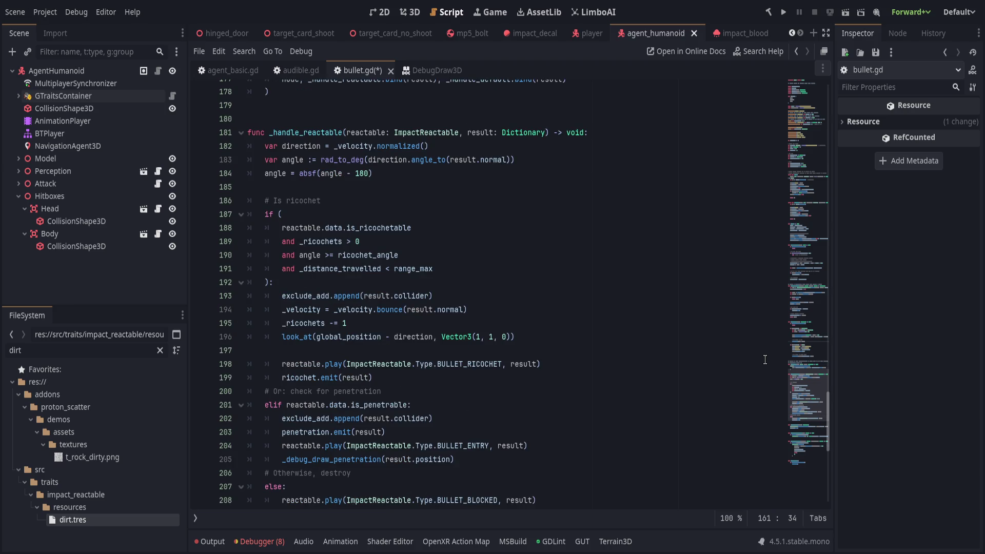
{"action": "left_click", "coordinate": [648, 367]}
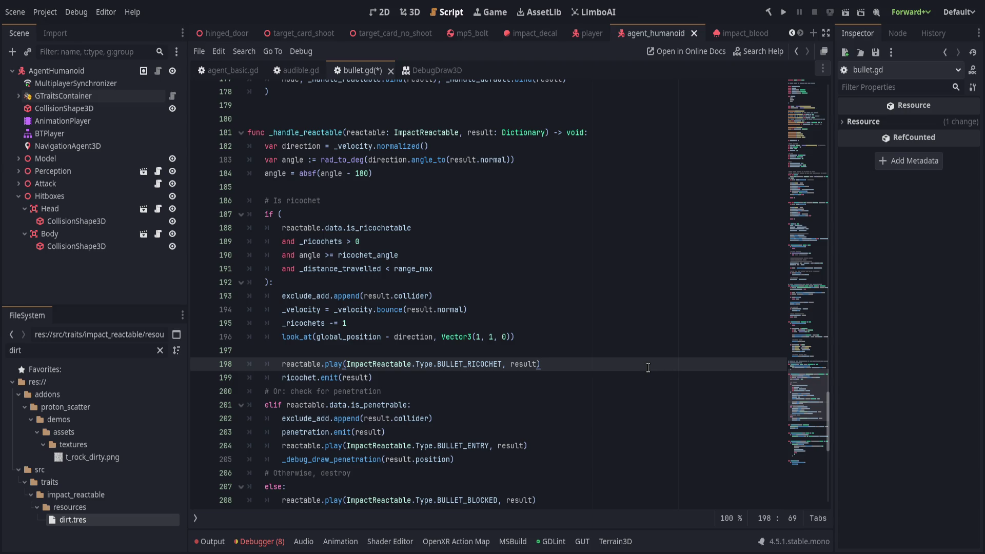
{"action": "scroll", "coordinate": [648, 367], "scroll_direction": "down", "scroll_amount": 2}
{"action": "scroll", "coordinate": [646, 368], "scroll_direction": "up", "scroll_amount": 1}
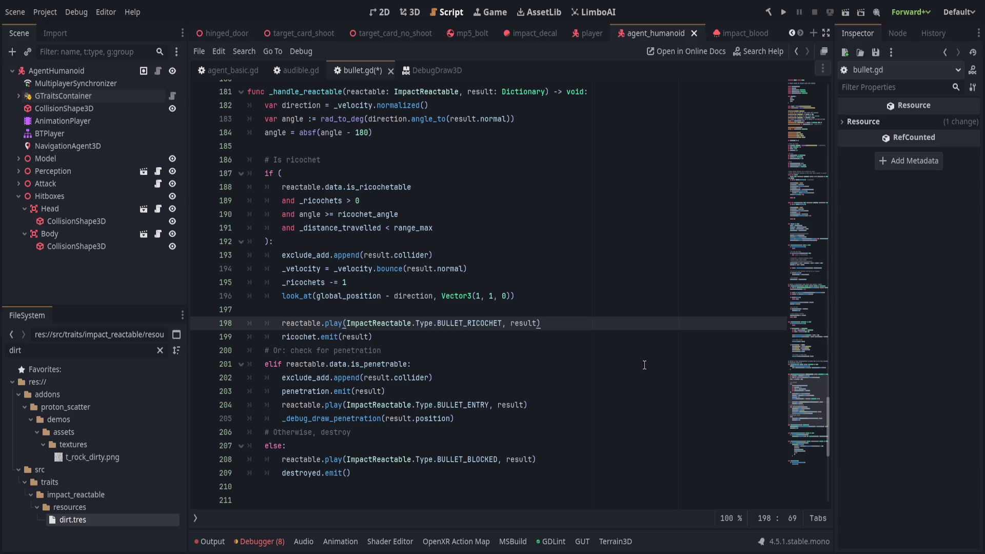
{"action": "left_click", "coordinate": [578, 377]}
{"action": "left_click", "coordinate": [579, 365]}
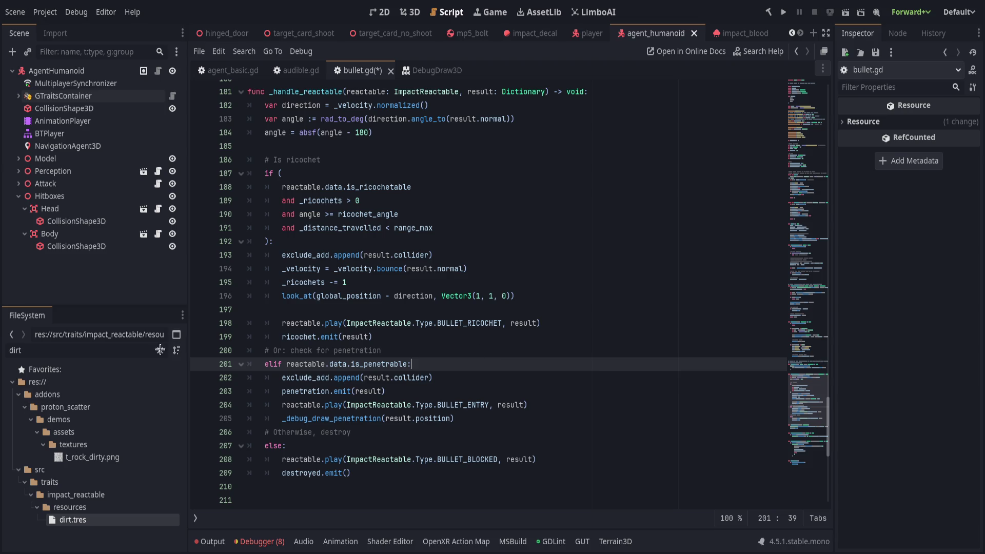
{"action": "left_click", "coordinate": [160, 350]}
{"action": "left_click", "coordinate": [61, 96]}
Step: Inspect the ImpactReactable trait's Sound Effects and Visual Effects settings beside the ricochet code
{"action": "left_click", "coordinate": [18, 96]}
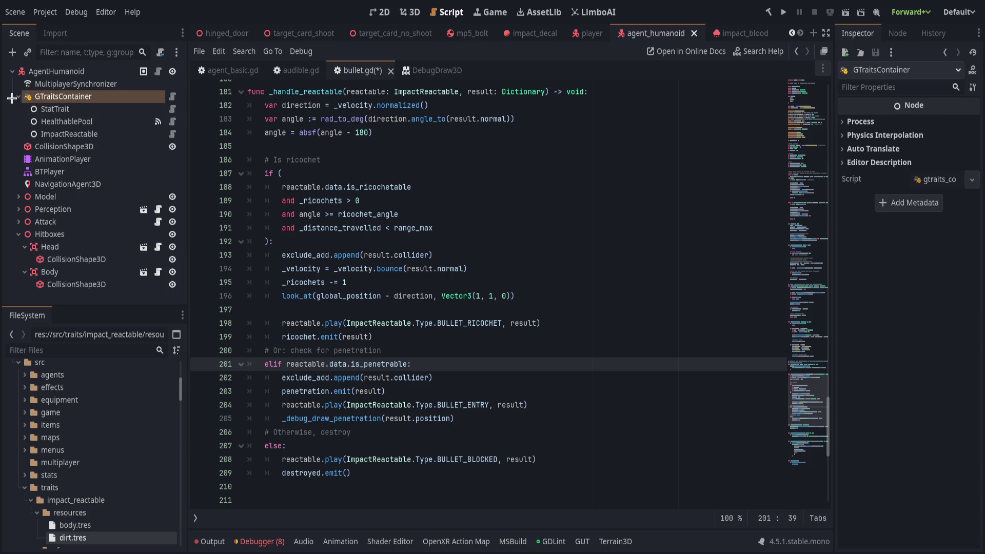
{"action": "left_click", "coordinate": [68, 134]}
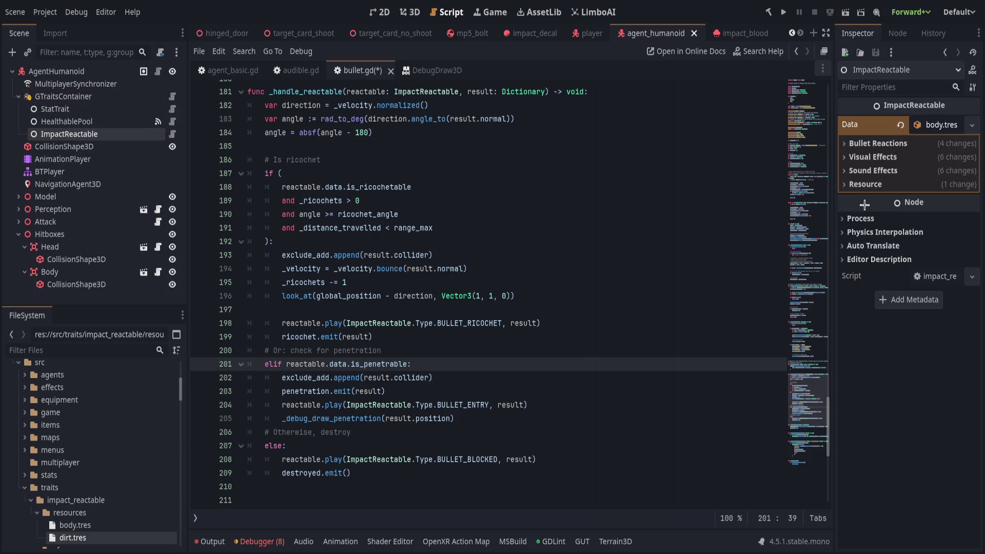
{"action": "left_click", "coordinate": [871, 171]}
{"action": "left_click", "coordinate": [872, 157]}
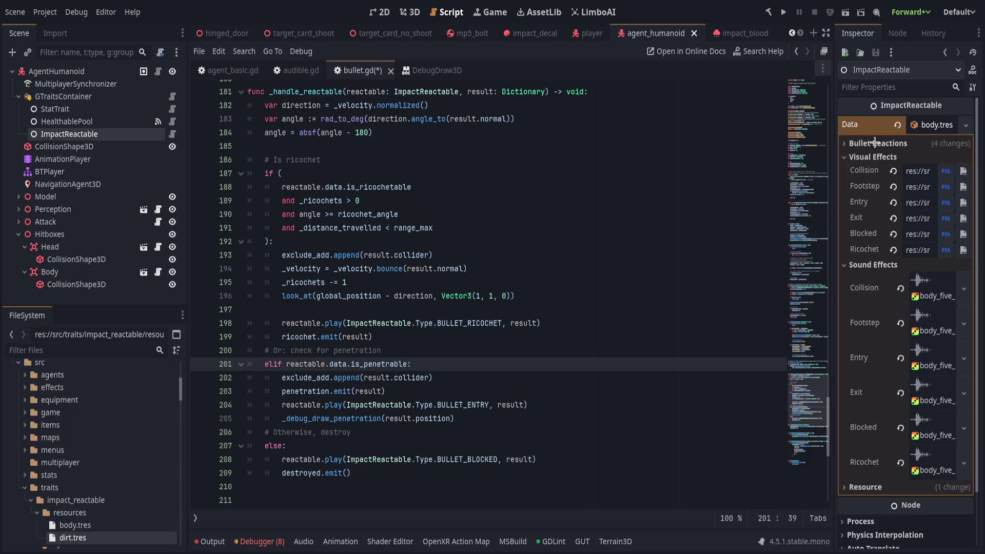
{"action": "left_click", "coordinate": [629, 282]}
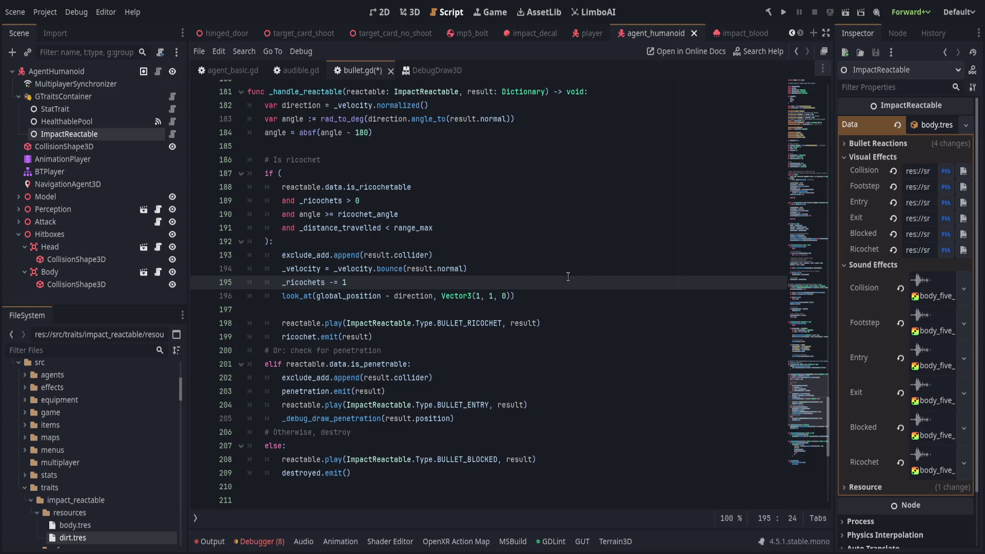
{"action": "left_click", "coordinate": [622, 308]}
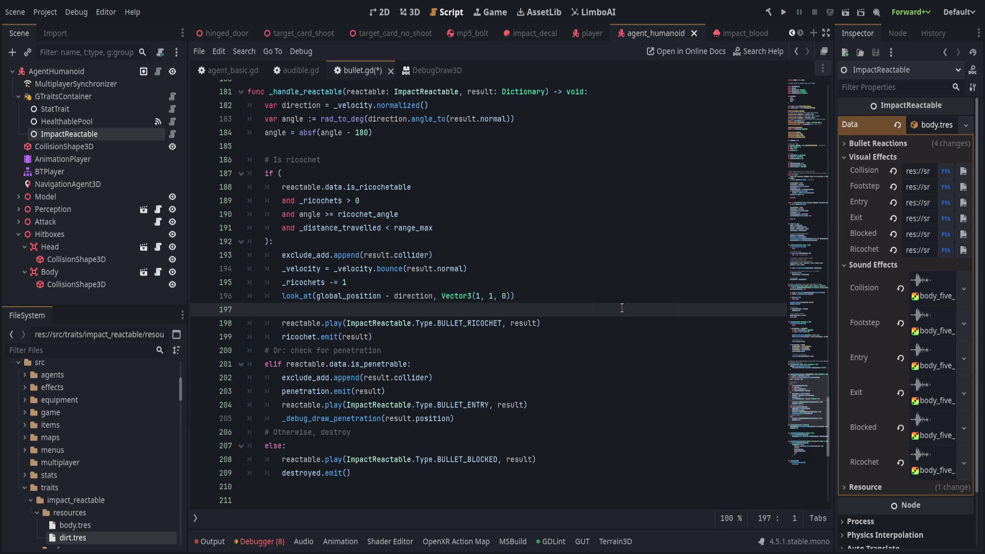
Step: Turn on Is Penetrable under Bullet Reactions in body.tres and save
{"action": "scroll", "coordinate": [97, 487], "scroll_direction": "down", "scroll_amount": 1}
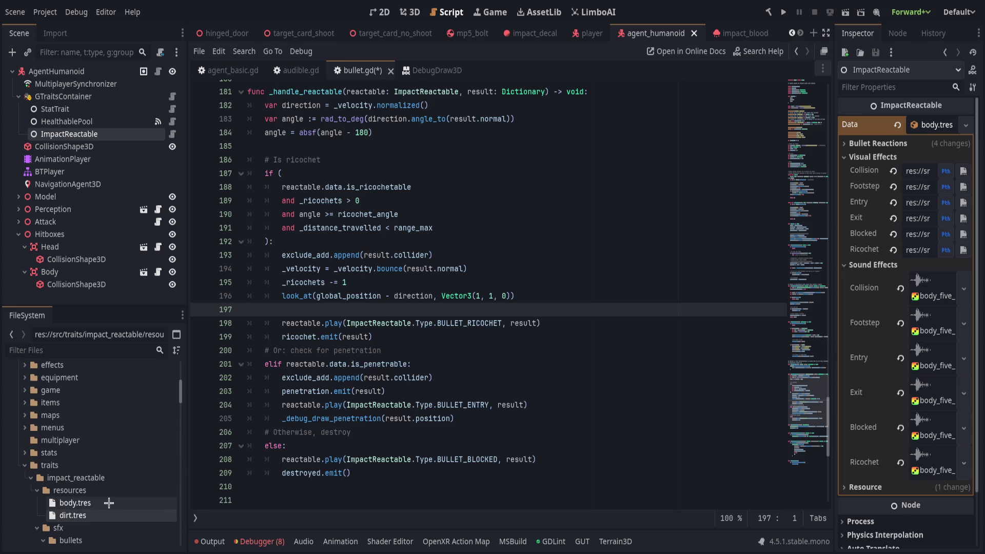
{"action": "left_click", "coordinate": [75, 502]}
{"action": "left_click", "coordinate": [872, 121]}
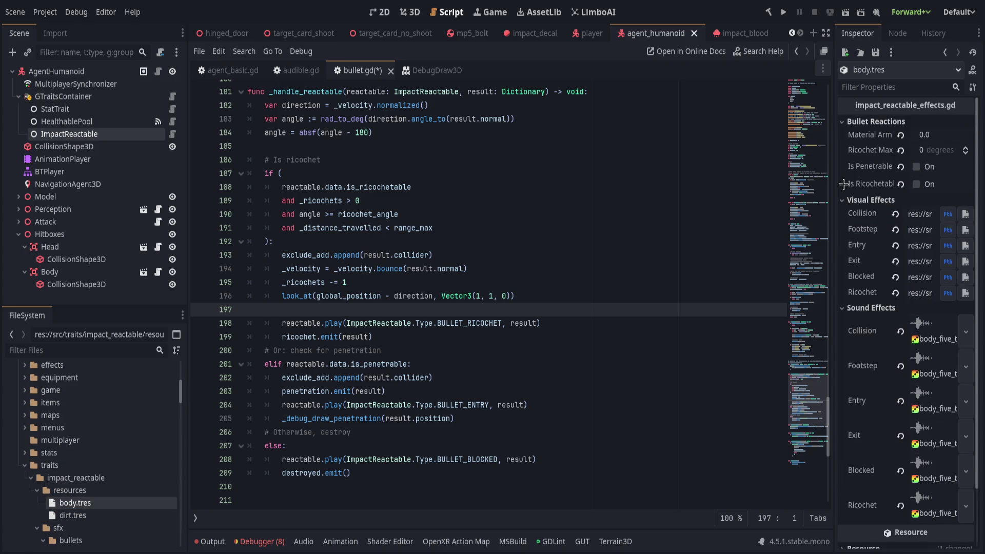
{"action": "left_click_drag", "start_coordinate": [835, 172], "coordinate": [801, 172]}
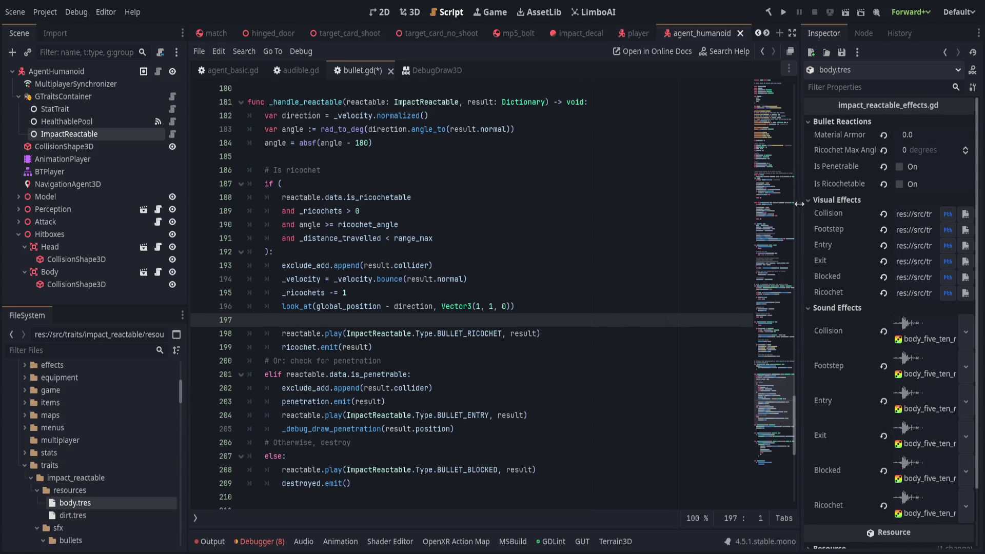
{"action": "left_click", "coordinate": [883, 167]}
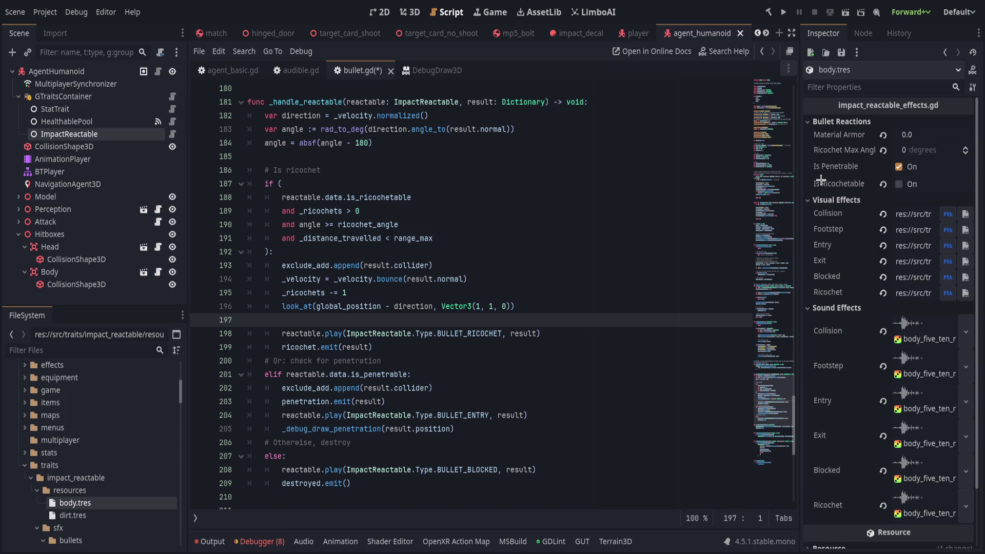
{"action": "left_click", "coordinate": [416, 102]}
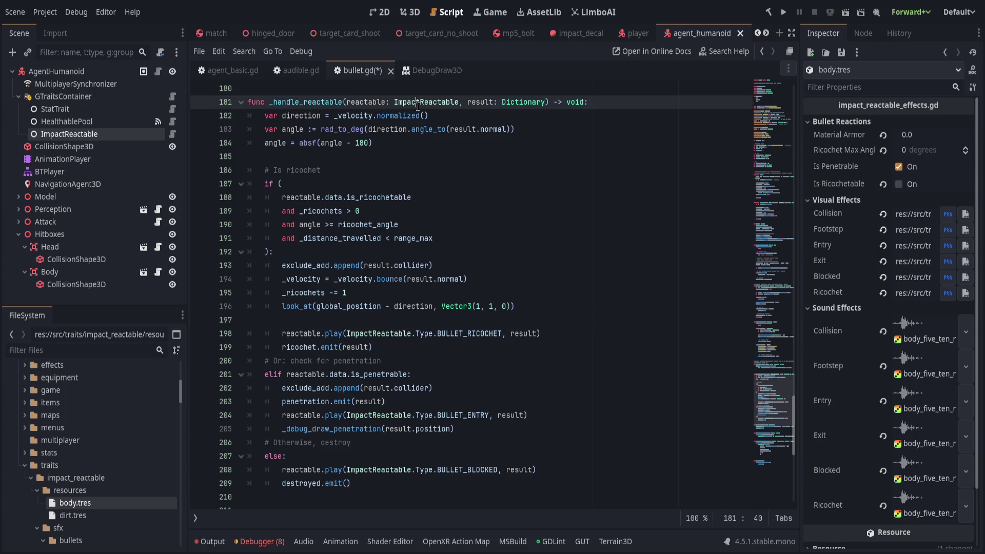
{"action": "key", "text": "ctrl+s"}
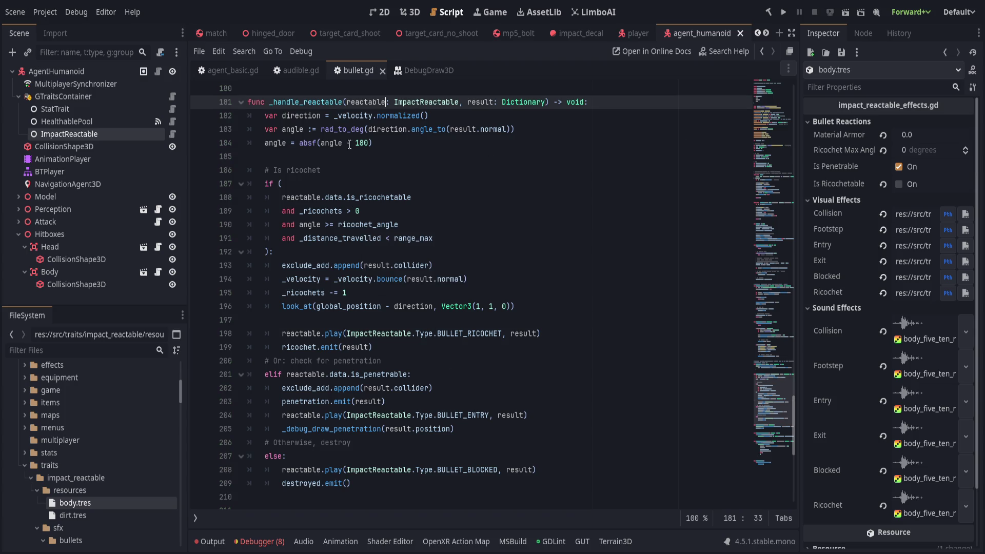
Step: Collapse the resources folder and open the impact_reactable.gd class script
{"action": "scroll", "coordinate": [73, 482], "scroll_direction": "down", "scroll_amount": 10}
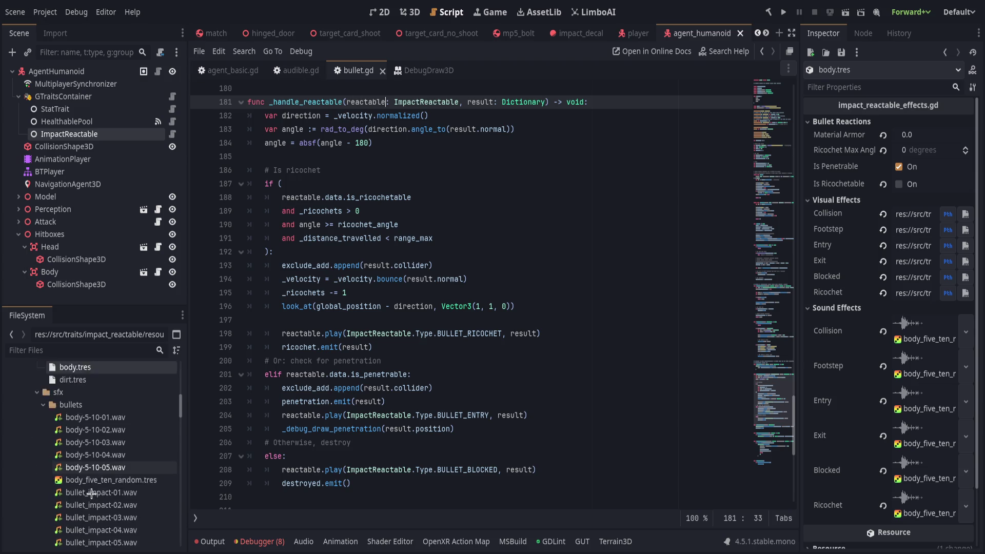
{"action": "scroll", "coordinate": [72, 482], "scroll_direction": "up", "scroll_amount": 4}
{"action": "left_click", "coordinate": [37, 376]}
{"action": "left_click", "coordinate": [133, 467]}
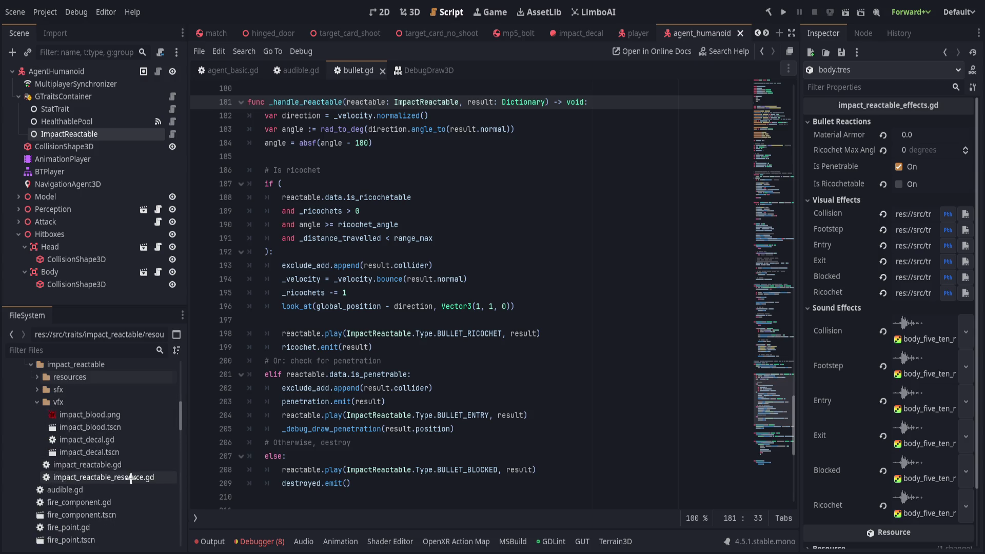
{"action": "left_click", "coordinate": [406, 338], "text": "ctrl"}
{"action": "scroll", "coordinate": [410, 188], "scroll_direction": "up", "scroll_amount": 5}
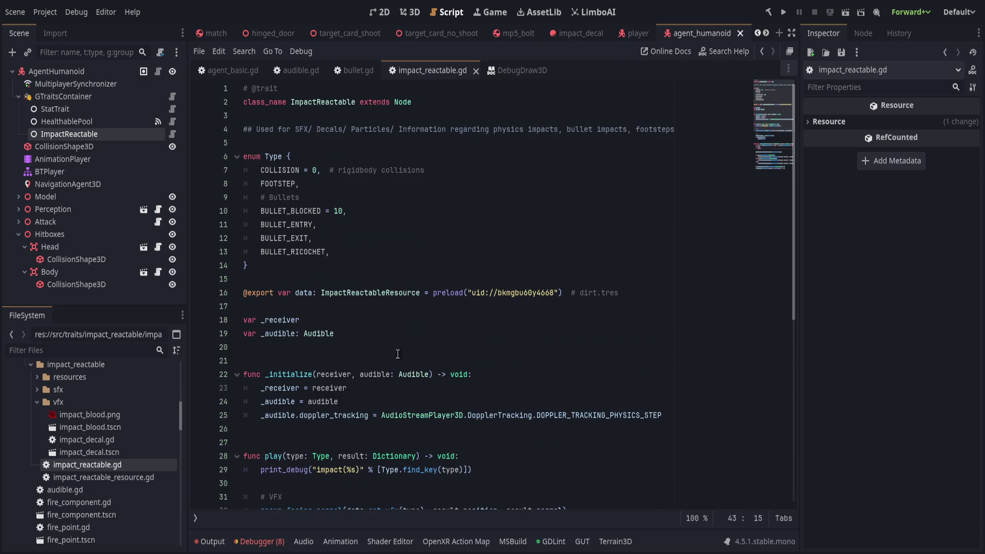
{"action": "left_click", "coordinate": [378, 266]}
{"action": "key", "text": "Return"}
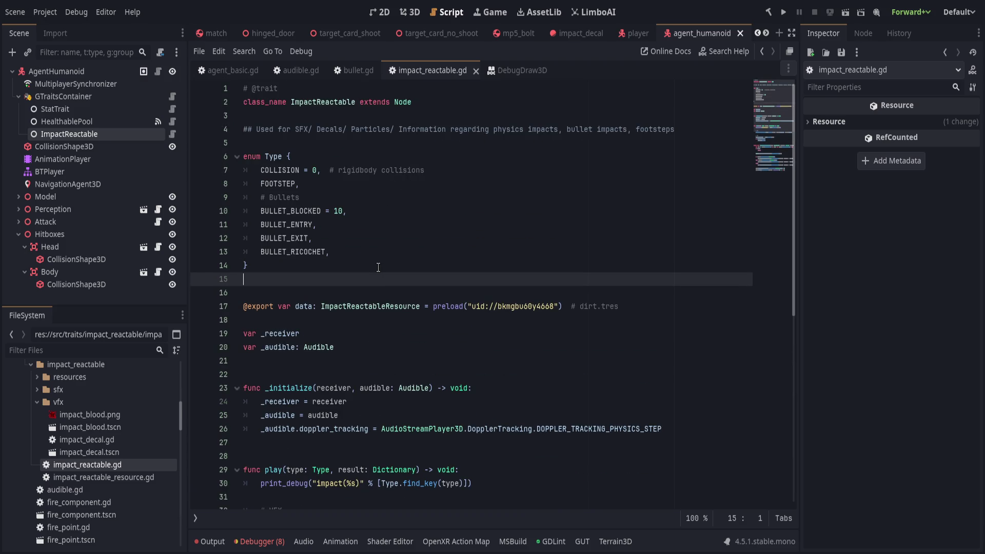
{"action": "key", "text": "Return"}
{"action": "type", "text": "\"\""}
{"action": "key", "text": "Return"}
{"action": "key", "text": "Return"}
{"action": "key", "text": "Return"}
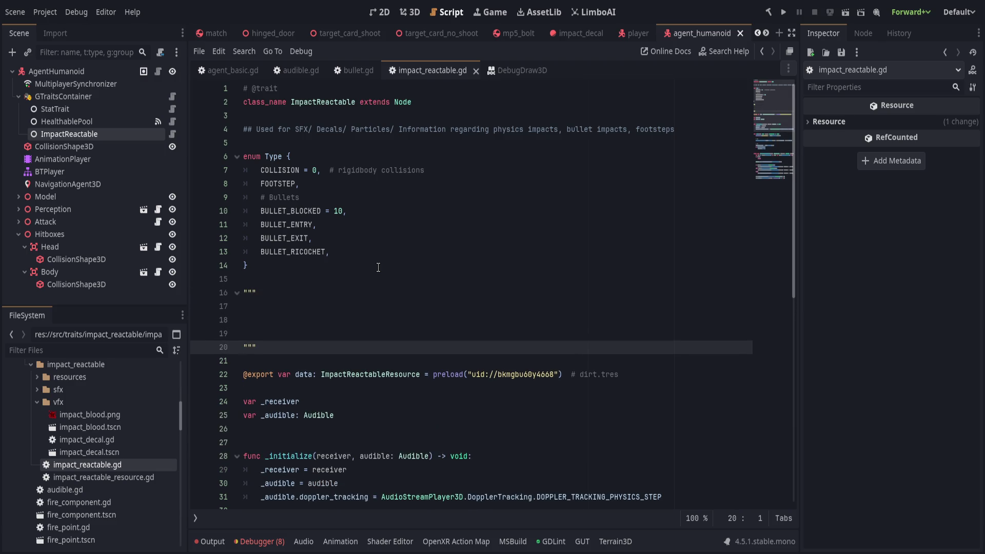
{"action": "key", "text": "ctrl+s"}
{"action": "key", "text": "BackSpace"}
{"action": "key", "text": "BackSpace"}
{"action": "key", "text": "BackSpace"}
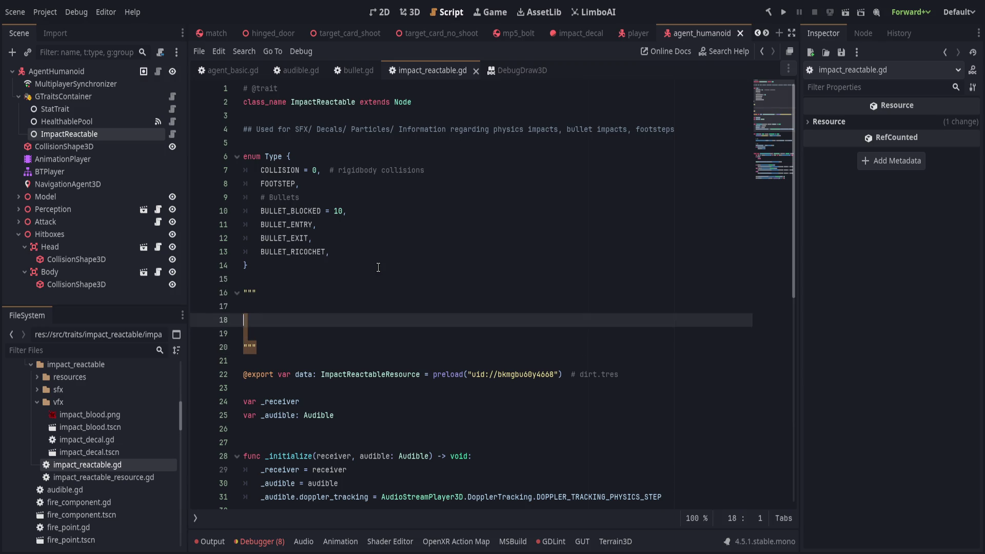
{"action": "key", "text": "ctrl+s"}
{"action": "key", "text": "Delete"}
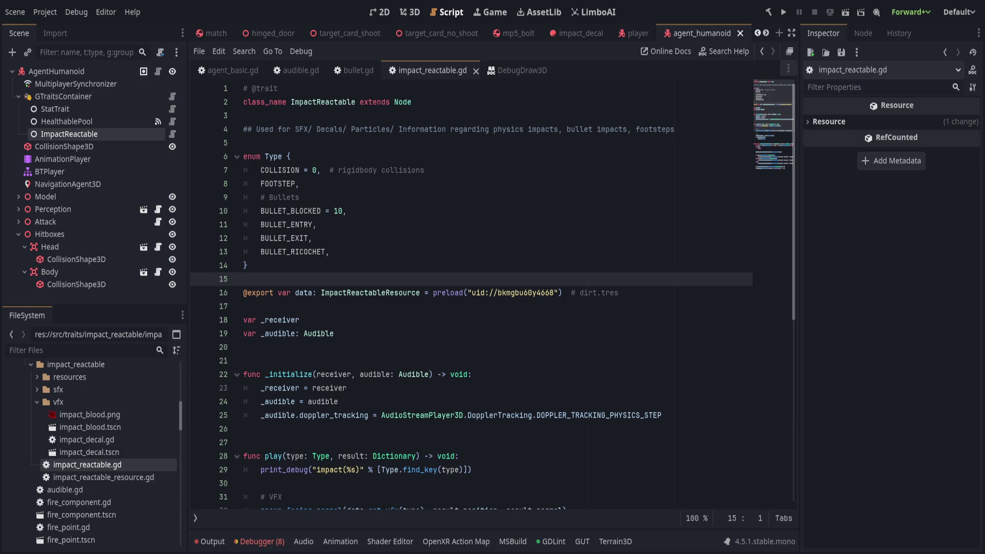
{"action": "scroll", "coordinate": [97, 395], "scroll_direction": "up", "scroll_amount": 10}
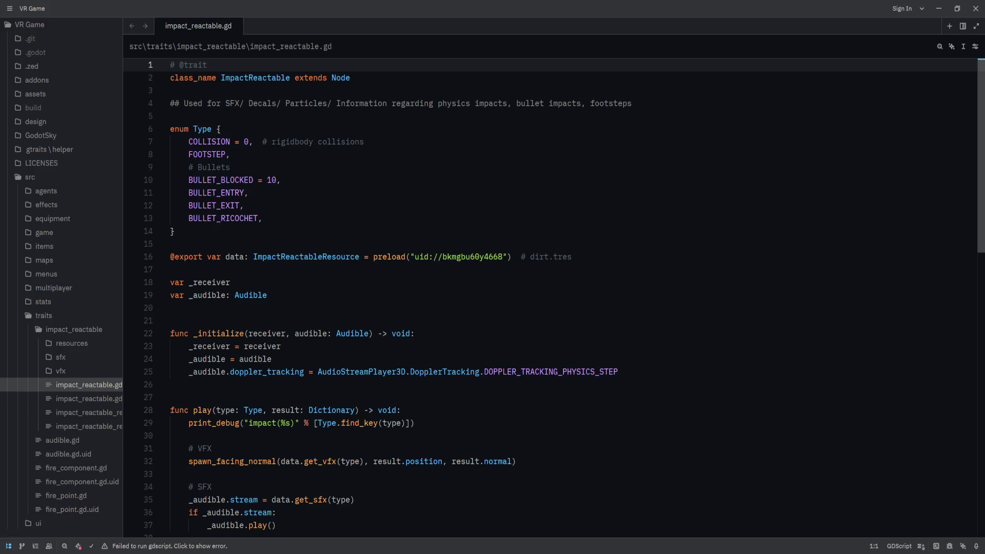
Step: In Zed, restart all language servers from the status bar menu
{"action": "left_click", "coordinate": [441, 218]}
{"action": "scroll", "coordinate": [443, 256], "scroll_direction": "down", "scroll_amount": 2}
{"action": "left_click", "coordinate": [443, 280]}
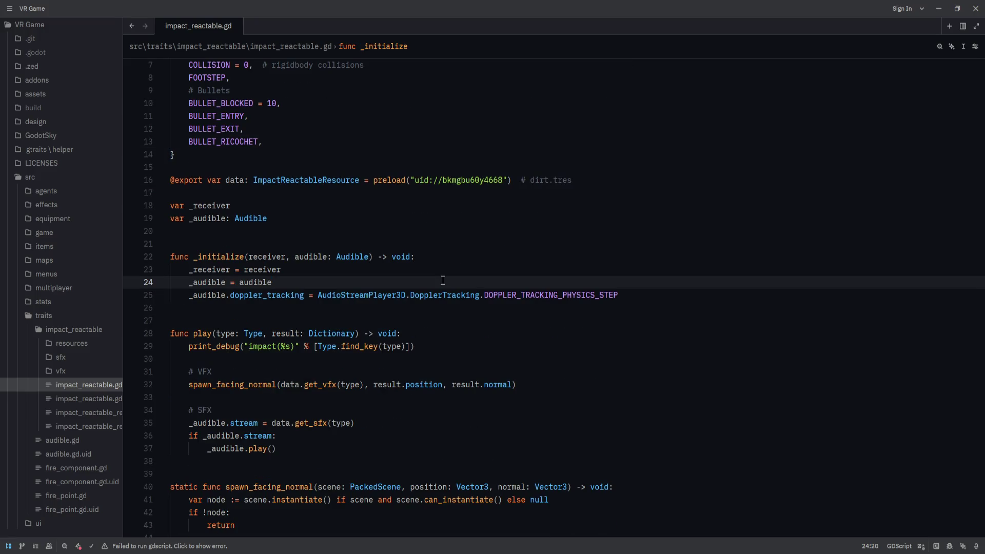
{"action": "scroll", "coordinate": [443, 280], "scroll_direction": "down", "scroll_amount": 7}
{"action": "left_click", "coordinate": [79, 548]}
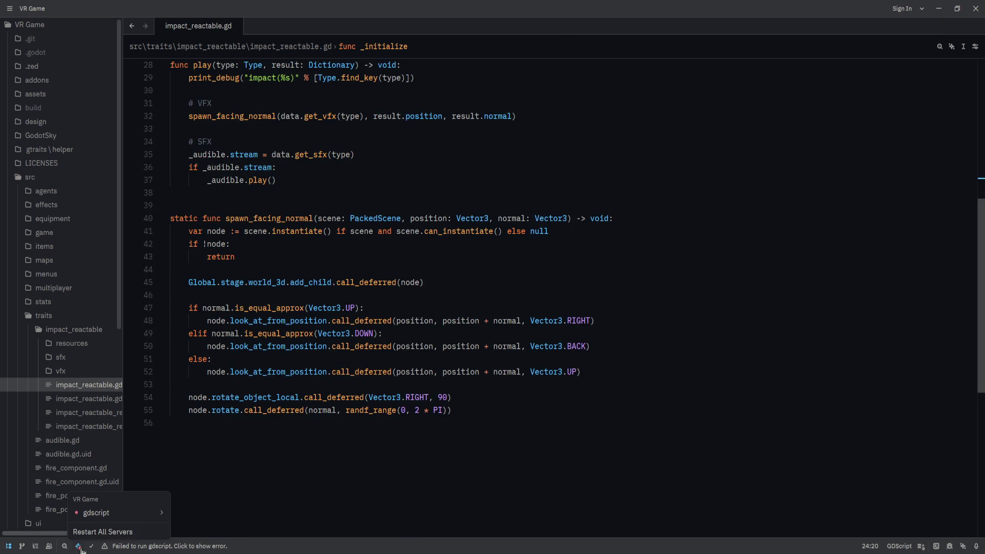
{"action": "left_click", "coordinate": [119, 534]}
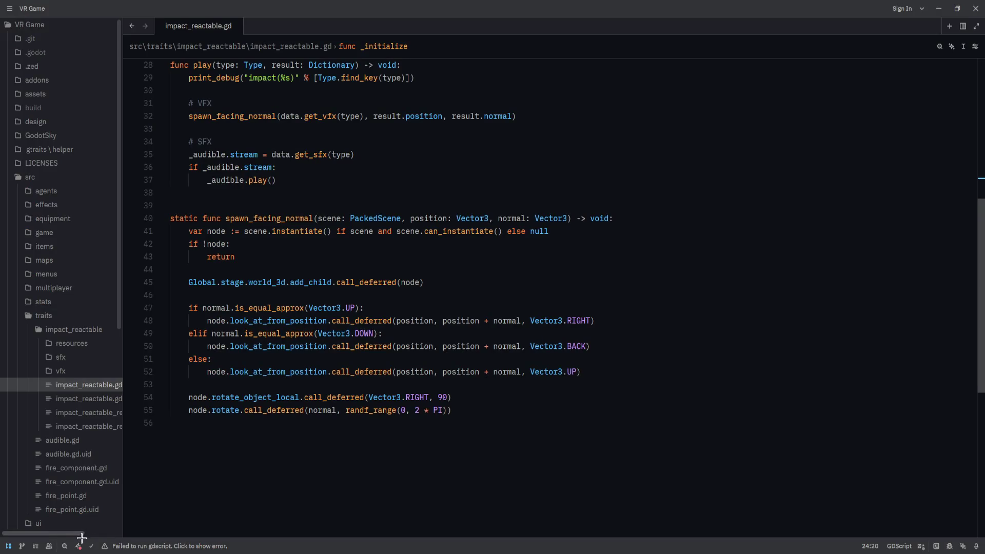
{"action": "left_click", "coordinate": [80, 546]}
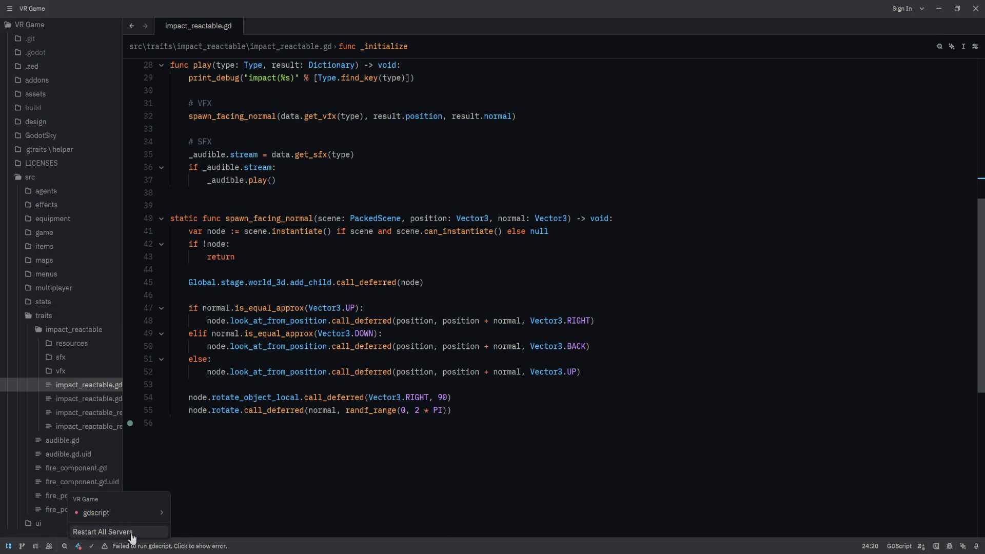
{"action": "left_click", "coordinate": [103, 532]}
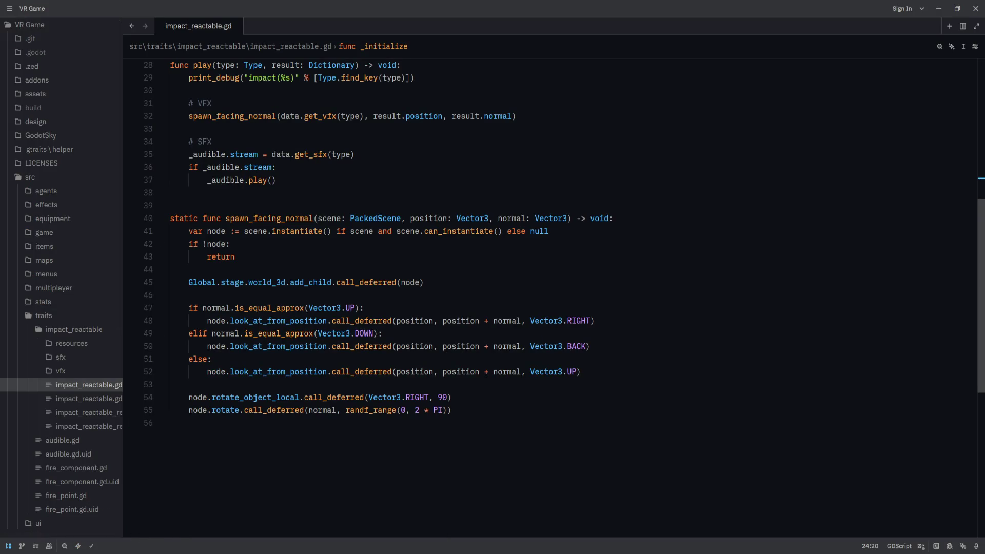
Step: Check and close the gdscript server error log, then return to the top of impact_reactable.gd
{"action": "left_click", "coordinate": [287, 493]}
{"action": "left_click", "coordinate": [203, 546]}
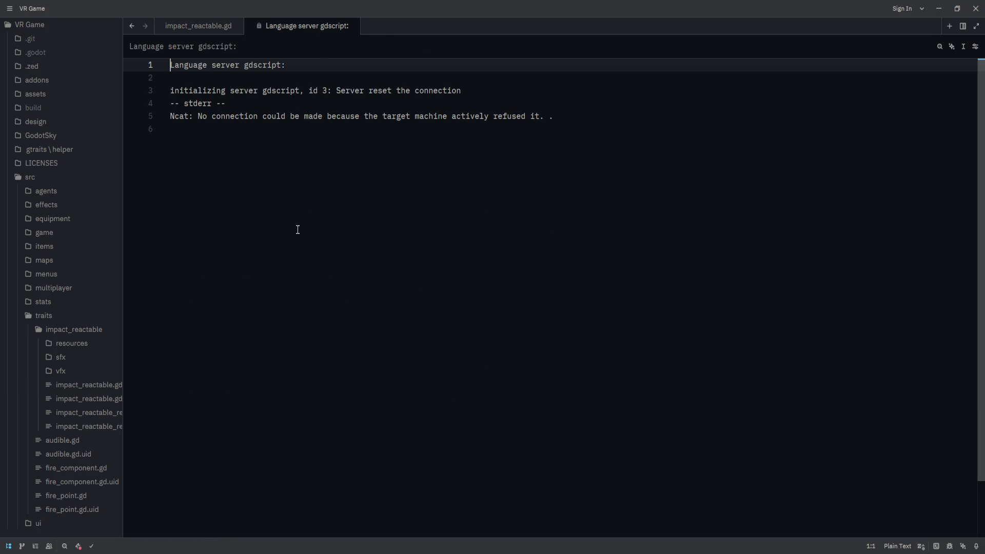
{"action": "middle_click", "coordinate": [334, 29]}
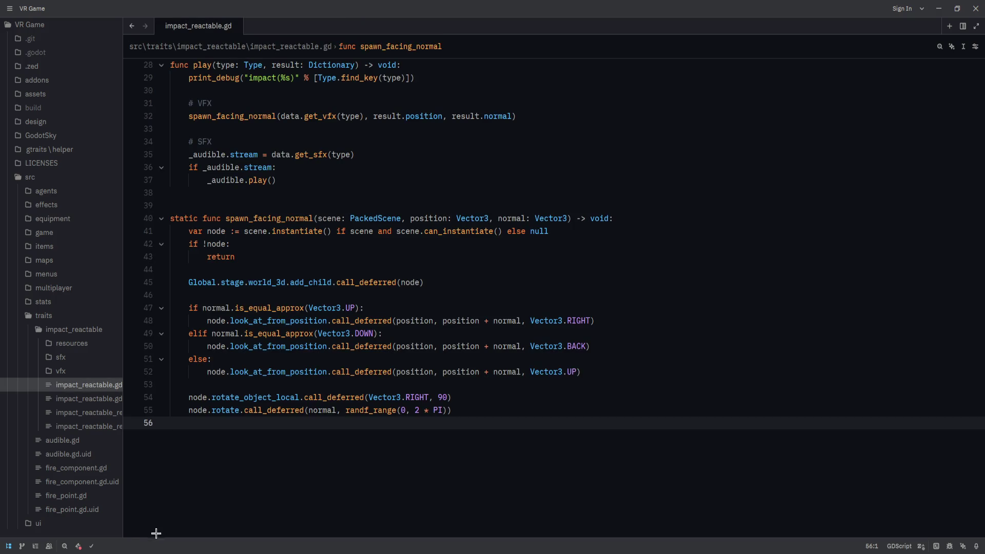
{"action": "key", "text": "alt+Tab"}
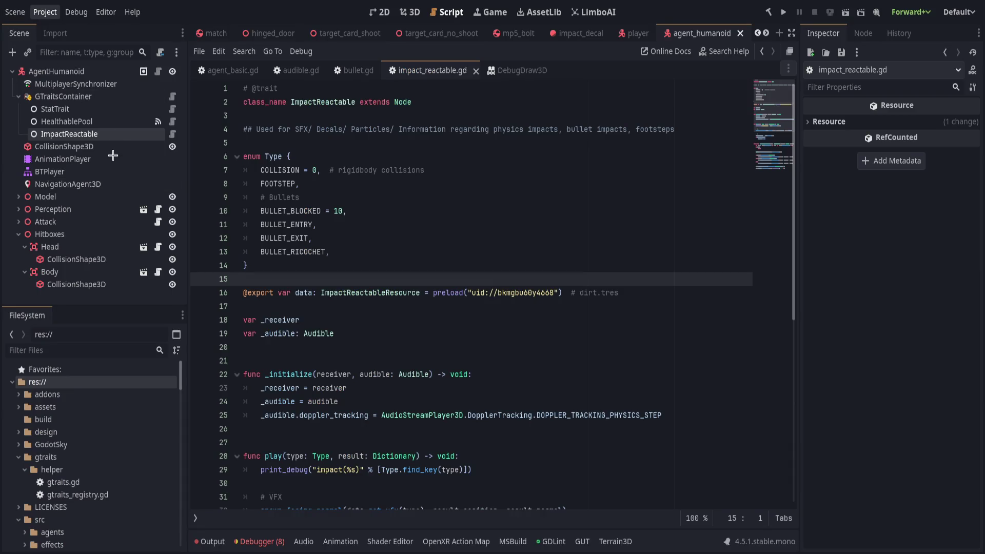
{"action": "scroll", "coordinate": [385, 270], "scroll_direction": "down", "scroll_amount": 1}
{"action": "key", "text": "alt+Tab"}
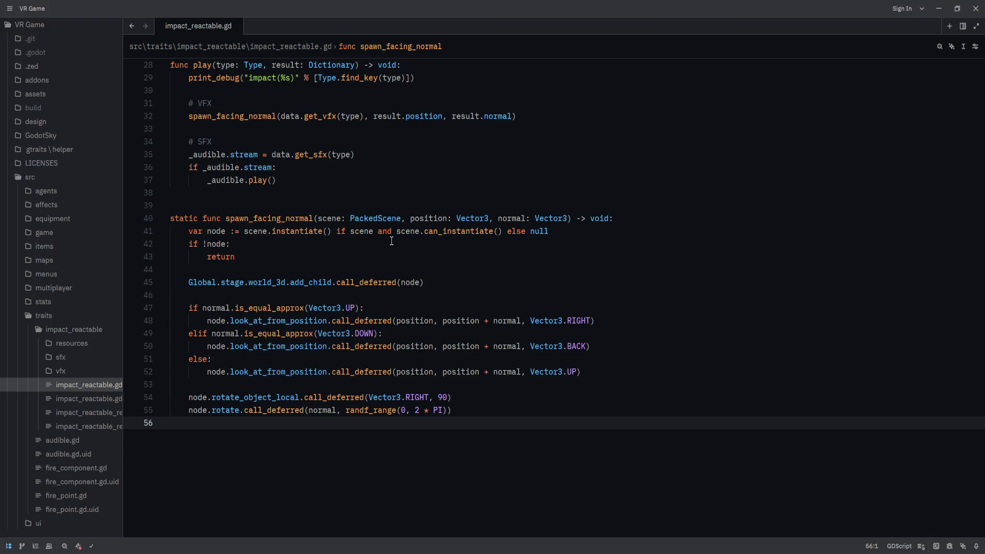
{"action": "scroll", "coordinate": [442, 434], "scroll_direction": "up", "scroll_amount": 10}
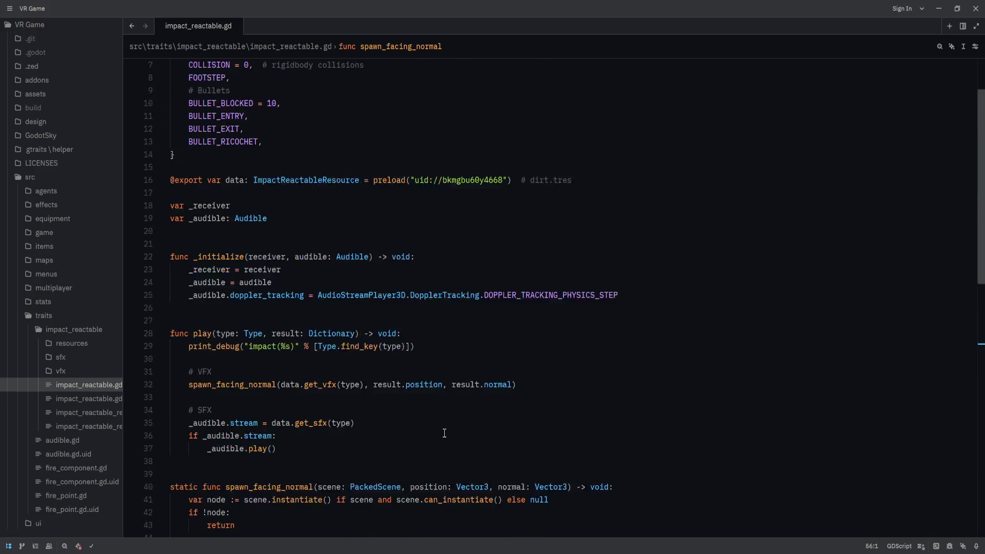
{"action": "left_click", "coordinate": [462, 261]}
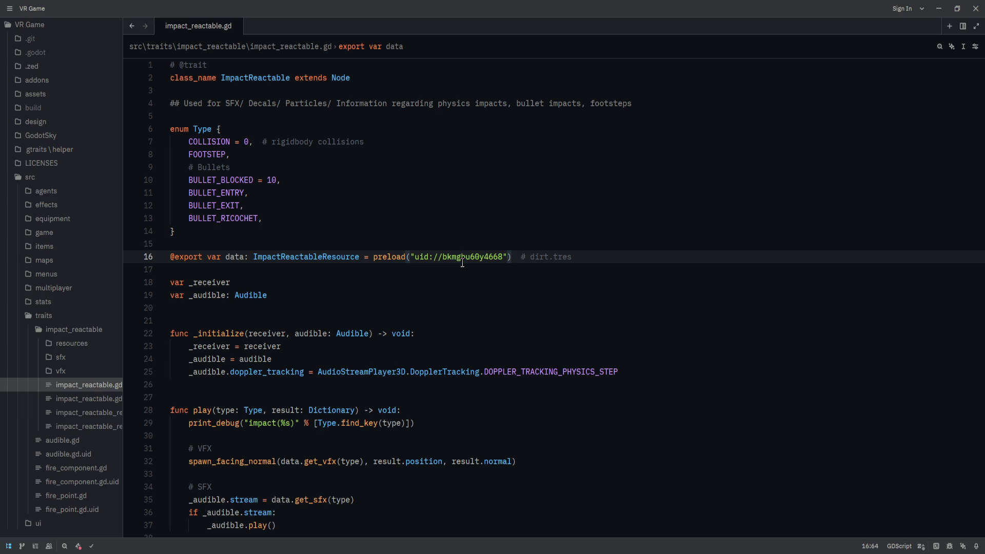
{"action": "left_click", "coordinate": [390, 236]}
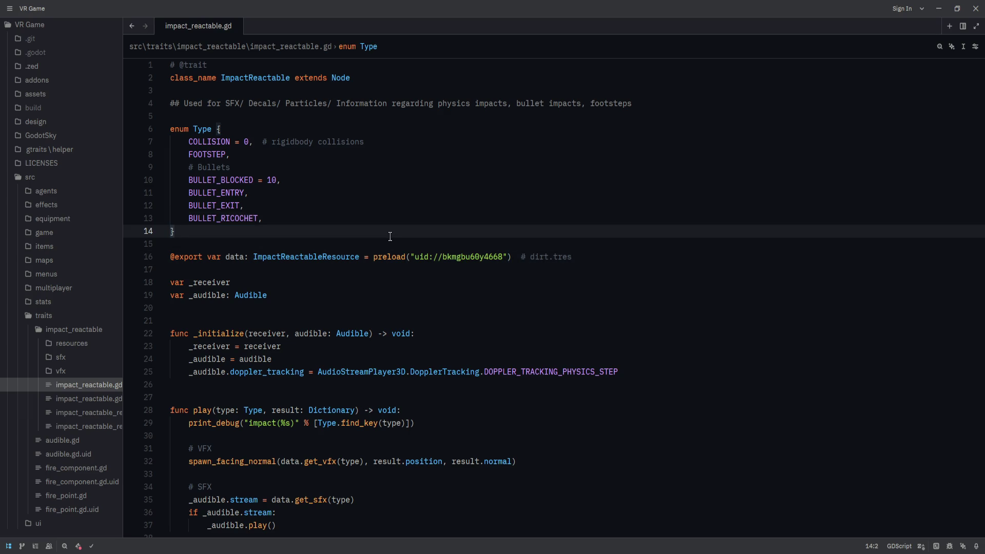
Step: Start a comment block above enum Type with '# Bullet states' and '# contact'
{"action": "key", "text": "Up"}
{"action": "key", "text": "Up"}
{"action": "key", "text": "Up"}
{"action": "key", "text": "Return"}
{"action": "key", "text": "Return"}
{"action": "type", "text": "#"}
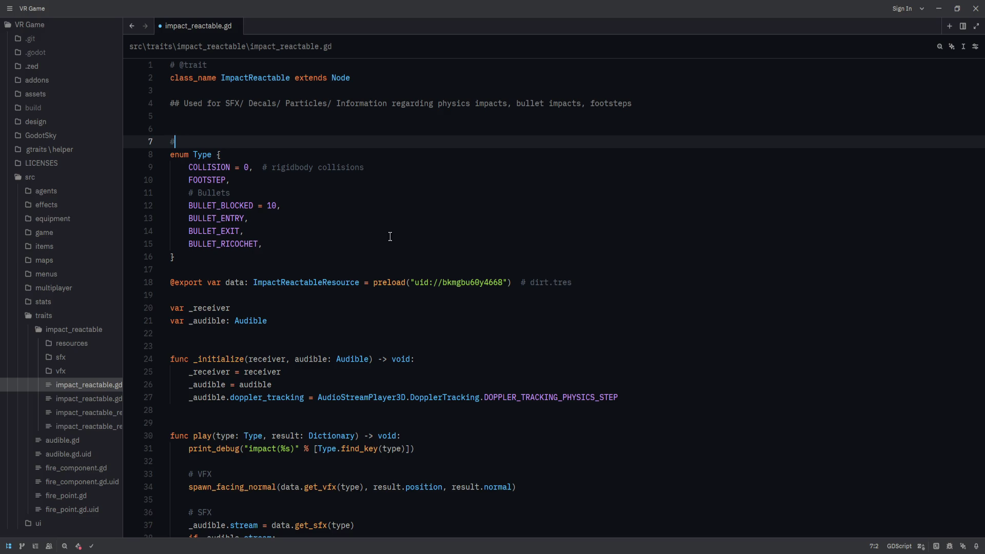
{"action": "key", "text": "Return"}
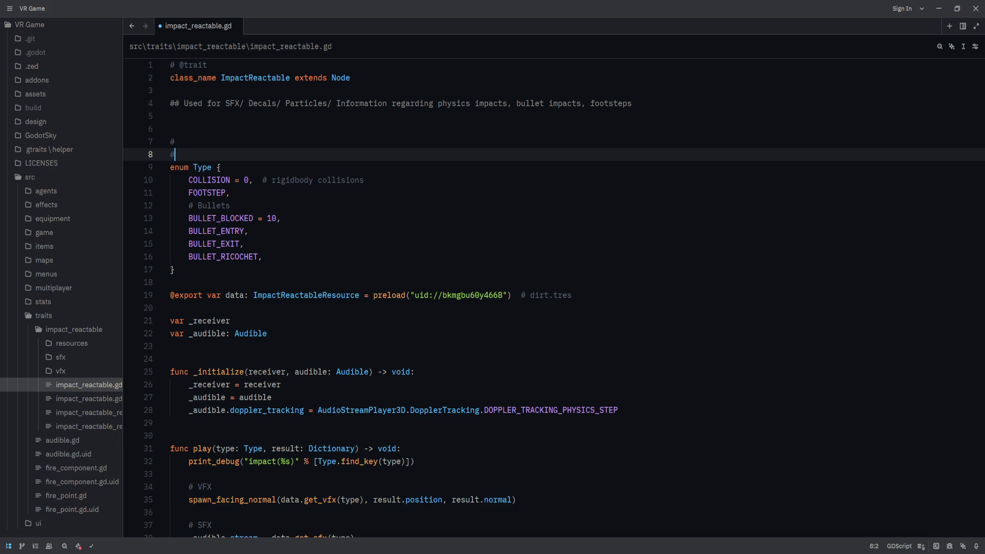
{"action": "key", "text": "BackSpace"}
{"action": "key", "text": "BackSpace"}
{"action": "type", "text": "B"}
{"action": "key", "text": "Escape"}
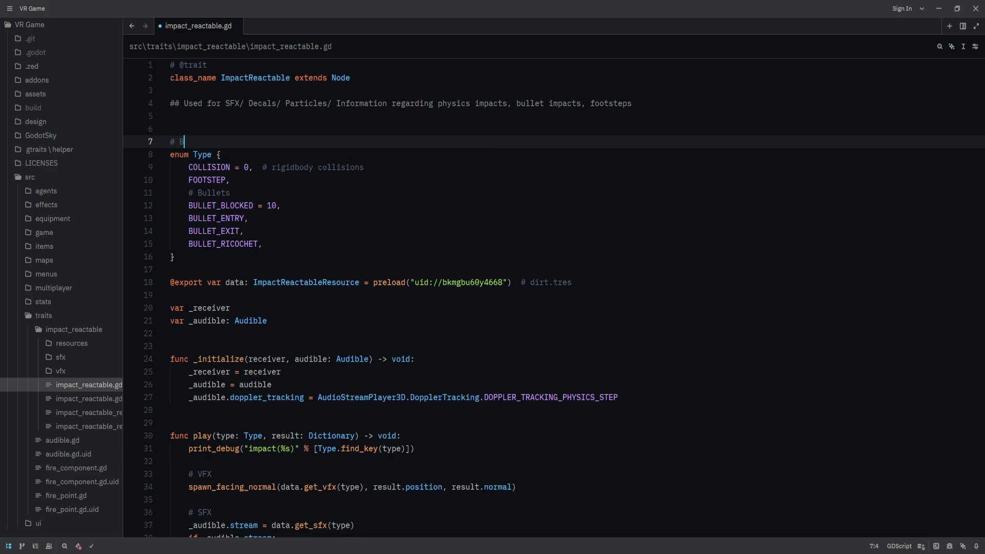
{"action": "type", "text": "ullet "}
{"action": "type", "text": "states"}
{"action": "key", "text": "Return"}
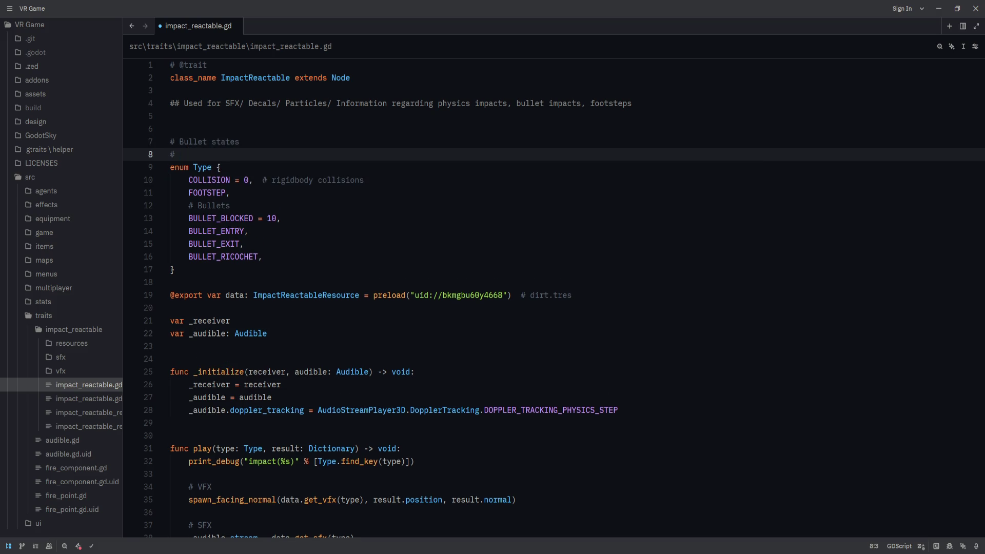
{"action": "type", "text": "contact"}
Step: Add '# exit' and '# ricochet' comment lines below contact
{"action": "key", "text": "Return"}
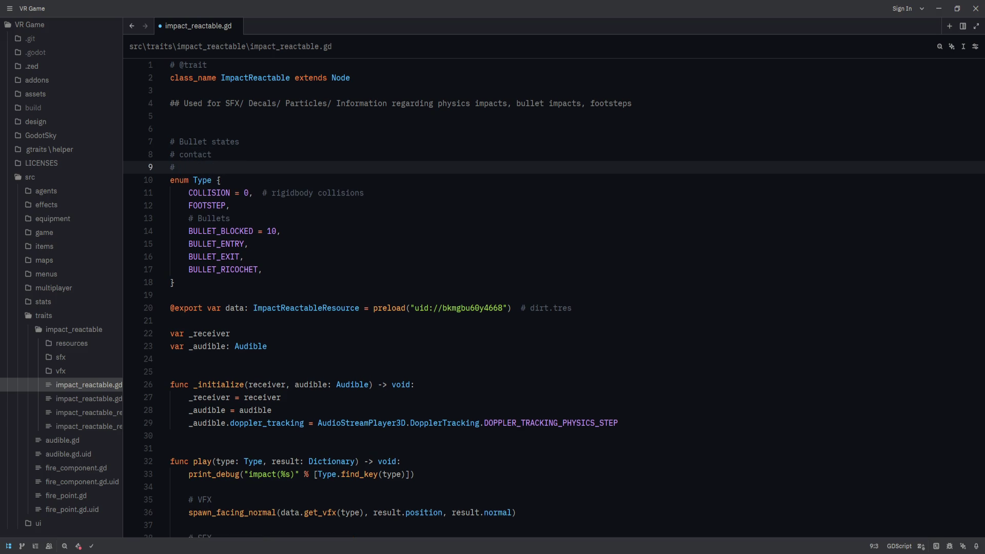
{"action": "type", "text": "exit"}
{"action": "key", "text": "Return"}
{"action": "type", "text": "ricochet"}
Step: Add a '# blocked' comment line, move it up, then delete it again
{"action": "key", "text": "Return"}
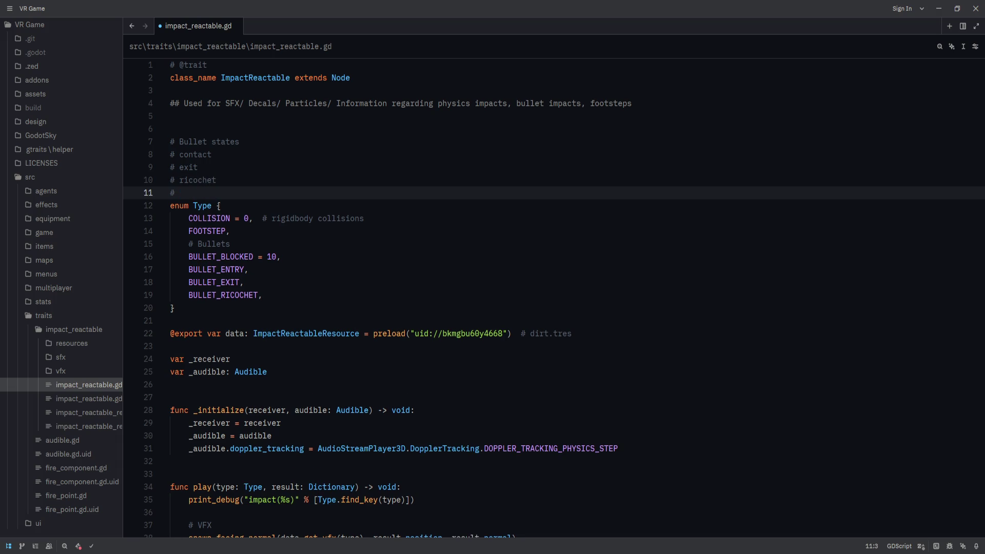
{"action": "type", "text": "blocked"}
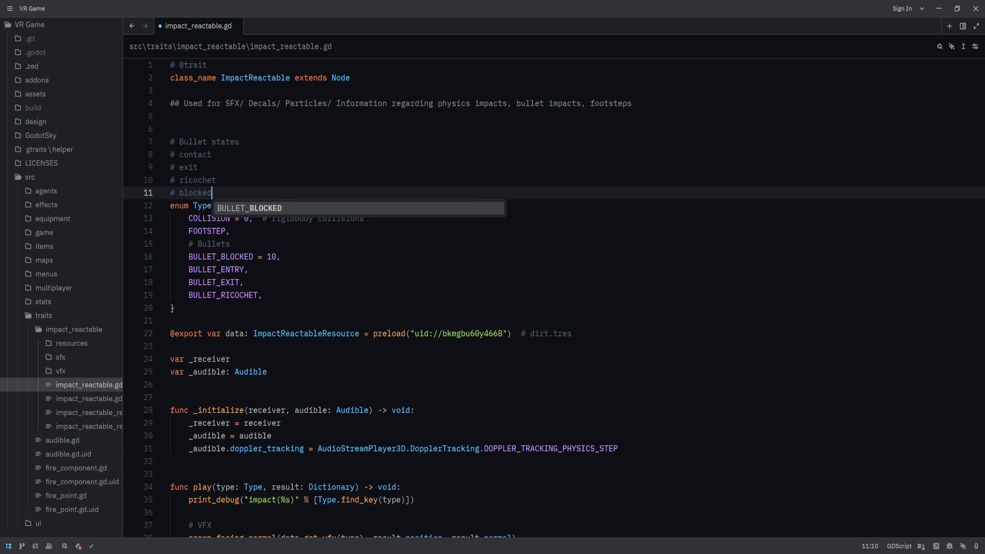
{"action": "key", "text": "alt+Up"}
{"action": "key", "text": "alt+Up"}
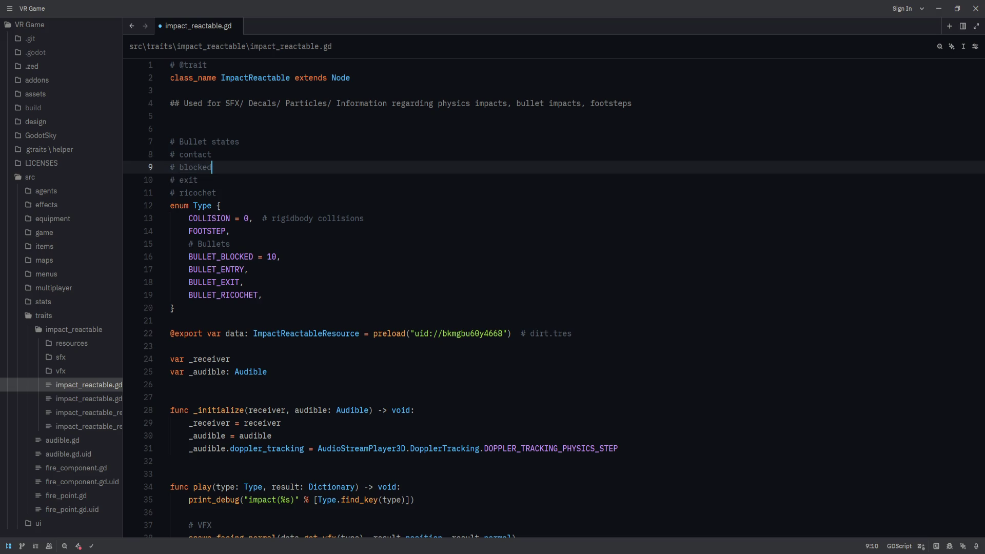
{"action": "left_click", "coordinate": [212, 154]}
{"action": "left_click", "coordinate": [212, 167]}
{"action": "key", "text": "ctrl+shift+k"}
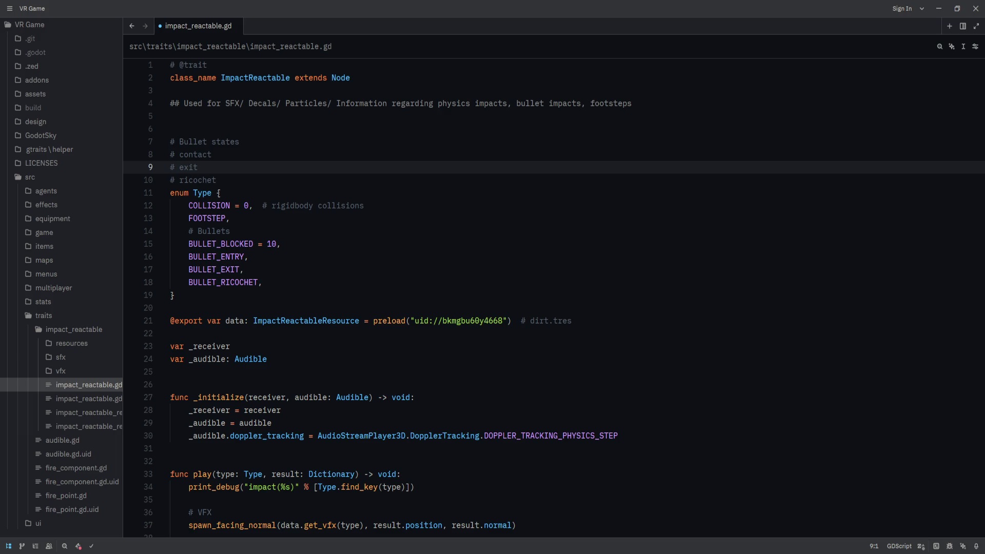
{"action": "left_click", "coordinate": [211, 154]}
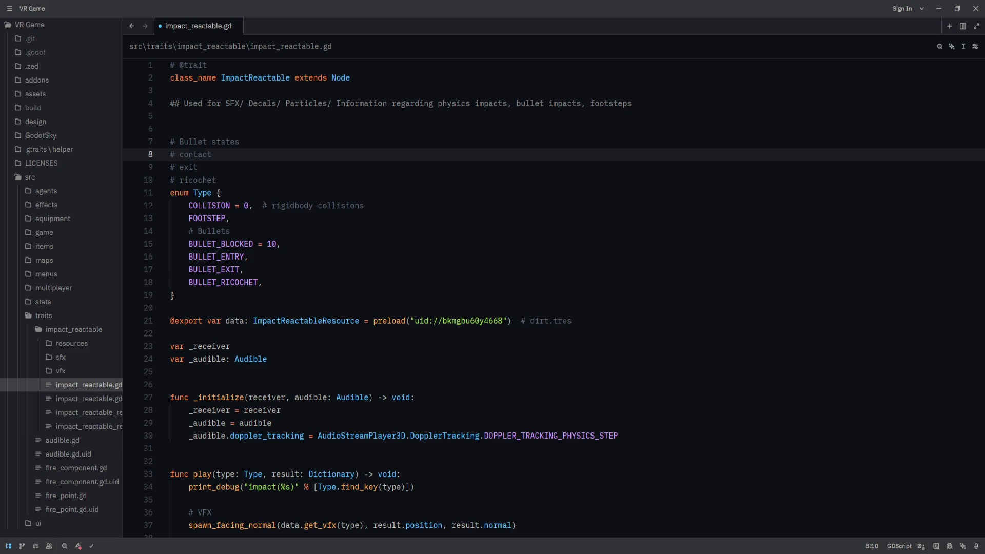
Step: Replace the 'contact' comment with 'hit'
{"action": "left_click", "coordinate": [198, 168]}
{"action": "type", "text": "ed"}
{"action": "key", "text": "BackSpace"}
{"action": "key", "text": "BackSpace"}
{"action": "left_click", "coordinate": [212, 154]}
{"action": "key", "text": "ctrl+BackSpace"}
{"action": "type", "text": "hit"}
{"action": "key", "text": "ctrl+BackSpace"}
{"action": "type", "text": "con"}
{"action": "key", "text": "ctrl+BackSpace"}
{"action": "type", "text": "hit"}
{"action": "key", "text": "Escape"}
Step: Change the comments 'exit' to 'exited' and 'ricochet' to 'ricochetted'
{"action": "left_click", "coordinate": [198, 167]}
{"action": "type", "text": "ed"}
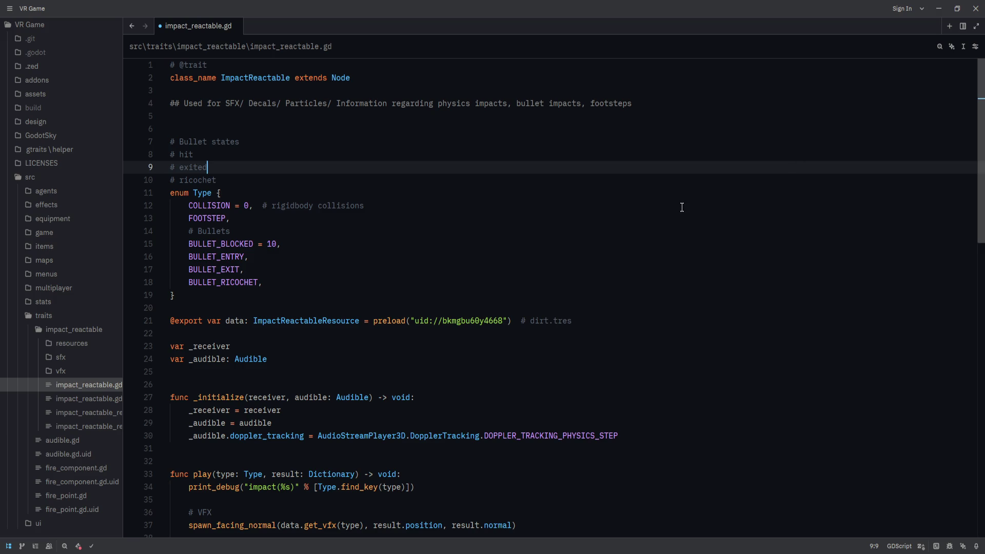
{"action": "left_click", "coordinate": [655, 220]}
{"action": "left_click", "coordinate": [306, 190]}
{"action": "left_click", "coordinate": [308, 155]}
{"action": "left_click", "coordinate": [316, 163]}
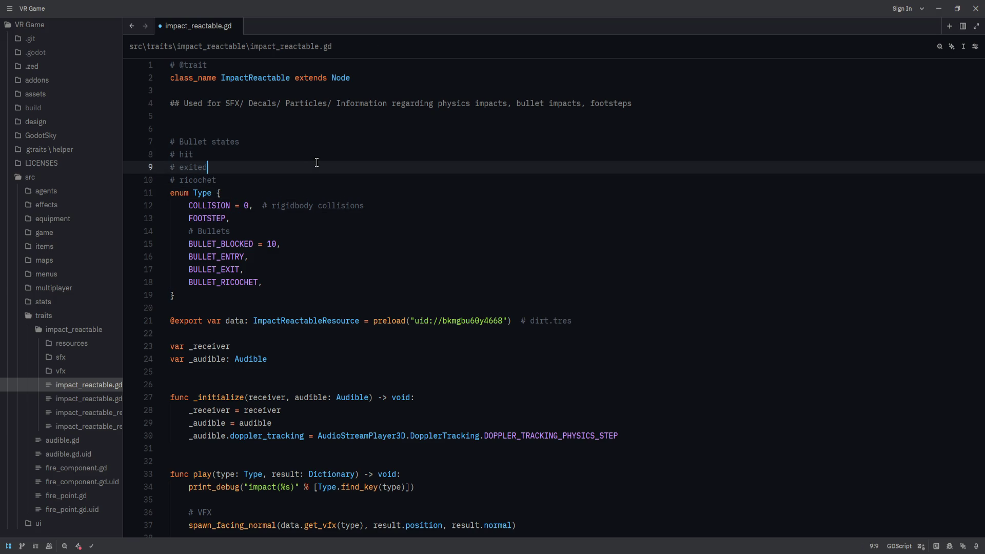
{"action": "key", "text": "Down"}
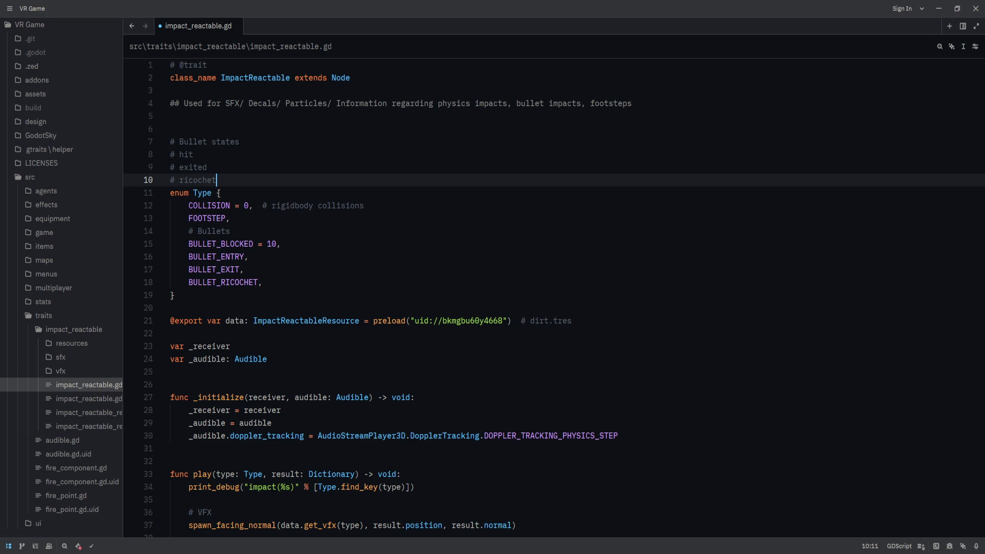
{"action": "type", "text": "ted"}
Step: Append the note '# only with penetration' after the exited comment
{"action": "left_click", "coordinate": [415, 191]}
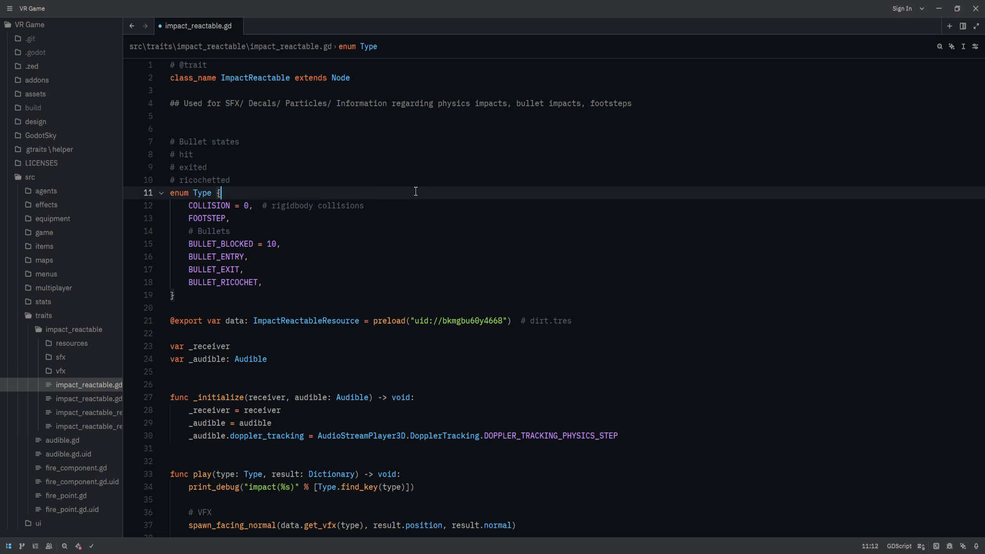
{"action": "left_click", "coordinate": [471, 155]}
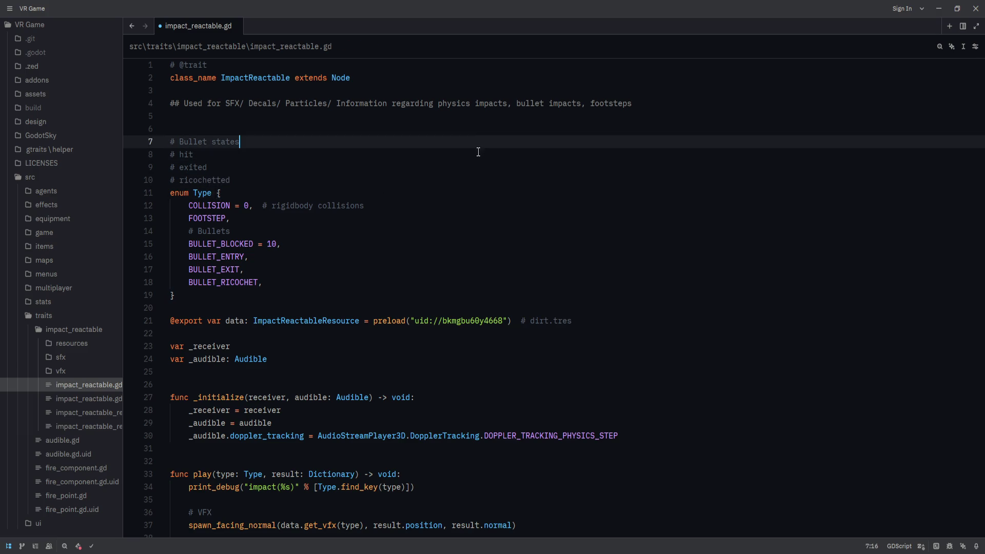
{"action": "left_click", "coordinate": [475, 168]}
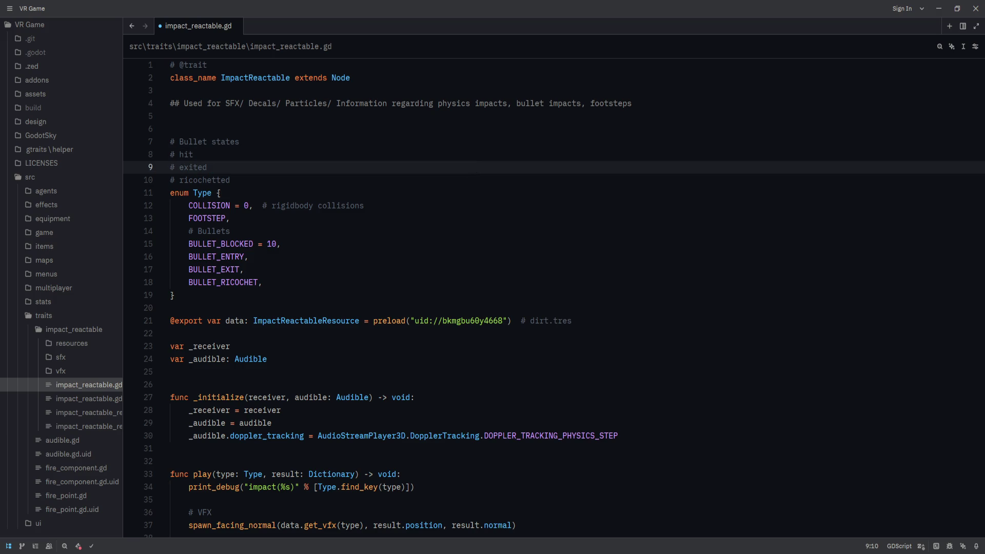
{"action": "type", "text": "# only with p"}
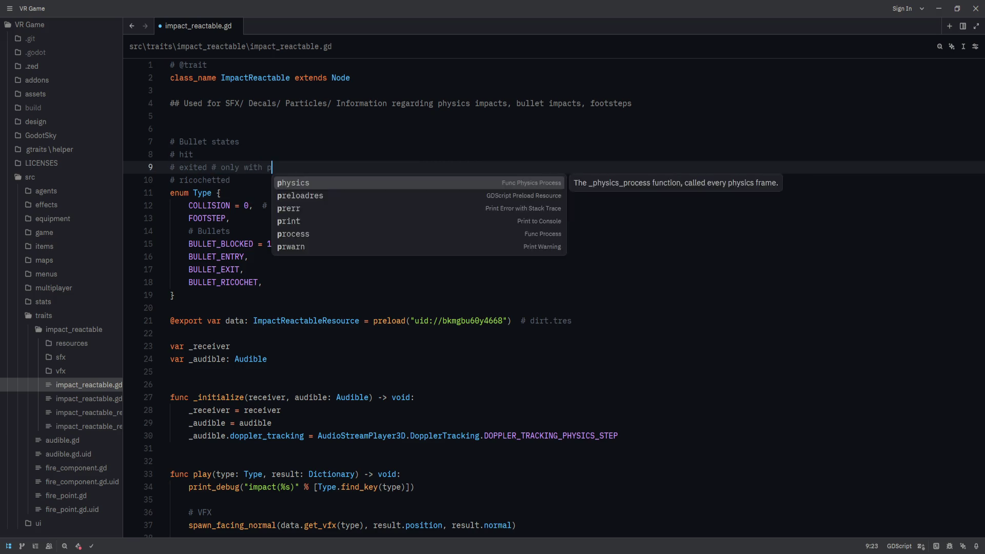
{"action": "type", "text": "enetration"}
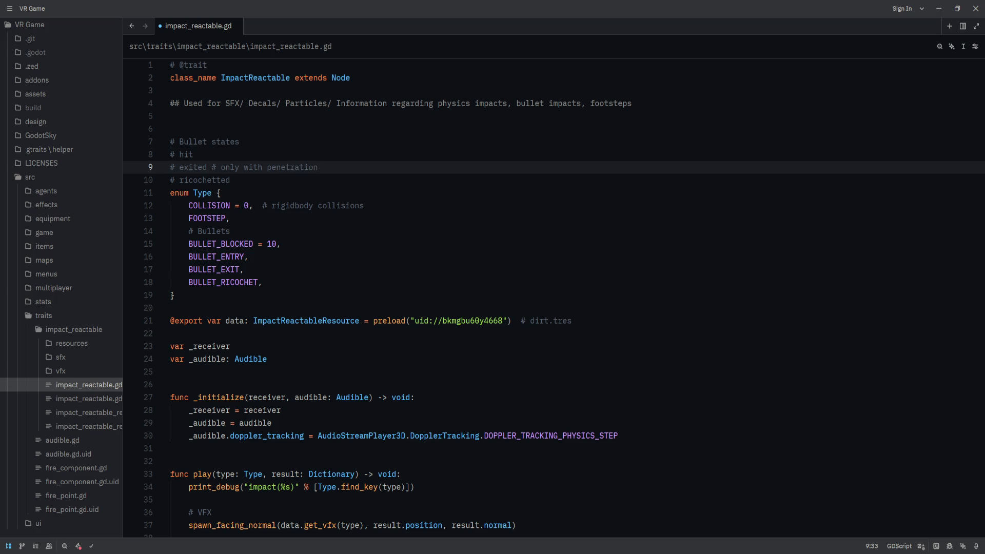
Step: Rename 'hit' to 'entered' and add a 'blocked' line above it
{"action": "left_click", "coordinate": [193, 154]}
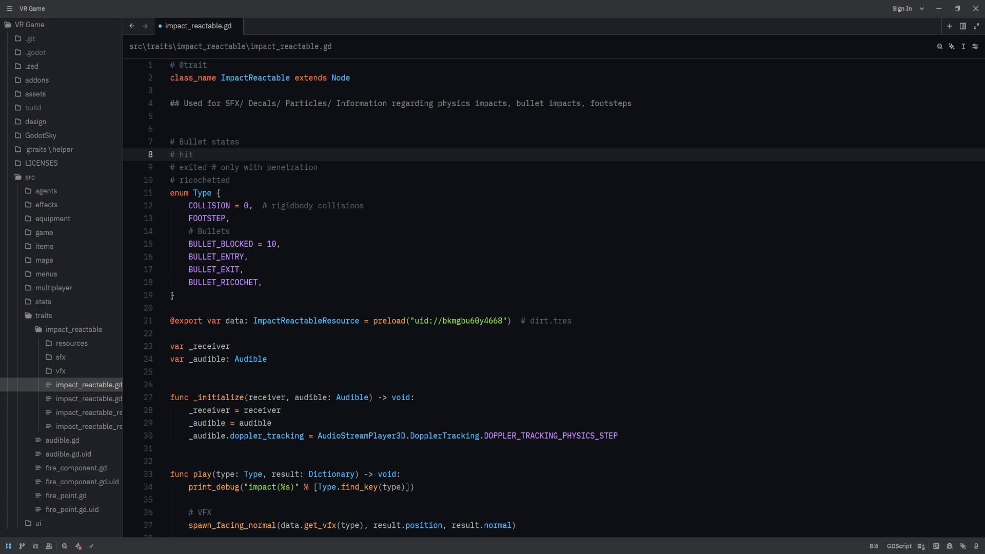
{"action": "key", "text": "BackSpace"}
{"action": "key", "text": "BackSpace"}
{"action": "key", "text": "BackSpace"}
{"action": "type", "text": "entered"}
{"action": "key", "text": "Return"}
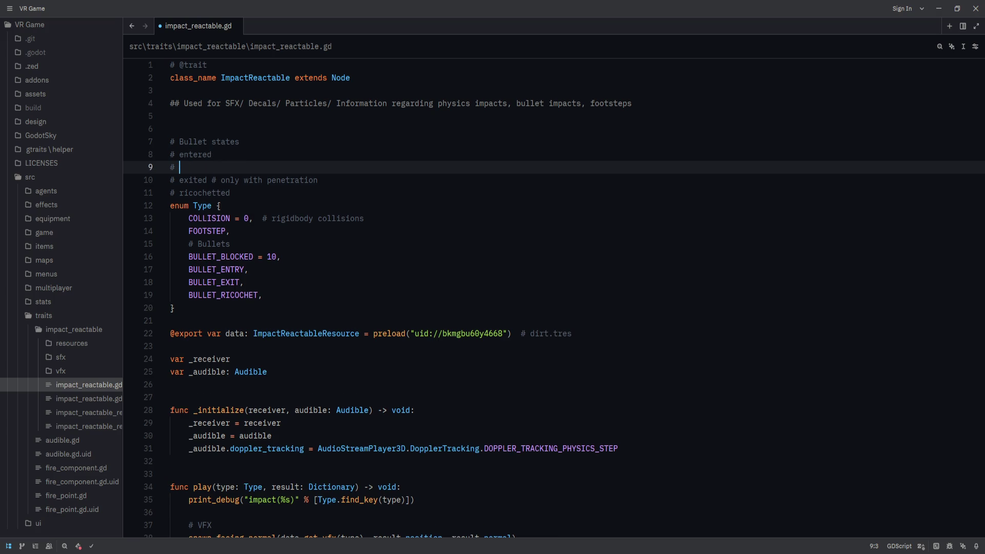
{"action": "type", "text": "blocked"}
{"action": "key", "text": "alt+Up"}
Step: Delete the penetration note and the extra blank line, then save impact_reactable.gd
{"action": "key", "text": "Down"}
{"action": "key", "text": "Down"}
{"action": "key", "text": "shift+End"}
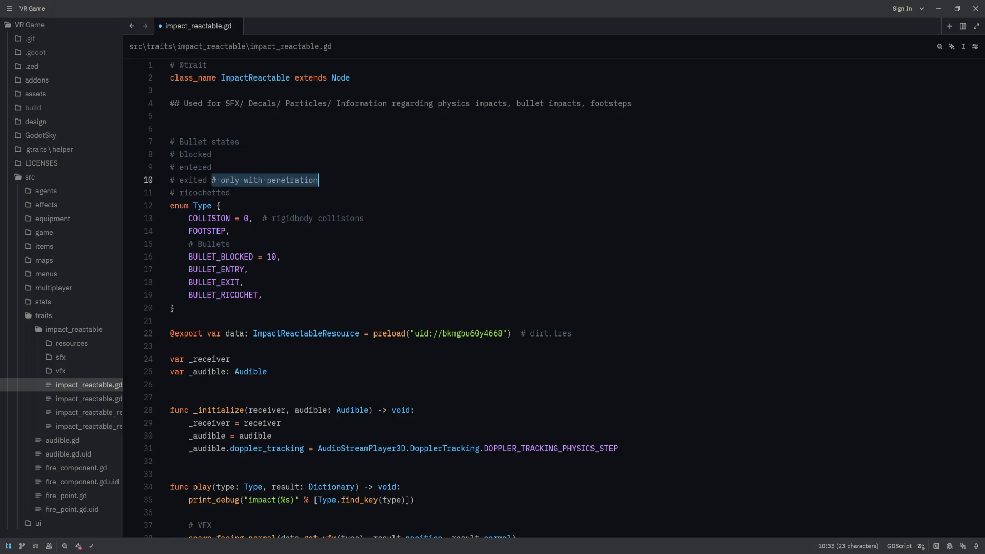
{"action": "key", "text": "BackSpace"}
{"action": "key", "text": "BackSpace"}
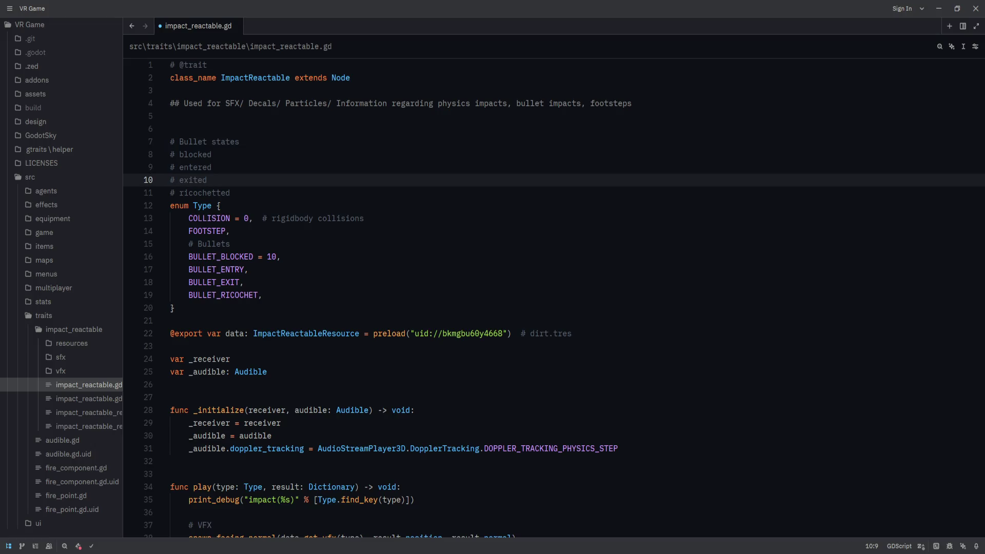
{"action": "key", "text": "Down"}
{"action": "key", "text": "Down"}
{"action": "key", "text": "Up"}
{"action": "key", "text": "End"}
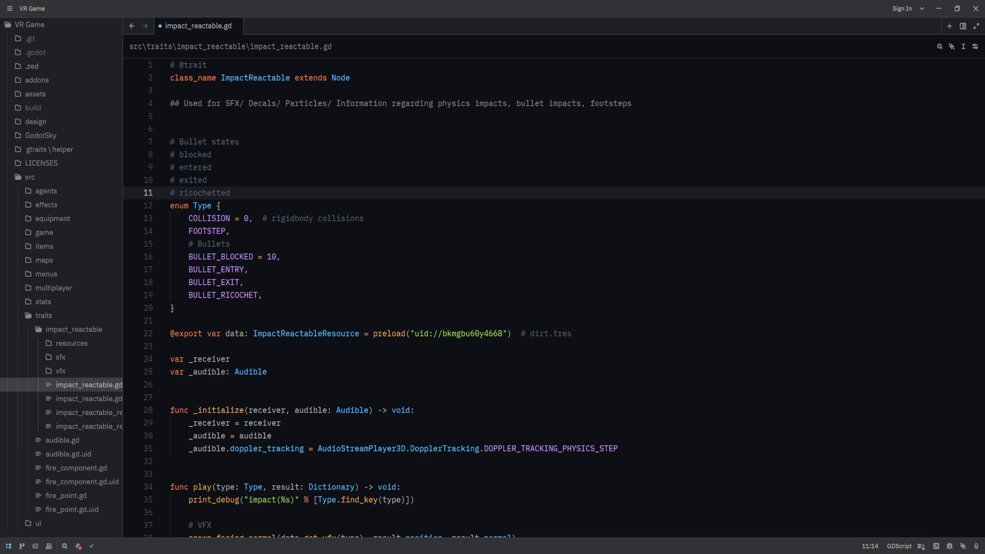
{"action": "key", "text": "ctrl+s"}
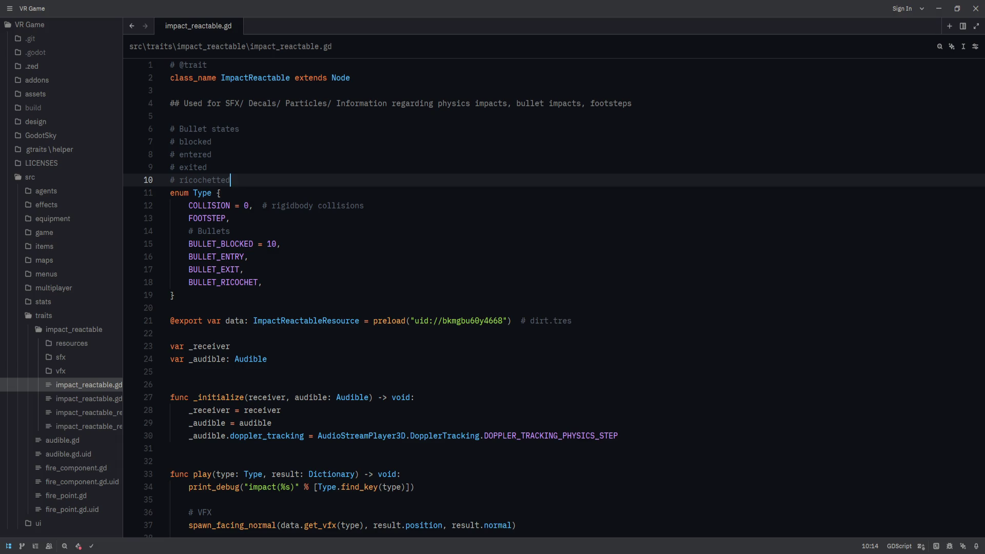
{"action": "left_click", "coordinate": [79, 546]}
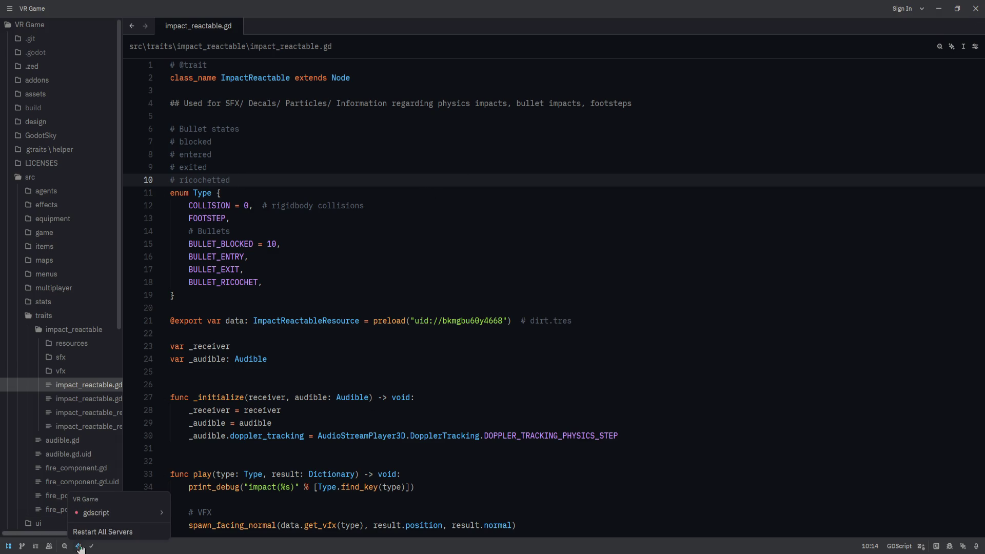
Step: In Godot's script editor, add a colon after '# Bullet states' and save
{"action": "mouse_move", "coordinate": [96, 512]}
{"action": "left_click", "coordinate": [331, 422]}
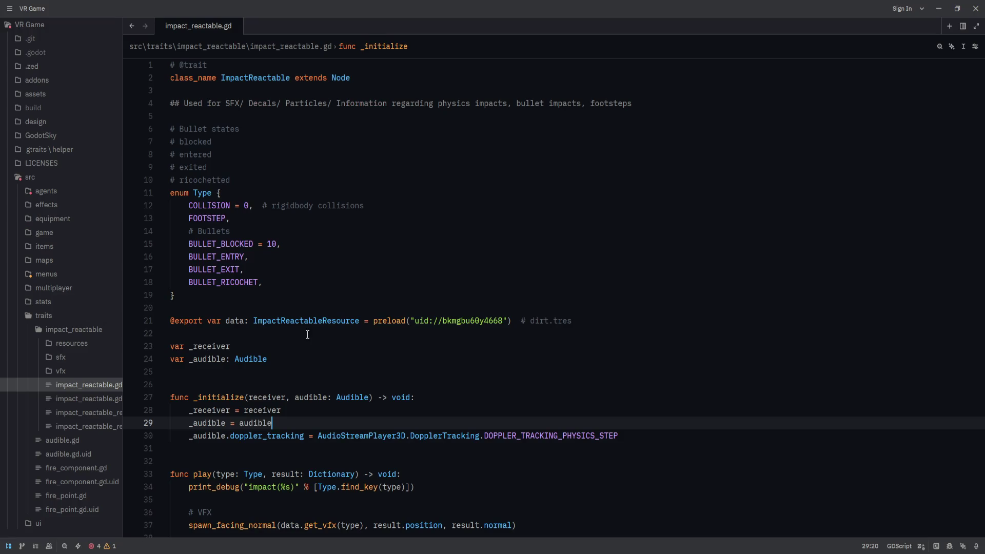
{"action": "left_click", "coordinate": [309, 333]}
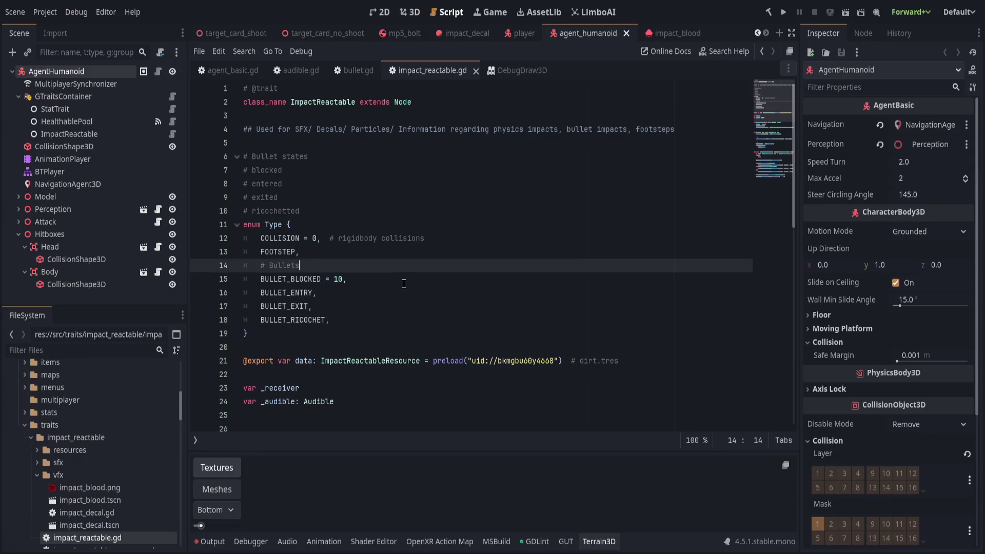
{"action": "left_click", "coordinate": [388, 156]}
{"action": "type", "text": ":"}
{"action": "key", "text": "ctrl+s"}
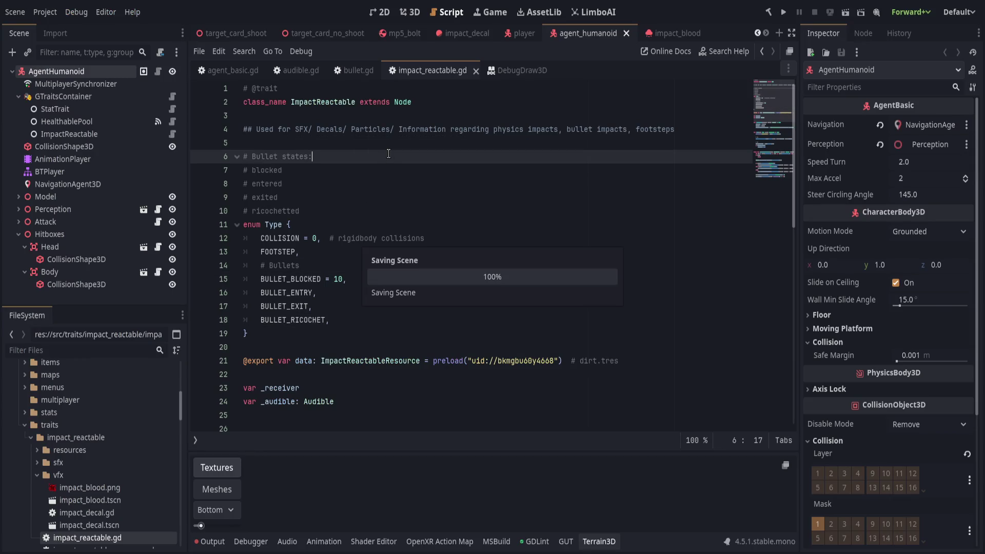
Step: Back in Zed, show Project Diagnostics: 4 errors and 1 warning
{"action": "key", "text": "ctrl+Left"}
{"action": "key", "text": "alt+Tab"}
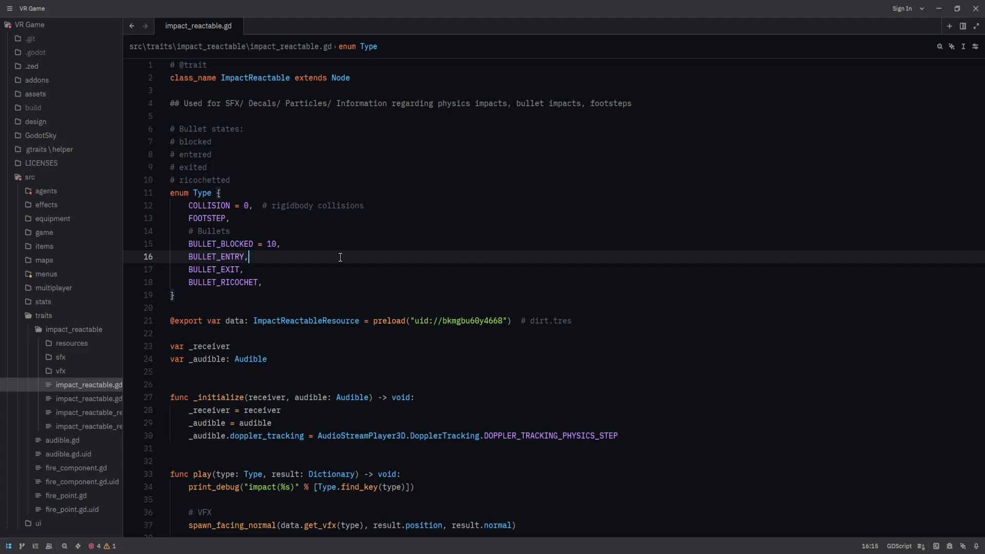
{"action": "key", "text": "alt+Tab"}
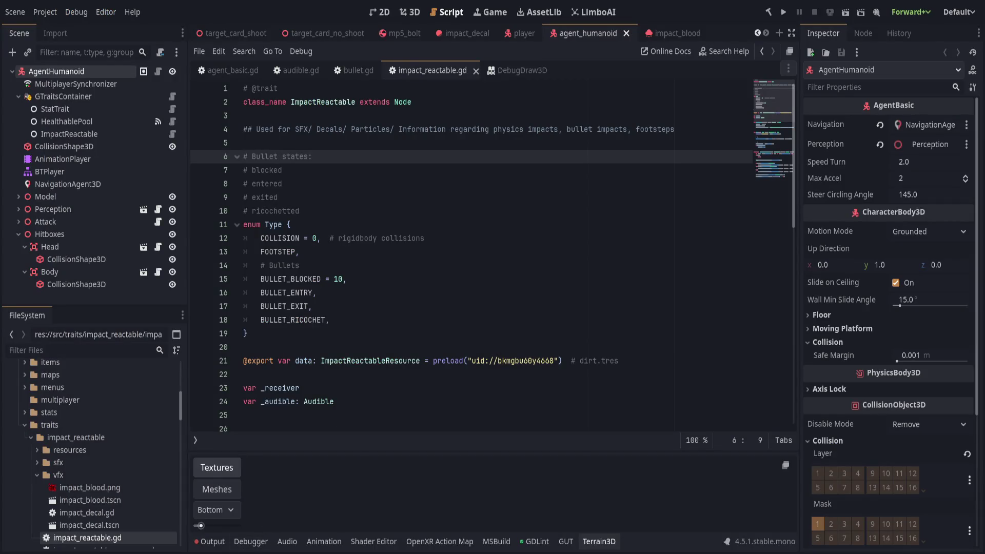
{"action": "key", "text": "alt+Tab"}
{"action": "left_click", "coordinate": [100, 546]}
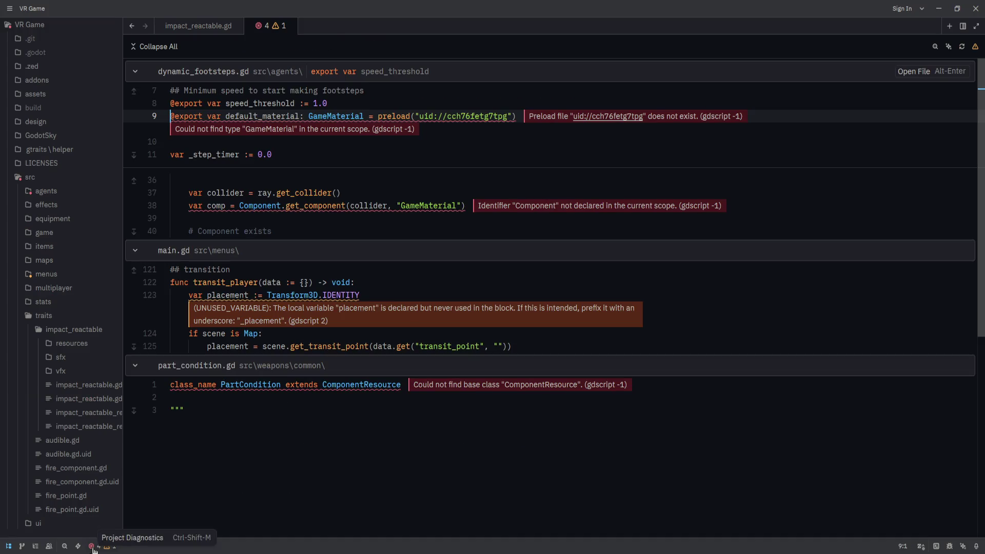
Step: Remove the GameMaterial preload from line 9 of dynamic_footsteps.gd
{"action": "left_click", "coordinate": [384, 290]}
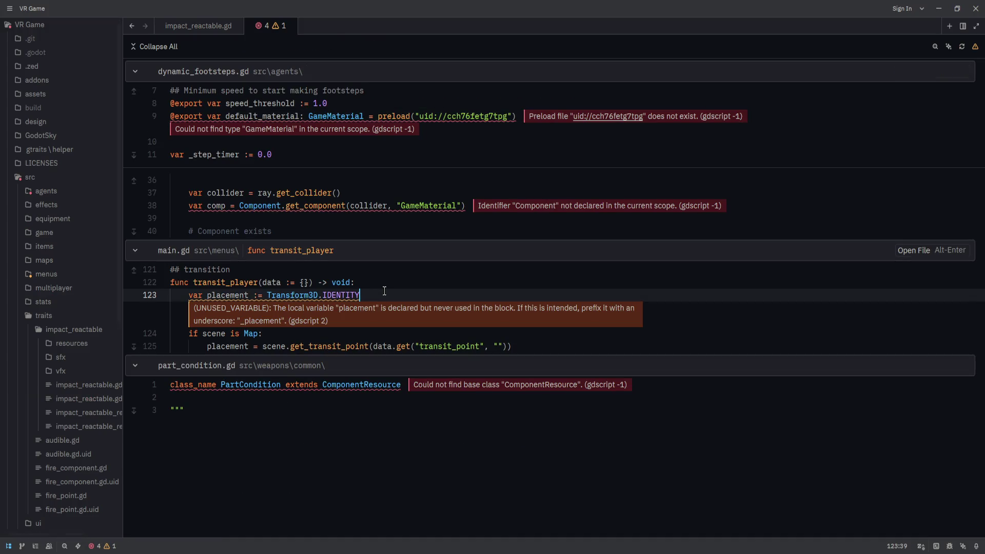
{"action": "left_click", "coordinate": [226, 249]}
{"action": "left_click", "coordinate": [316, 75]}
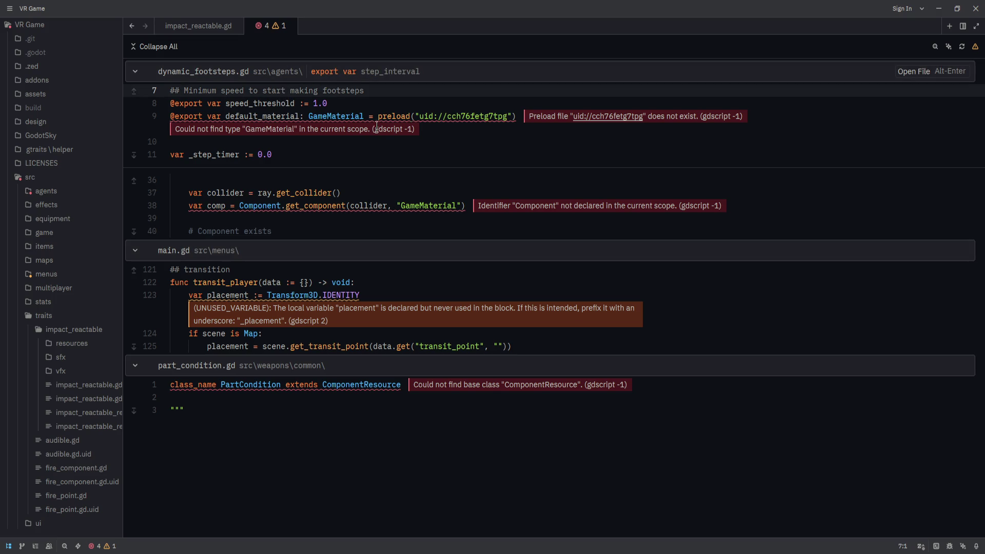
{"action": "double_click", "coordinate": [336, 116]}
{"action": "left_click", "coordinate": [515, 117], "text": "shift"}
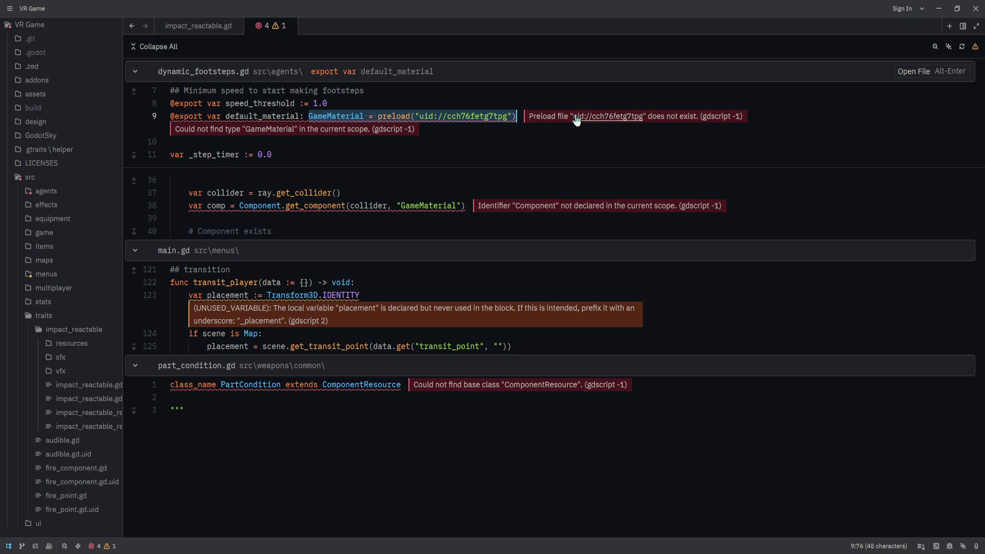
{"action": "key", "text": "BackSpace"}
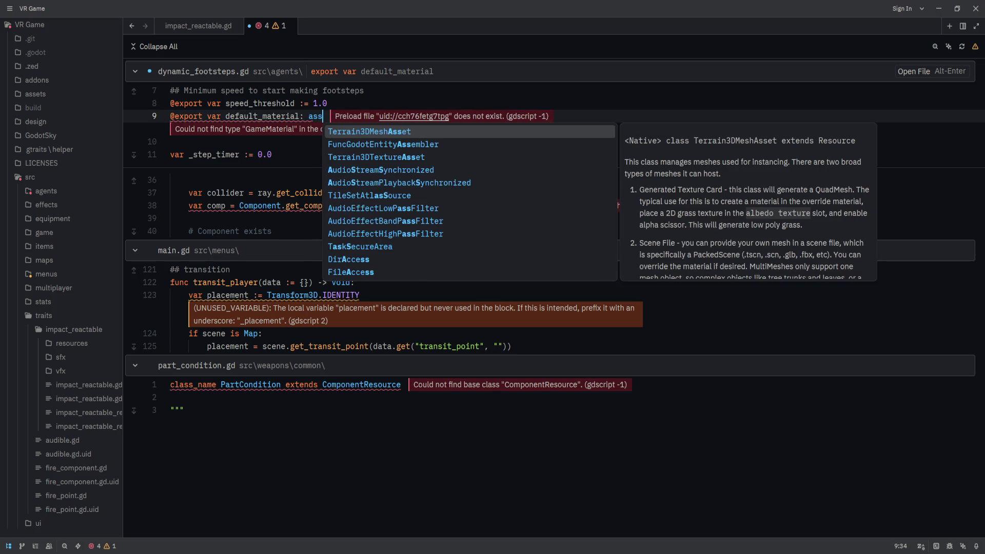
{"action": "type", "text": "Impact"}
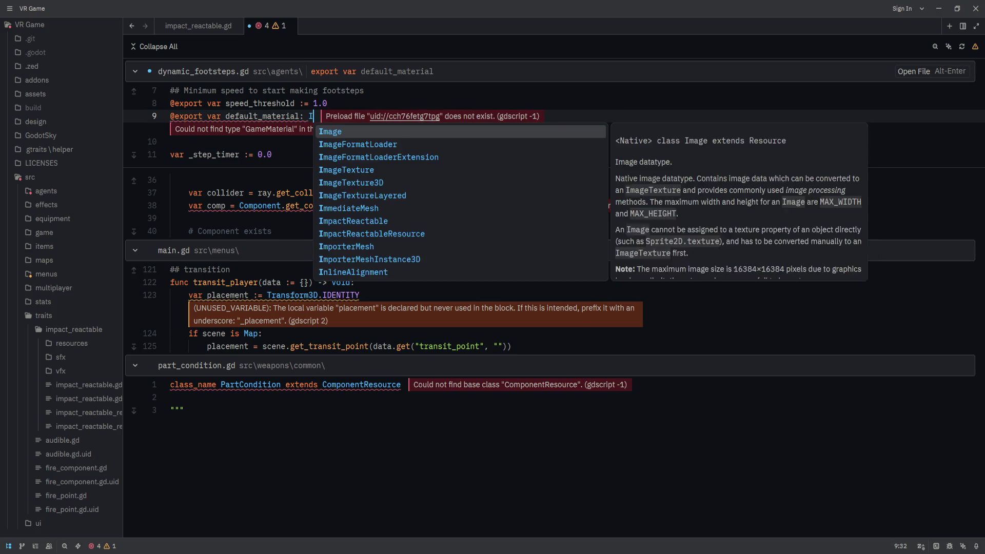
{"action": "key", "text": "Return"}
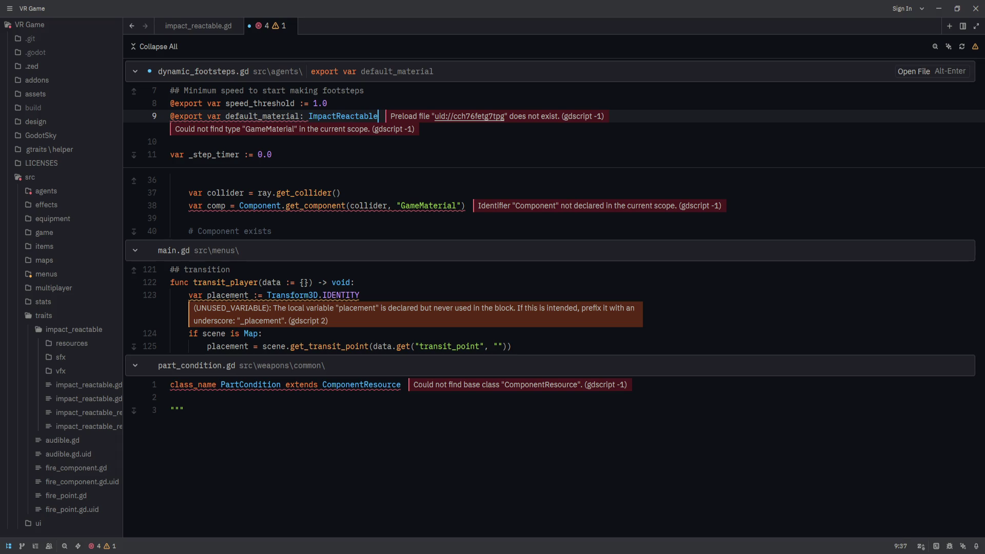
Step: Type default_material as ImpactReactableResource using autocomplete
{"action": "key", "text": "shift+Home"}
{"action": "key", "text": "End"}
{"action": "key", "text": "ctrl+space"}
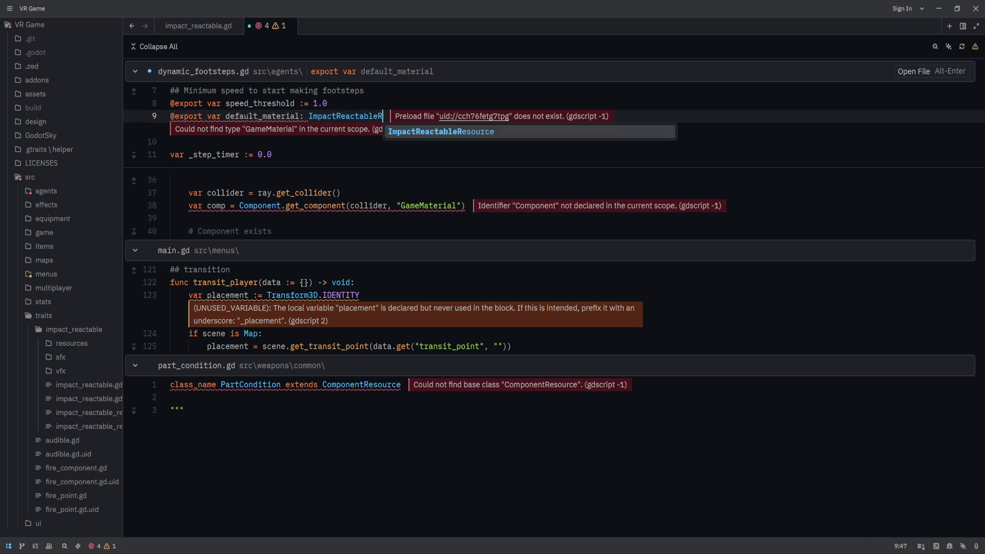
{"action": "key", "text": "Return"}
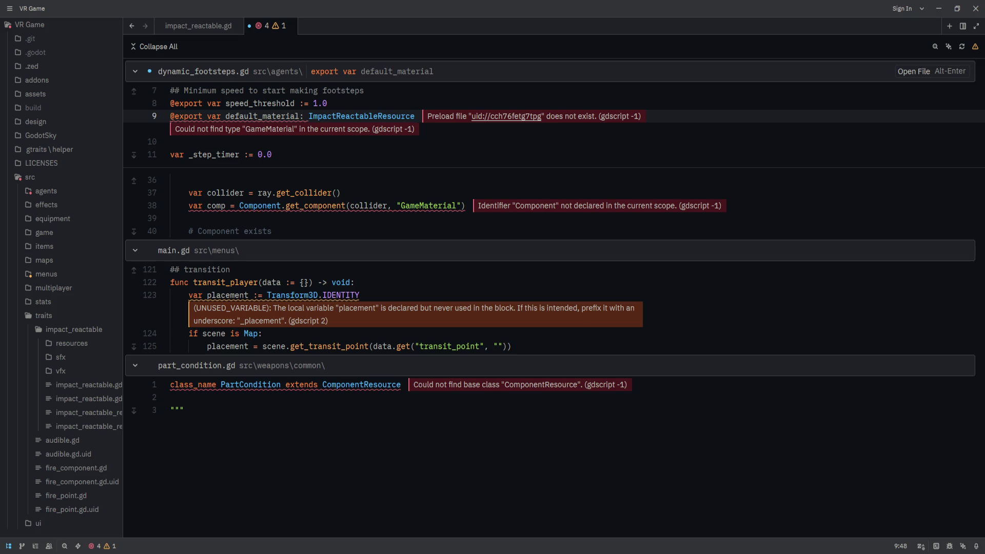
{"action": "type", "text": " ="}
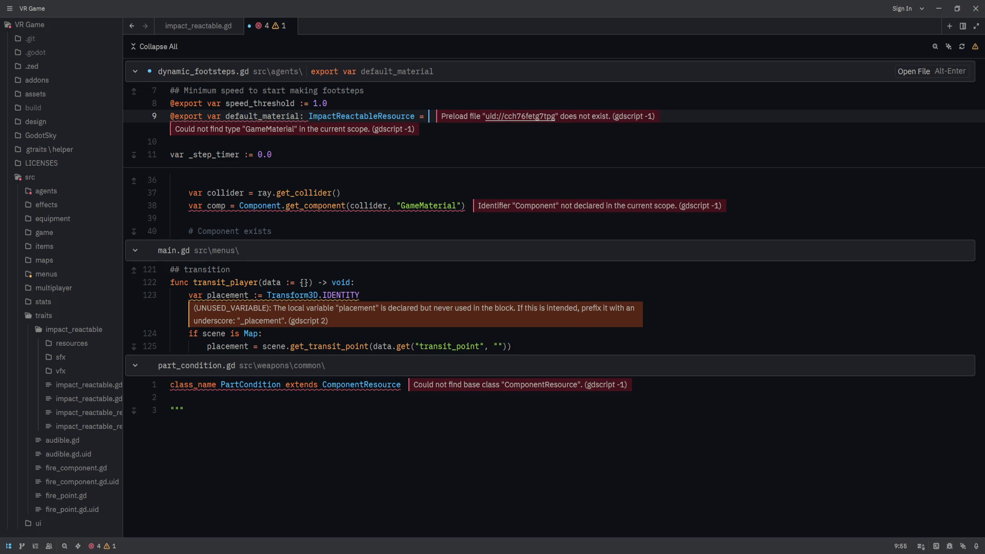
Step: Browse the resources and sfx folders, then drag dirt.tres into Godot's script to see its path
{"action": "left_click", "coordinate": [60, 343]}
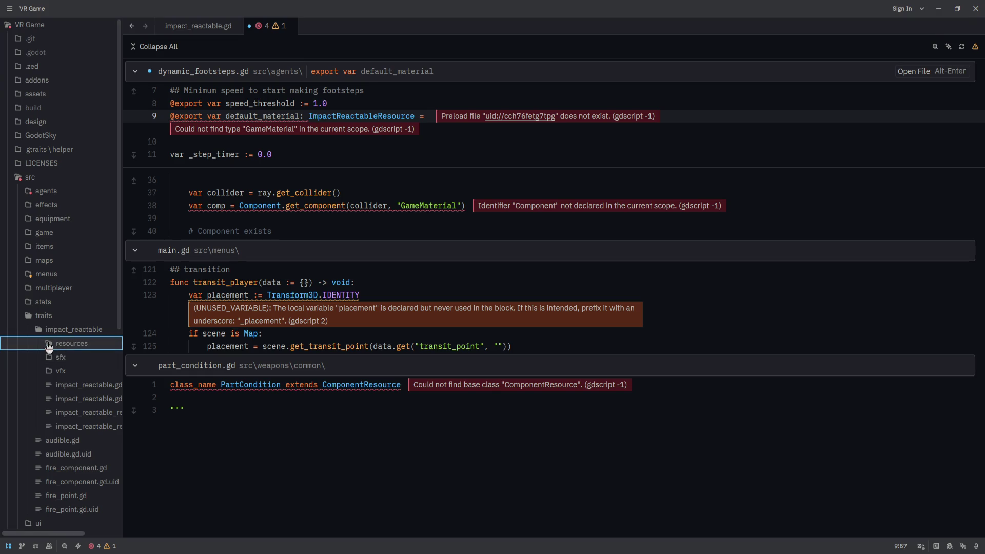
{"action": "left_click", "coordinate": [60, 344]}
{"action": "left_click", "coordinate": [67, 358]}
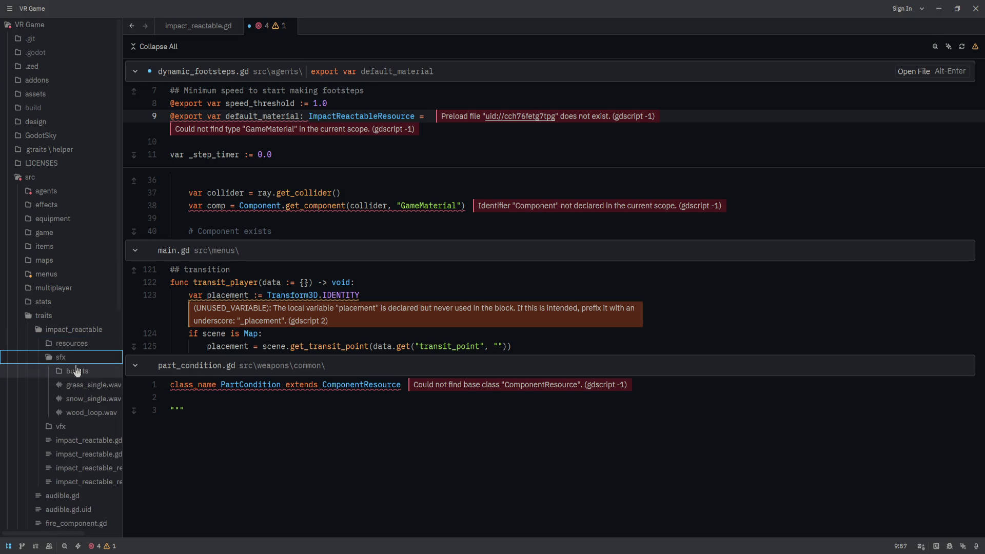
{"action": "double_click", "coordinate": [122, 359]}
{"action": "left_click", "coordinate": [71, 358]}
{"action": "left_click", "coordinate": [91, 347]}
{"action": "left_click", "coordinate": [91, 347]}
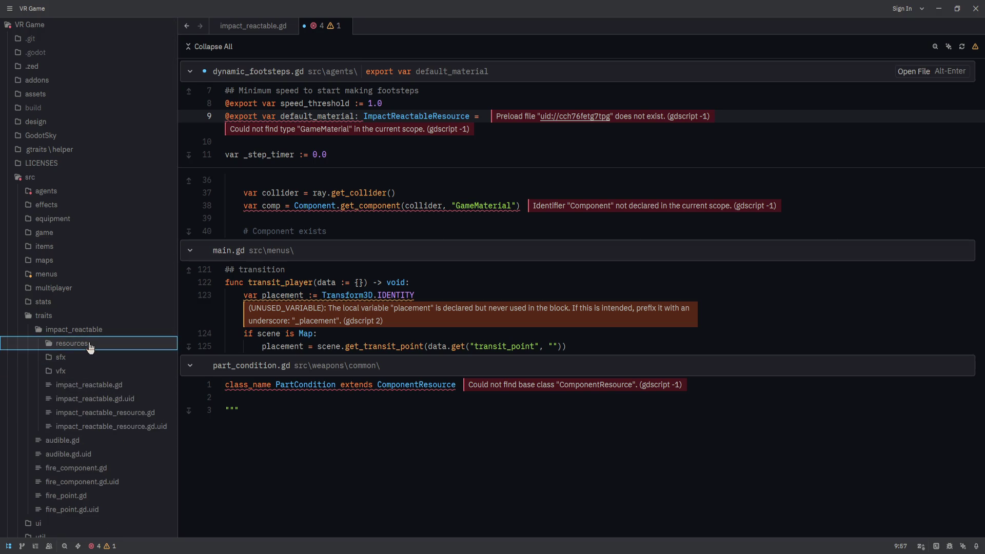
{"action": "key", "text": "alt+Tab"}
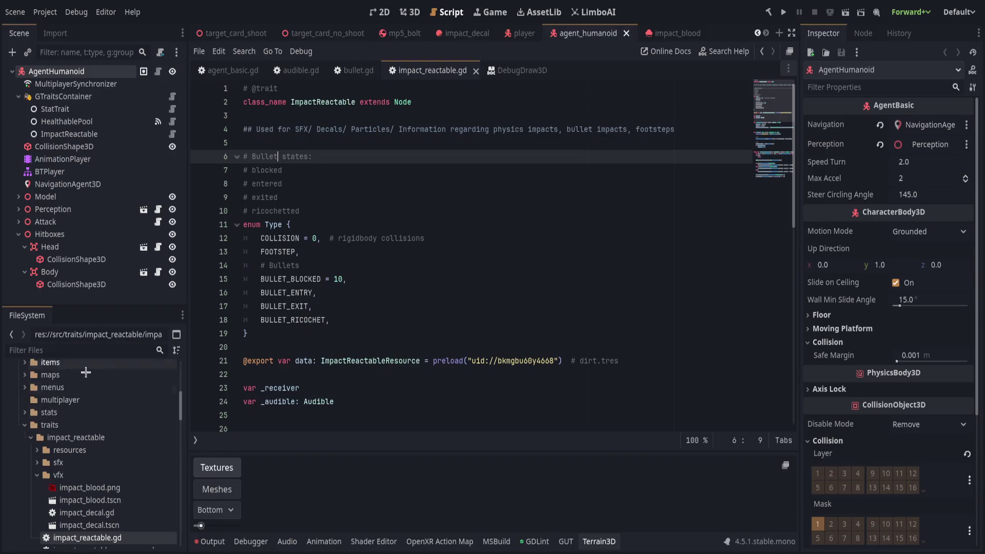
{"action": "left_click", "coordinate": [37, 404]}
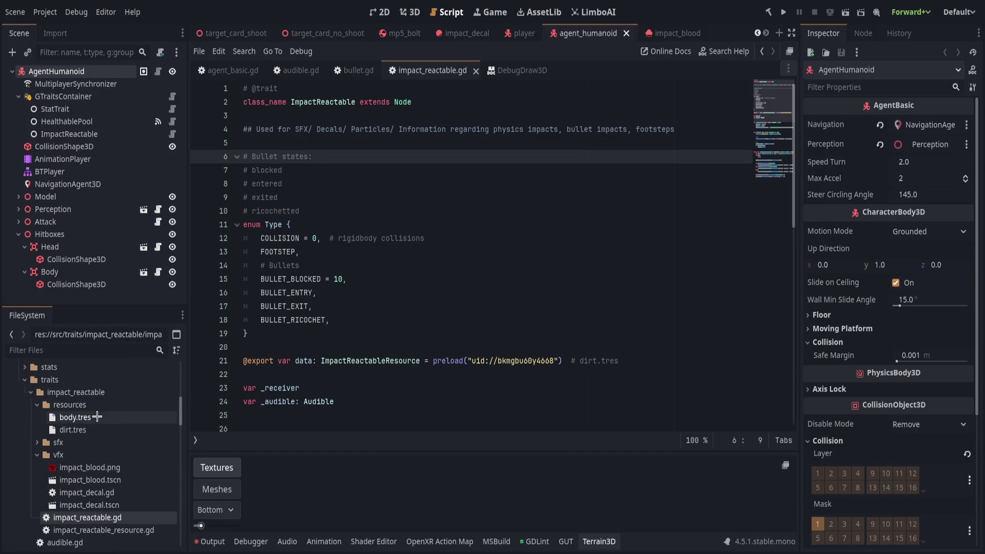
{"action": "mouse_move", "coordinate": [72, 429]}
{"action": "left_mouse_down"}
{"action": "mouse_move", "coordinate": [417, 398]}
{"action": "mouse_move", "coordinate": [340, 333]}
{"action": "left_mouse_up"}
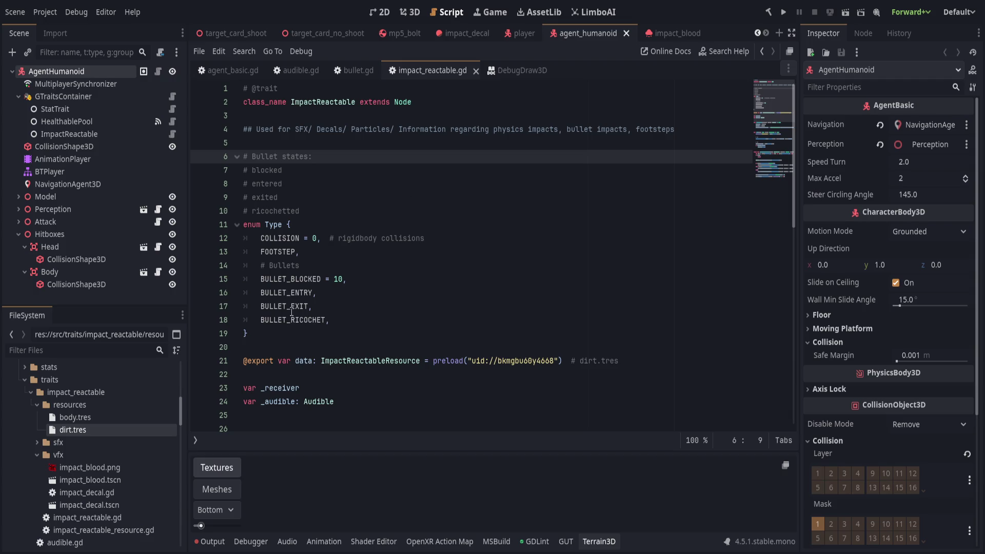
{"action": "left_click", "coordinate": [359, 334]}
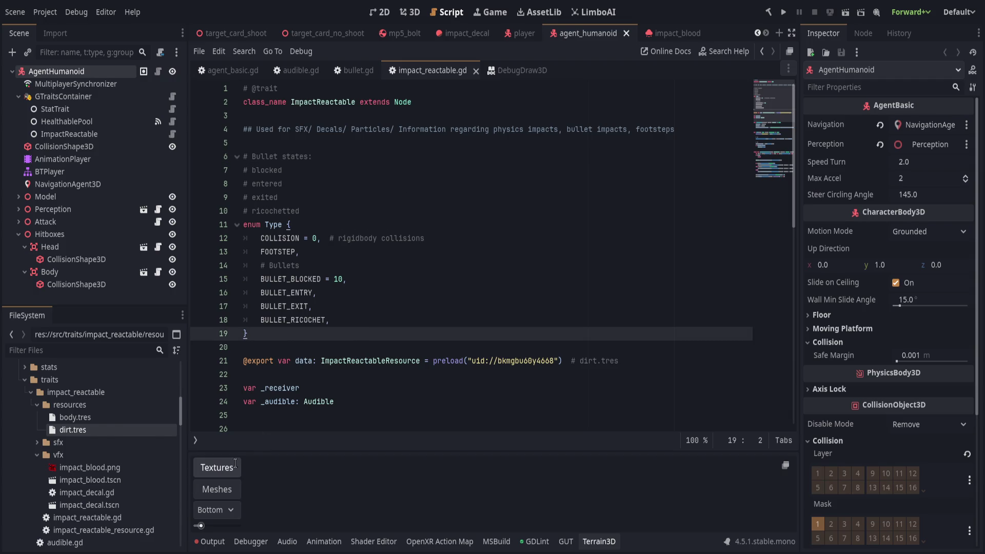
Step: Delete the dangling '=' on line 9 and save dynamic_footsteps.gd
{"action": "key", "text": "alt+Tab"}
{"action": "key", "text": "BackSpace"}
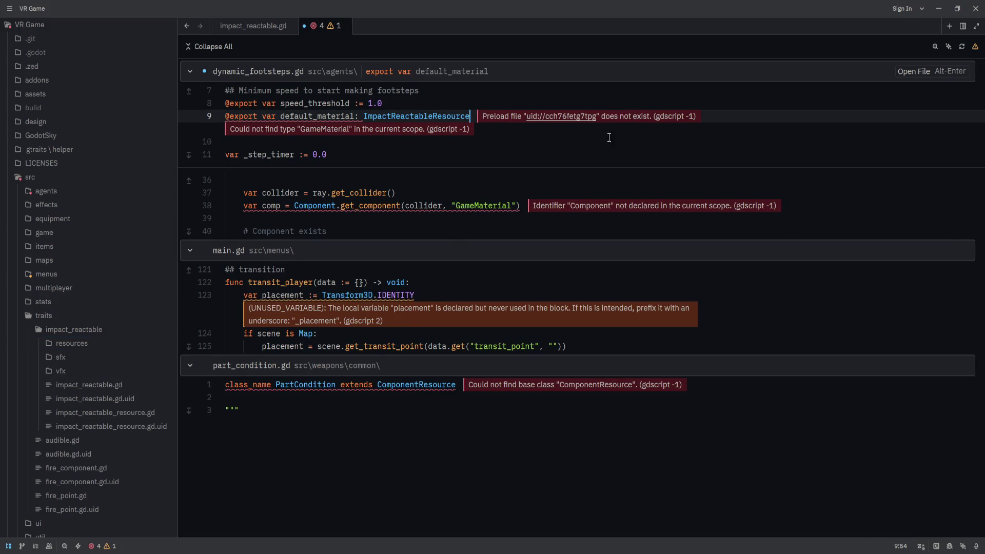
{"action": "key", "text": "ctrl+s"}
{"action": "left_click", "coordinate": [450, 251]}
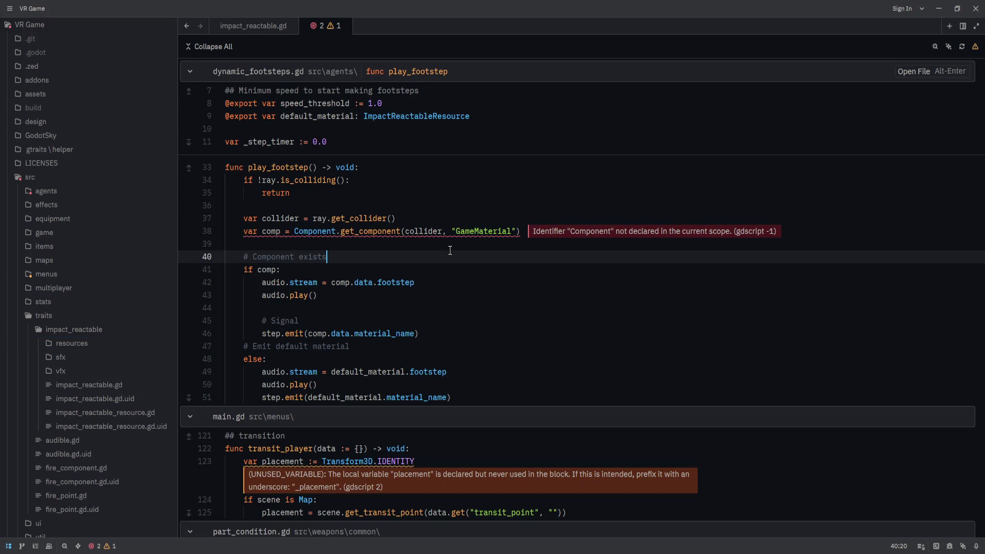
Step: Replace line 38's get_component lookup with an 'if GTraits.is_impact_react…' check and save
{"action": "left_click", "coordinate": [475, 231]}
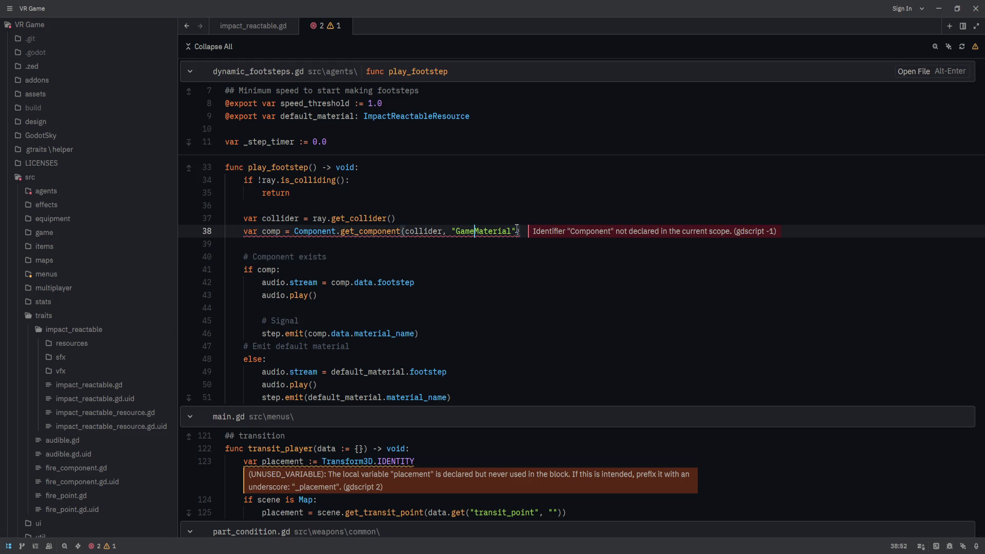
{"action": "left_click_drag", "start_coordinate": [520, 231], "coordinate": [243, 231]}
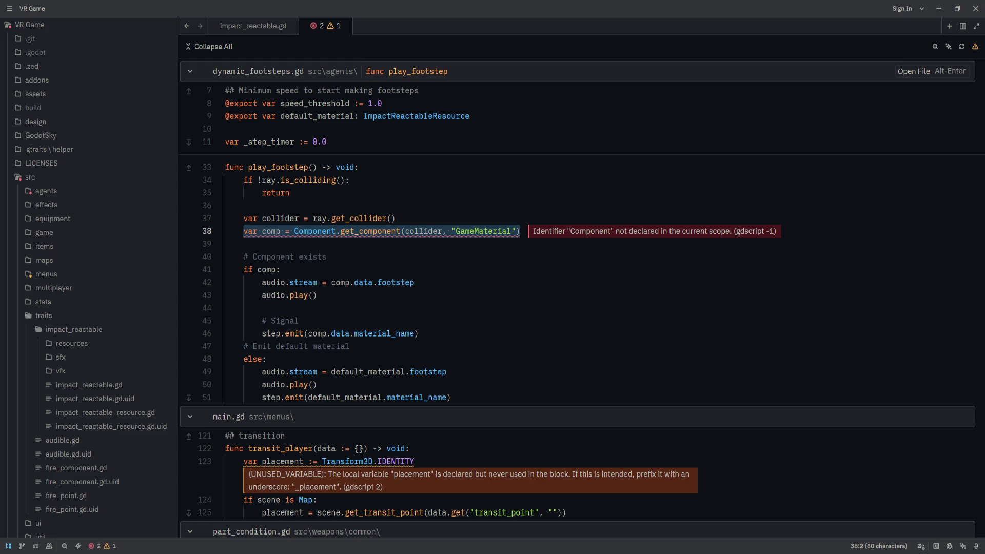
{"action": "type", "text": "if"}
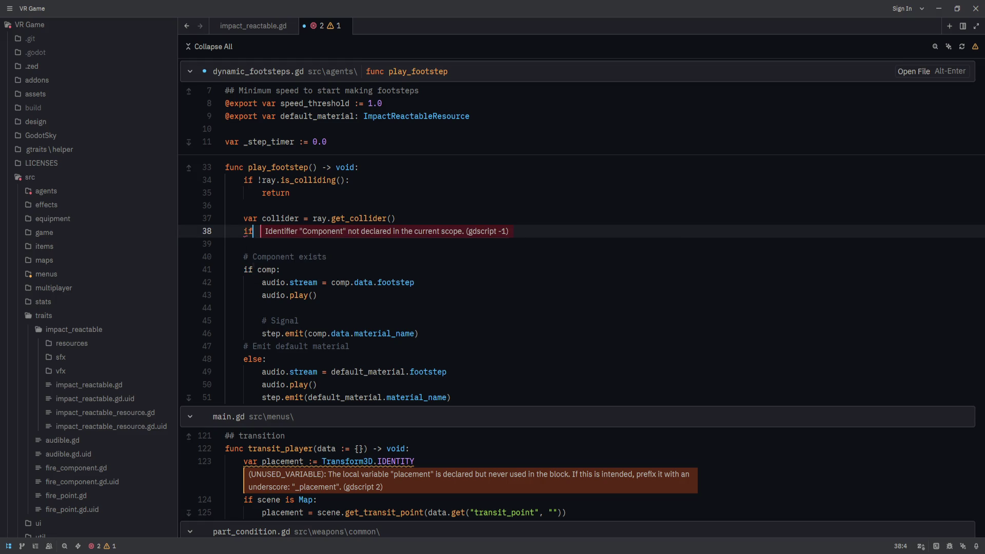
{"action": "type", "text": "GTraits.is_"}
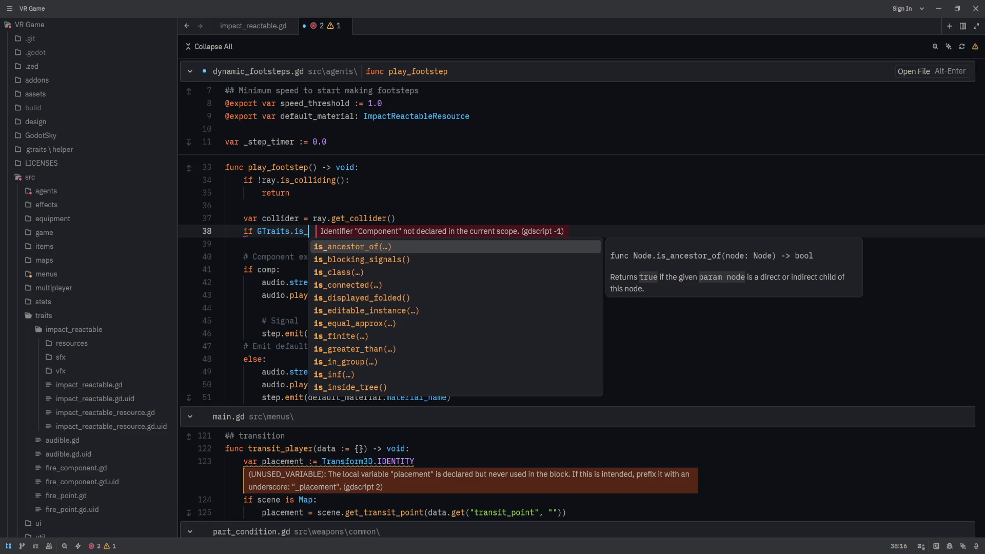
{"action": "type", "text": "impact_react"}
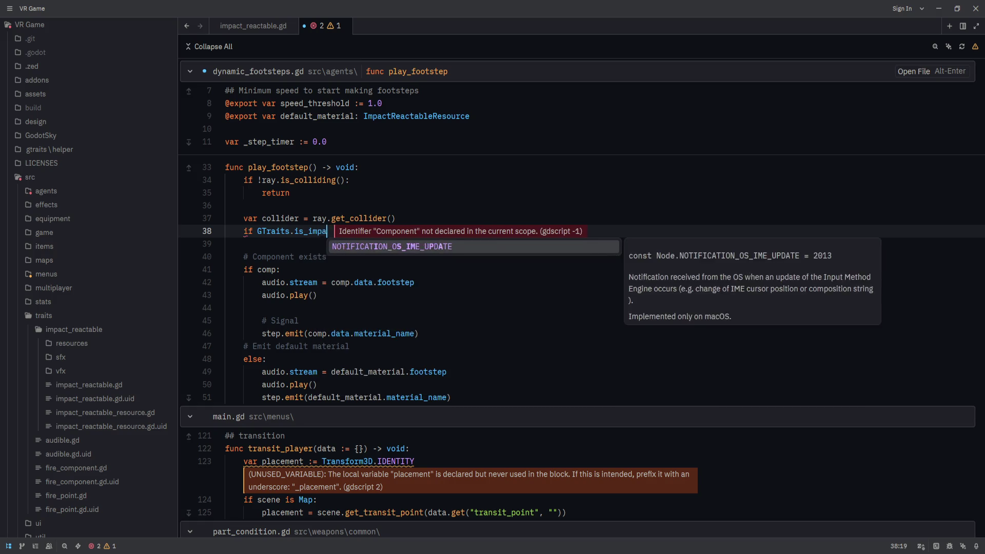
{"action": "key", "text": "BackSpace"}
{"action": "key", "text": "BackSpace"}
{"action": "key", "text": "BackSpace"}
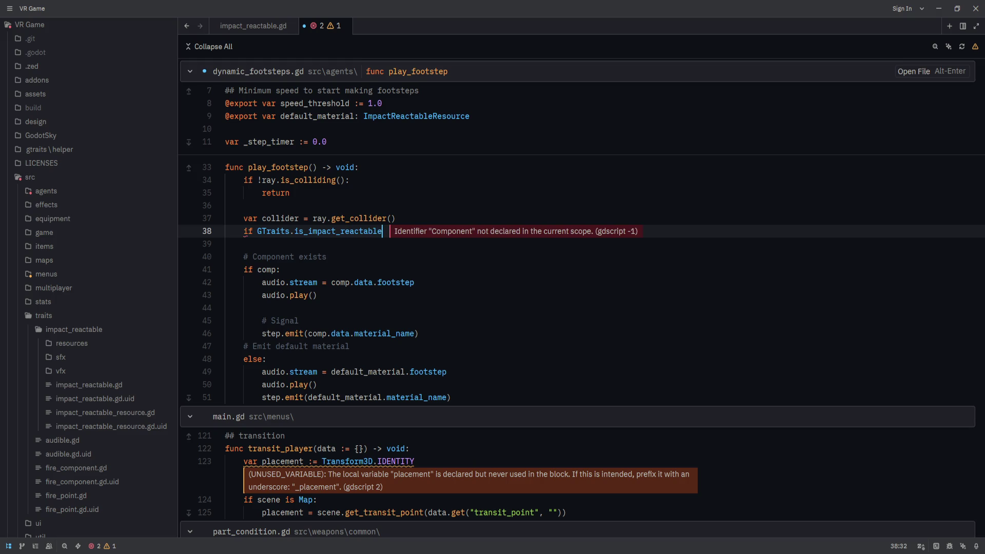
{"action": "type", "text": "is("}
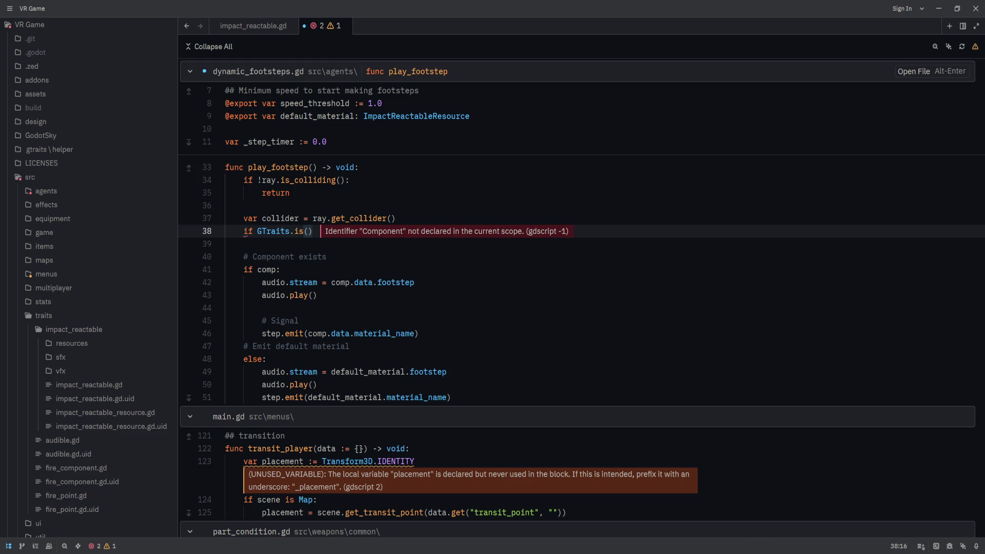
{"action": "key", "text": "BackSpace"}
{"action": "key", "text": "ctrl+s"}
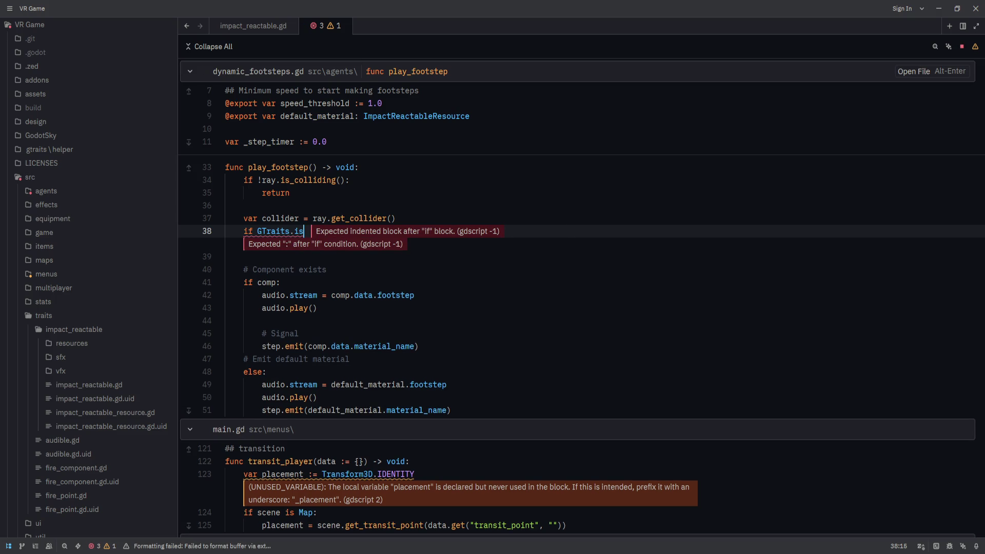
Step: Open dynamic_footsteps.gd in Godot, then complete the GTraits.is_impact_reactable call in Zed
{"action": "key", "text": "alt+Tab"}
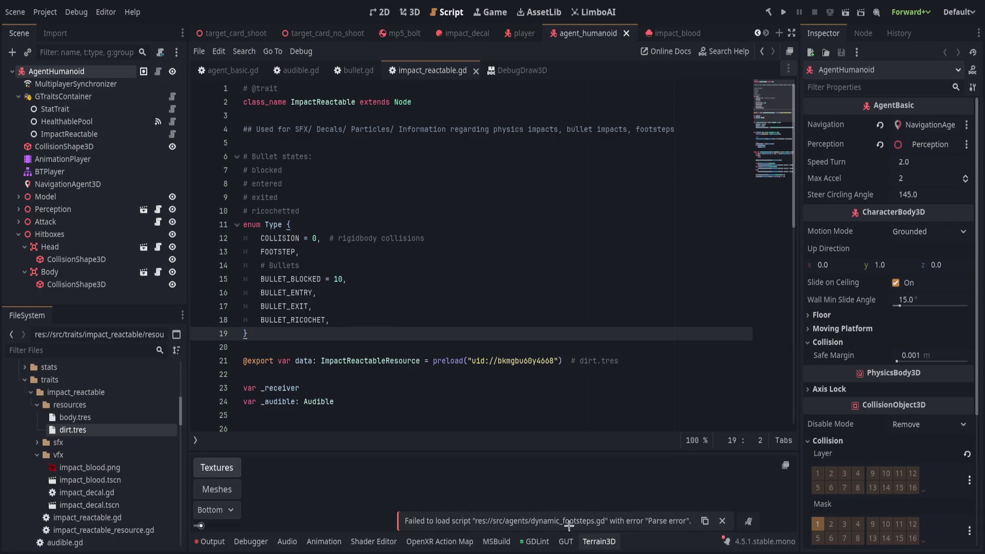
{"action": "left_click", "coordinate": [485, 325]}
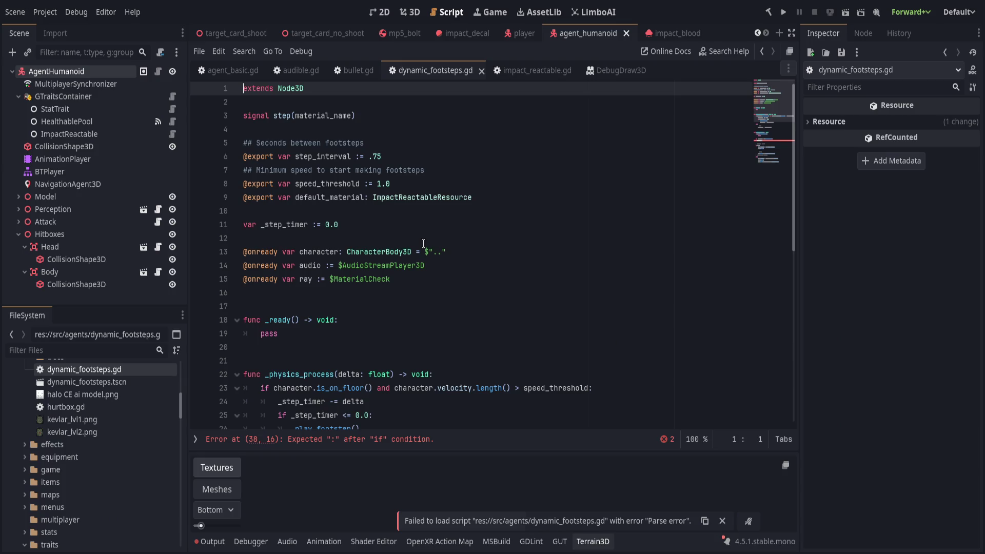
{"action": "left_click", "coordinate": [423, 240]}
{"action": "scroll", "coordinate": [442, 321], "scroll_direction": "down", "scroll_amount": 10}
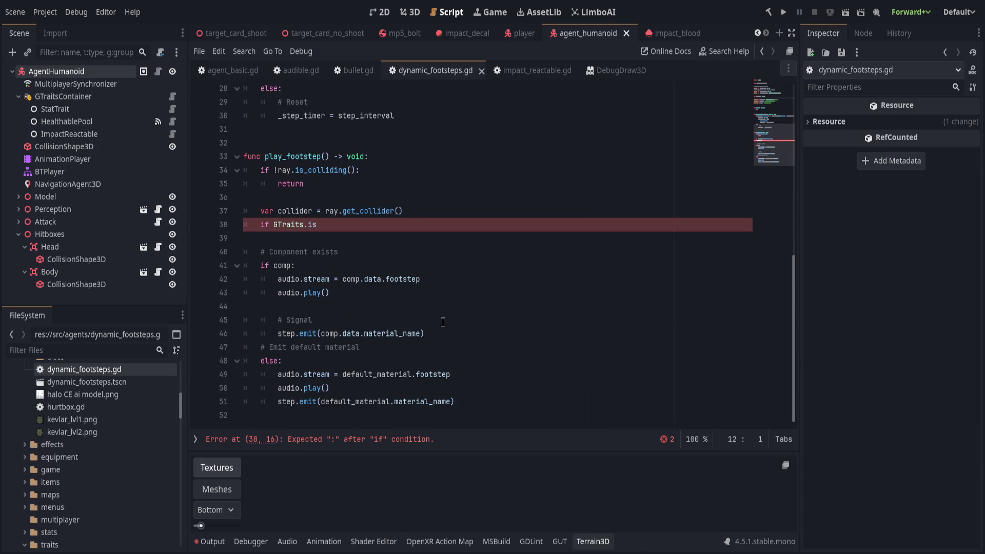
{"action": "key", "text": "alt+Tab"}
{"action": "key", "text": "BackSpace"}
{"action": "key", "text": "BackSpace"}
{"action": "key", "text": "BackSpace"}
{"action": "type", "text": "Traits.is"}
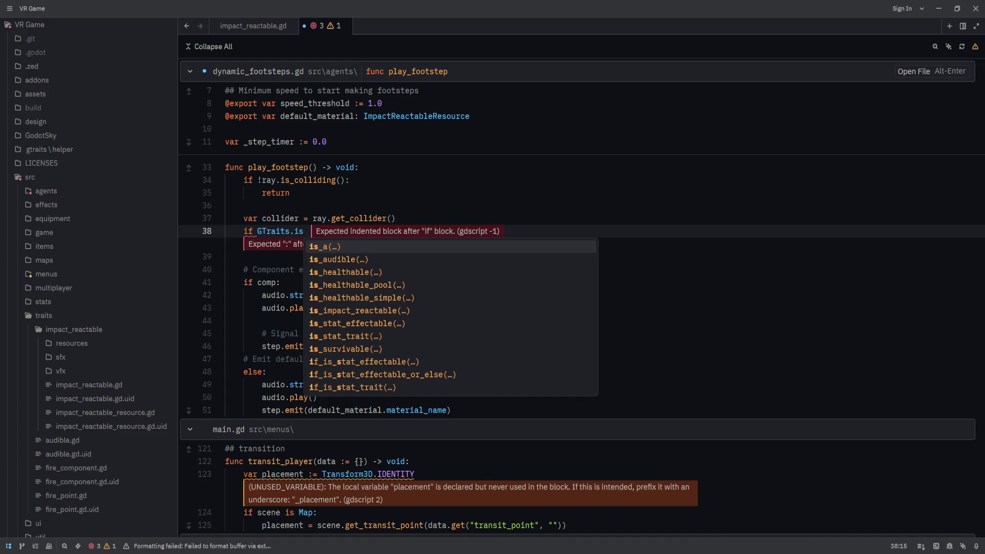
{"action": "type", "text": "_impa"}
{"action": "key", "text": "Return"}
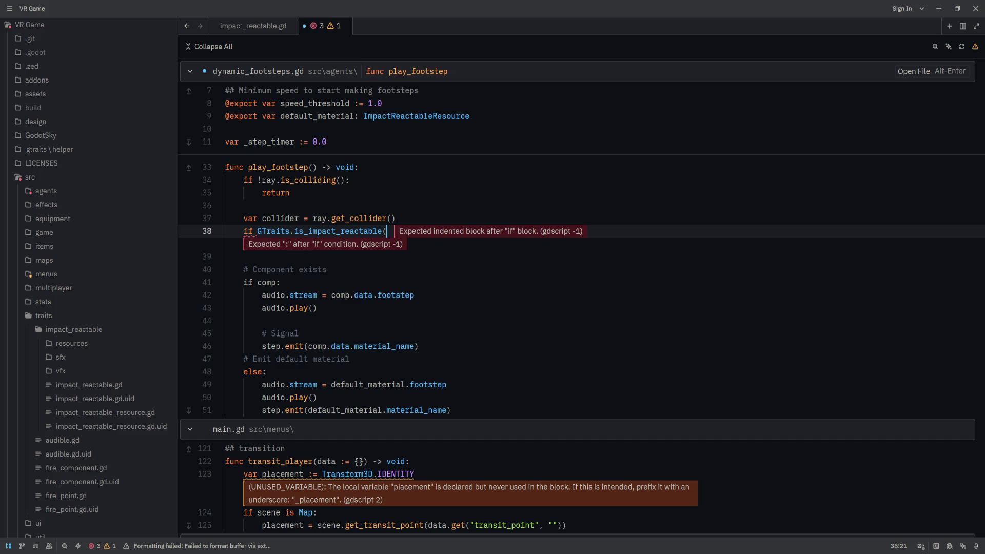
Step: Compare the line 38 error in Godot, then pass (collider) to is_impact_reactable
{"action": "key", "text": "alt+Tab"}
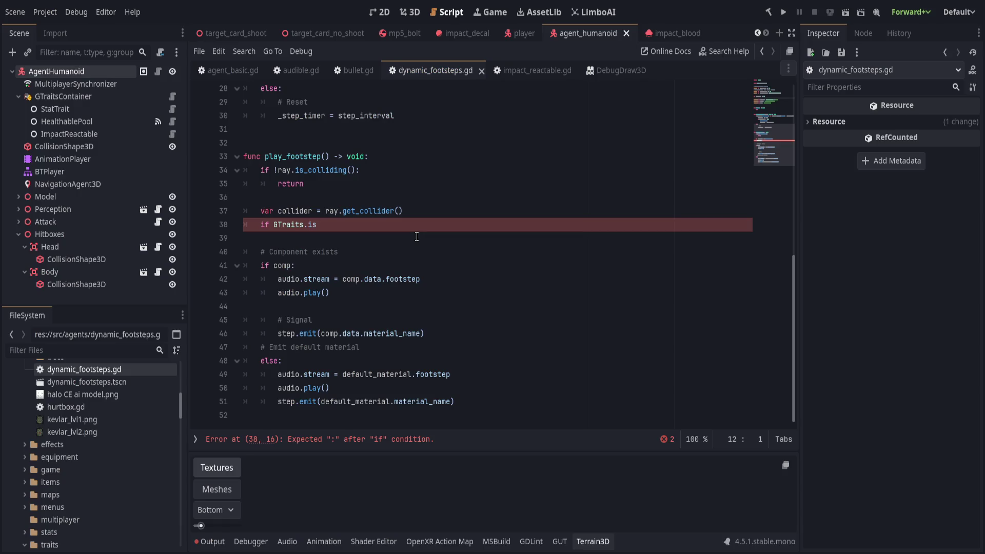
{"action": "key", "text": "alt+Tab"}
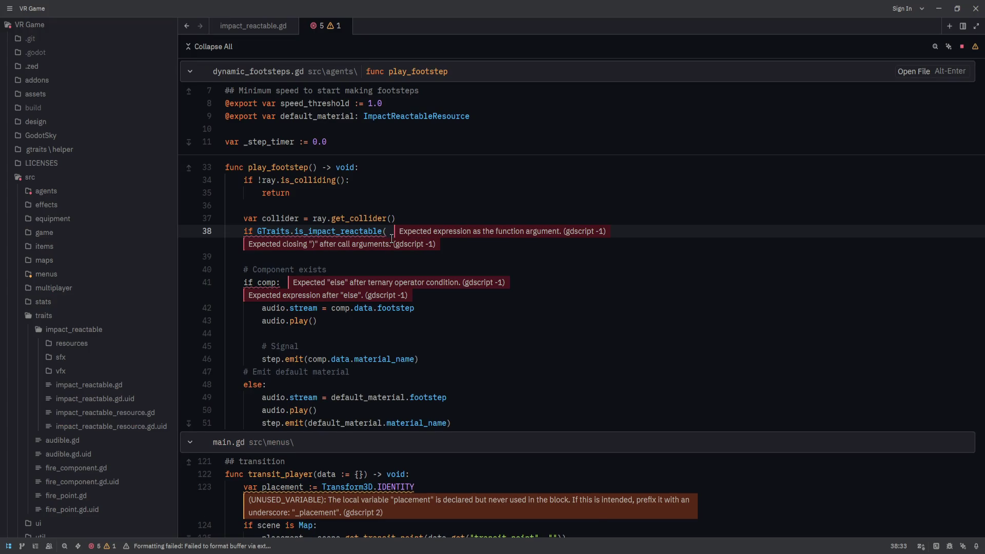
{"action": "key", "text": "alt+Tab"}
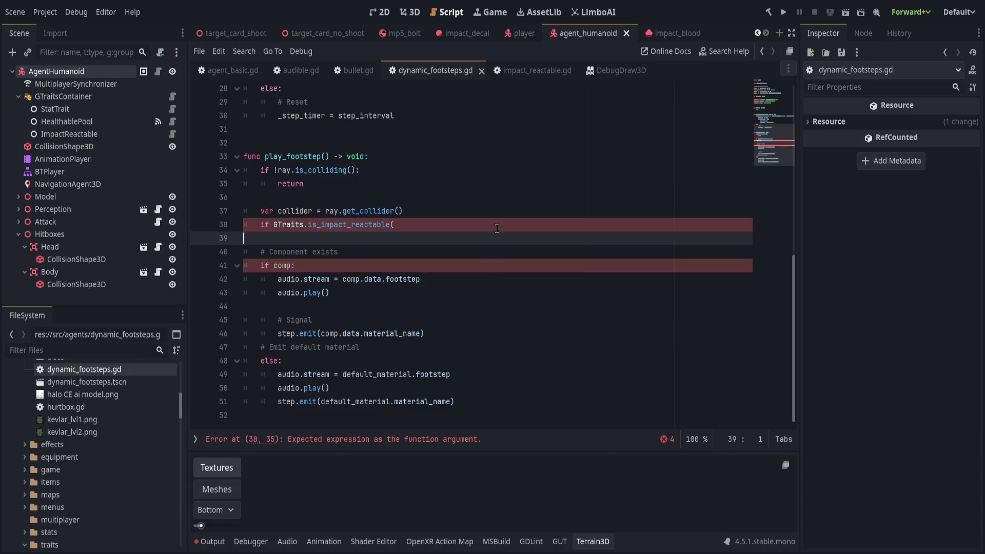
{"action": "key", "text": "BackSpace"}
{"action": "type", "text": "("}
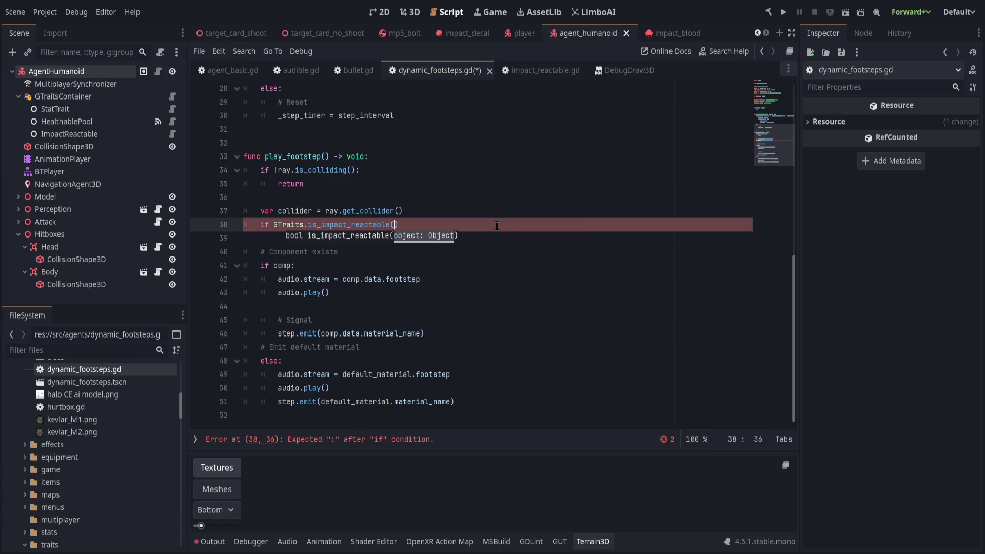
{"action": "type", "text": "collider)"}
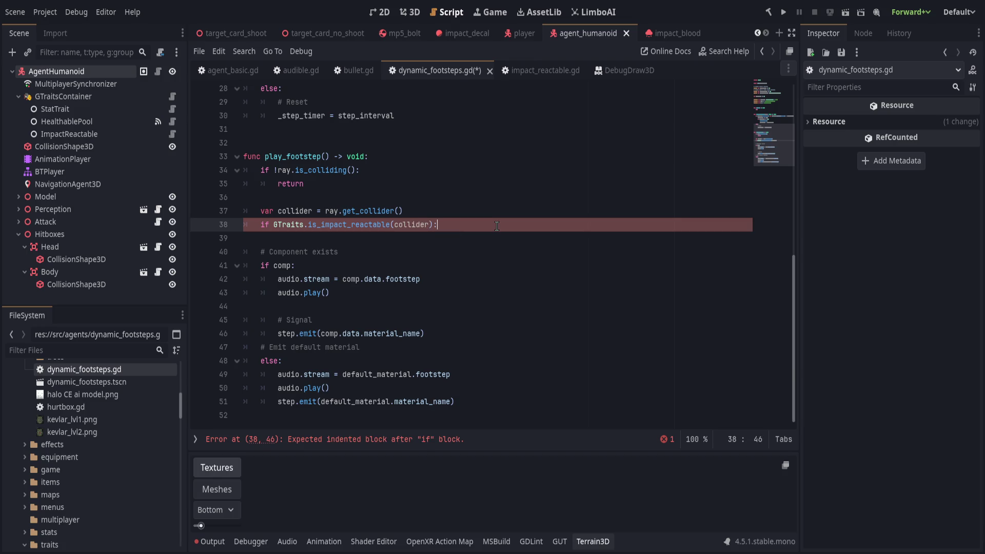
Step: Clear line 38 down to just 'GTraits' and save the script
{"action": "key", "text": "Down"}
{"action": "key", "text": "Up"}
{"action": "key", "text": "shift+Home"}
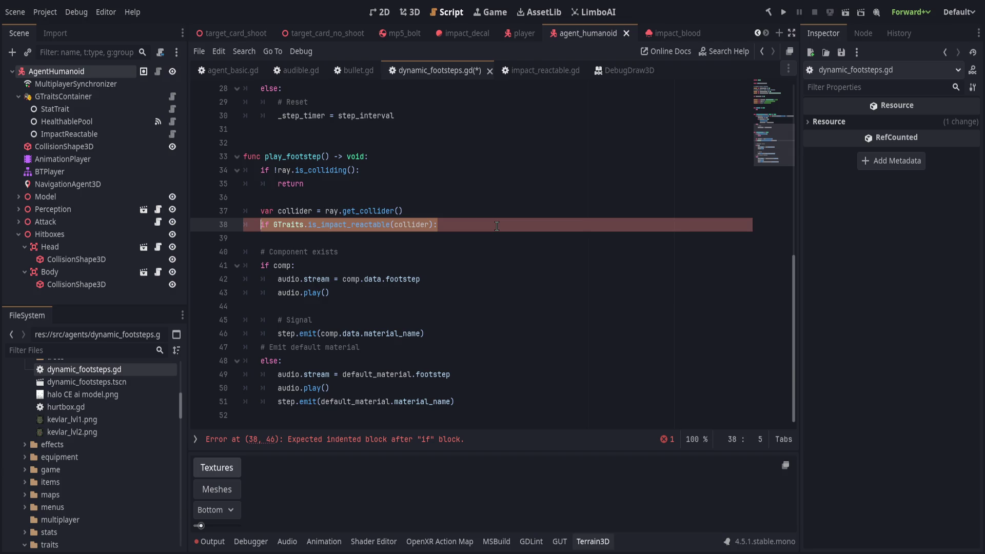
{"action": "key", "text": "BackSpace"}
{"action": "type", "text": "GTraits"}
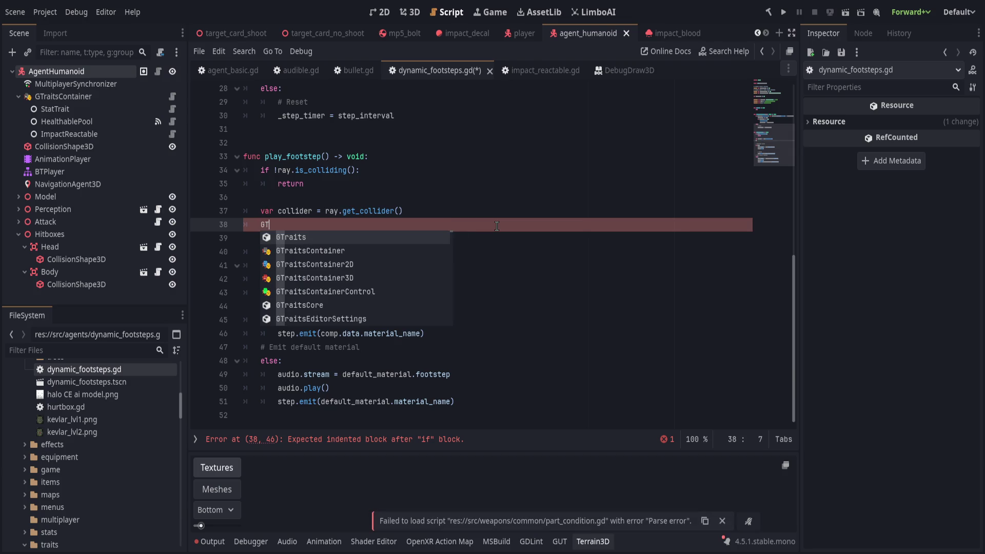
{"action": "key", "text": "ctrl+s"}
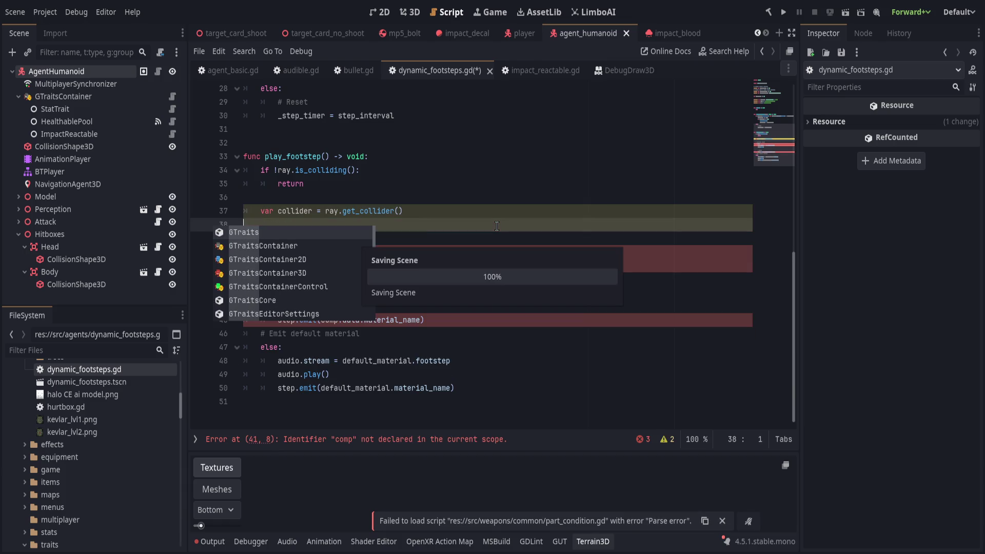
{"action": "key", "text": "alt+Tab"}
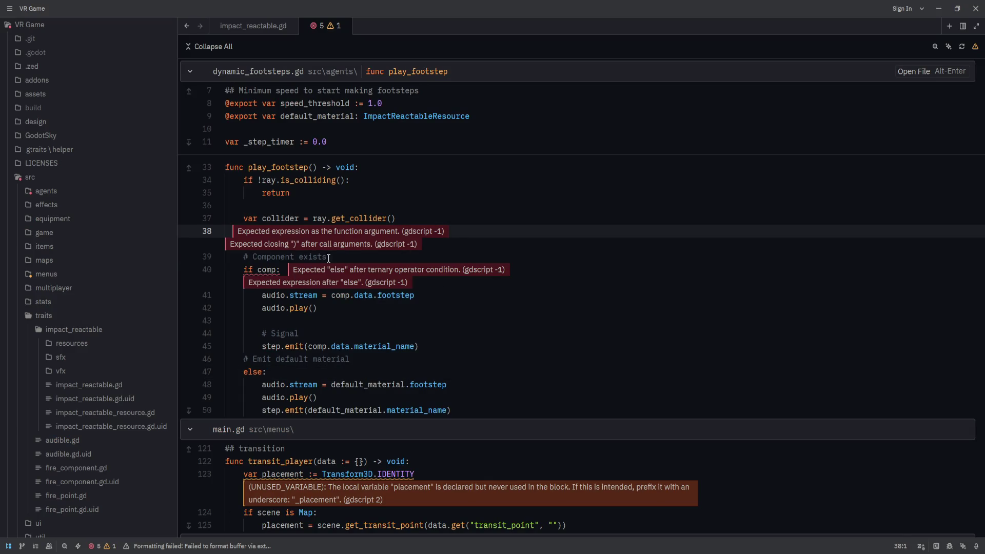
Step: Start a new line 38 in play_footstep and try GTraits.if_is_, is_ and impac completions
{"action": "key", "text": "ctrl+shift+Return"}
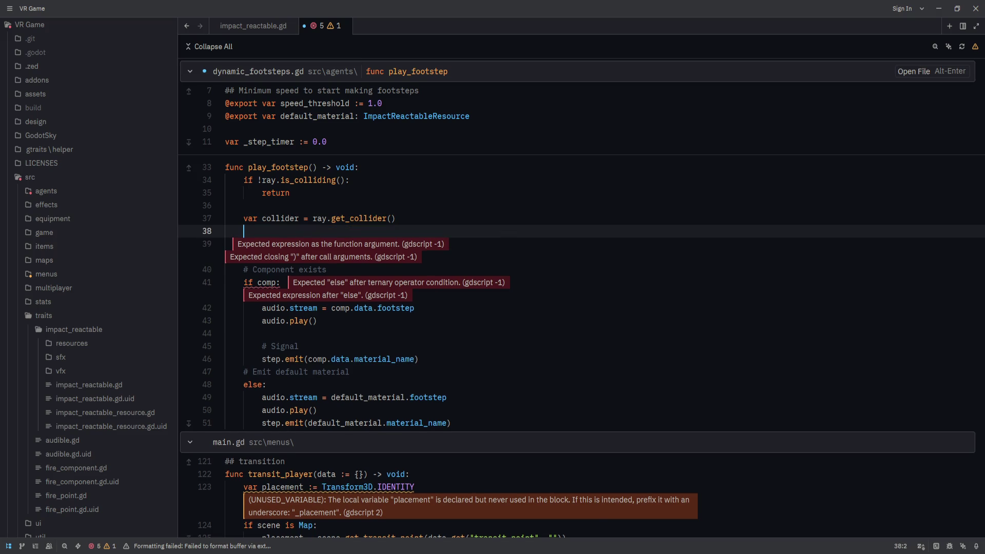
{"action": "type", "text": "GTraits.if"}
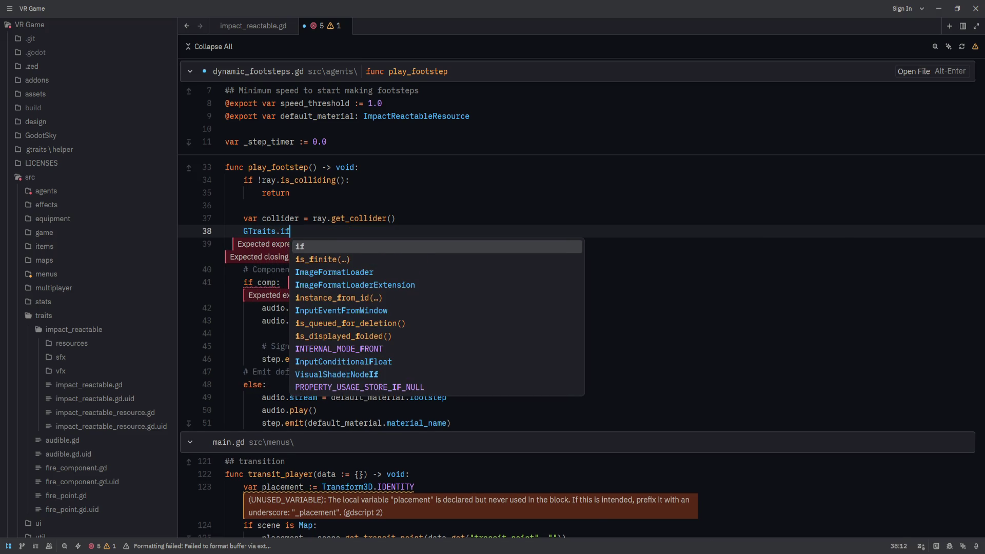
{"action": "type", "text": "_is_imp"}
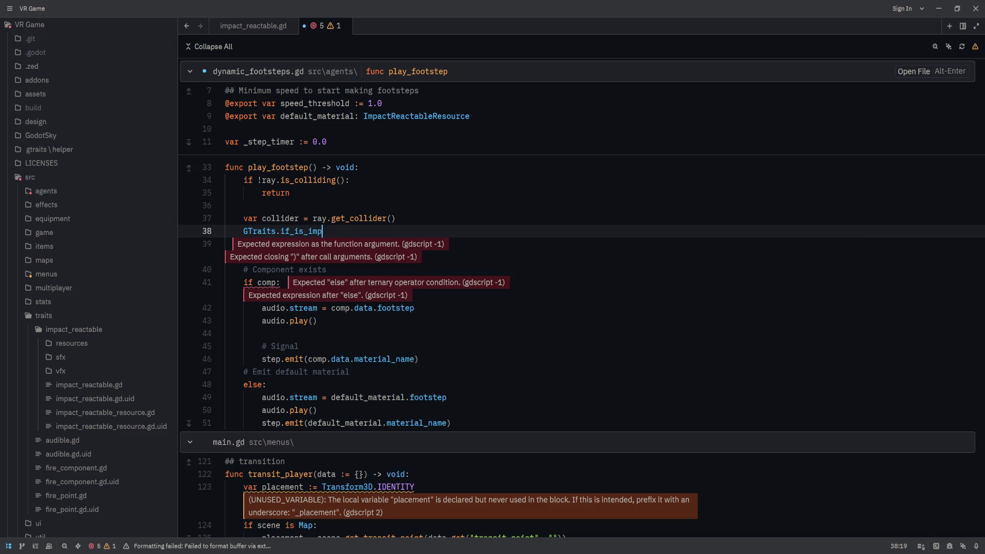
{"action": "key", "text": "alt+Tab"}
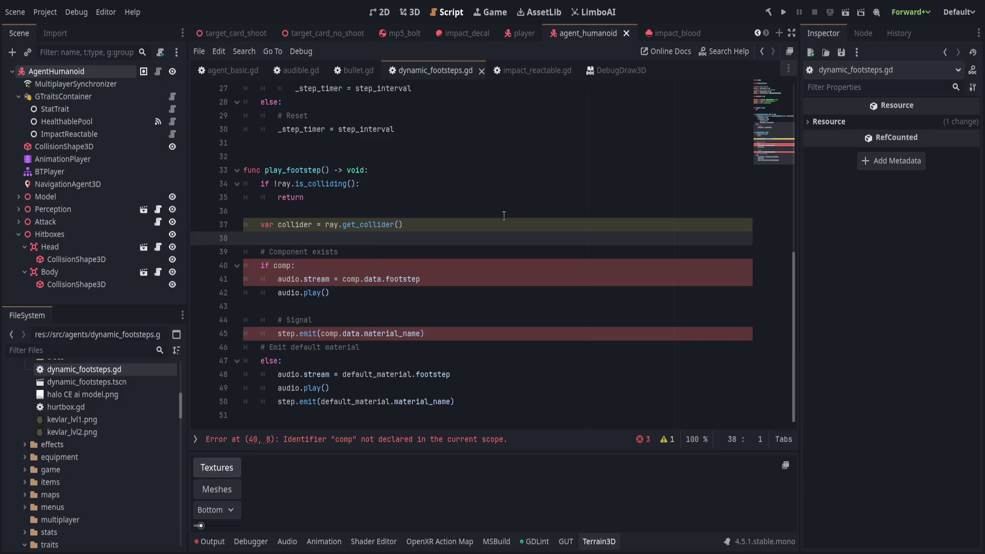
{"action": "key", "text": "alt+Tab"}
{"action": "key", "text": "ctrl+BackSpace"}
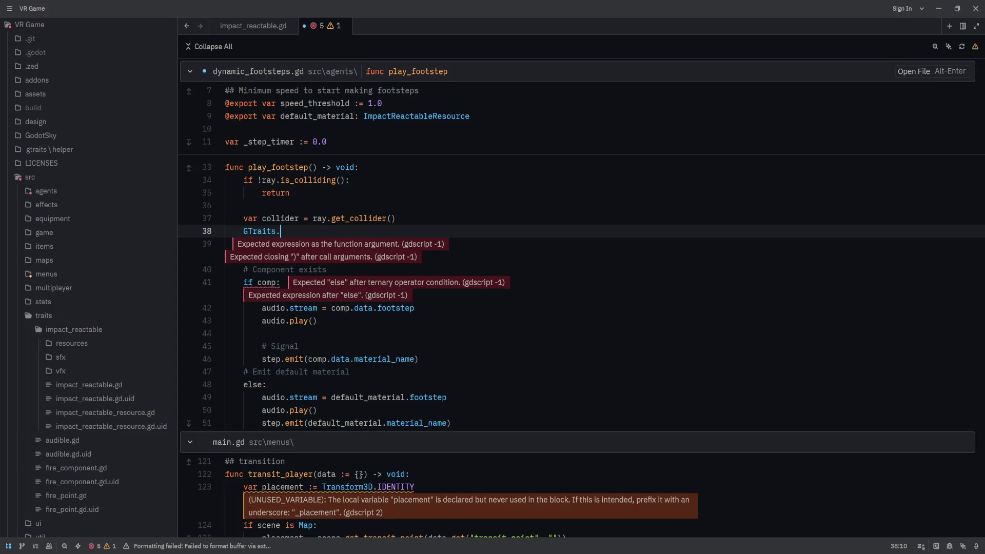
{"action": "type", "text": "if_is_"}
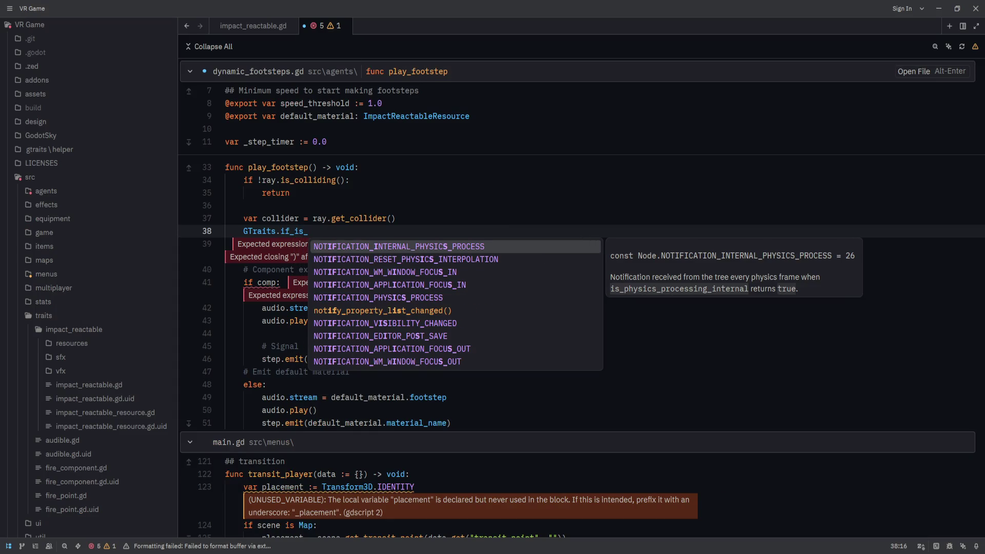
{"action": "key", "text": "ctrl+BackSpace"}
{"action": "type", "text": "is_"}
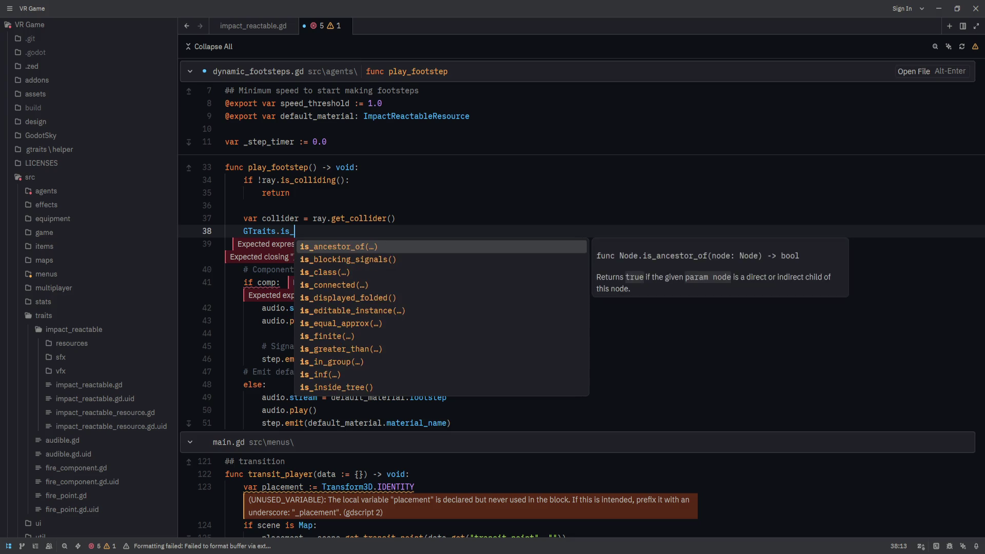
{"action": "key", "text": "BackSpace"}
{"action": "key", "text": "BackSpace"}
{"action": "key", "text": "BackSpace"}
{"action": "type", "text": "impac"}
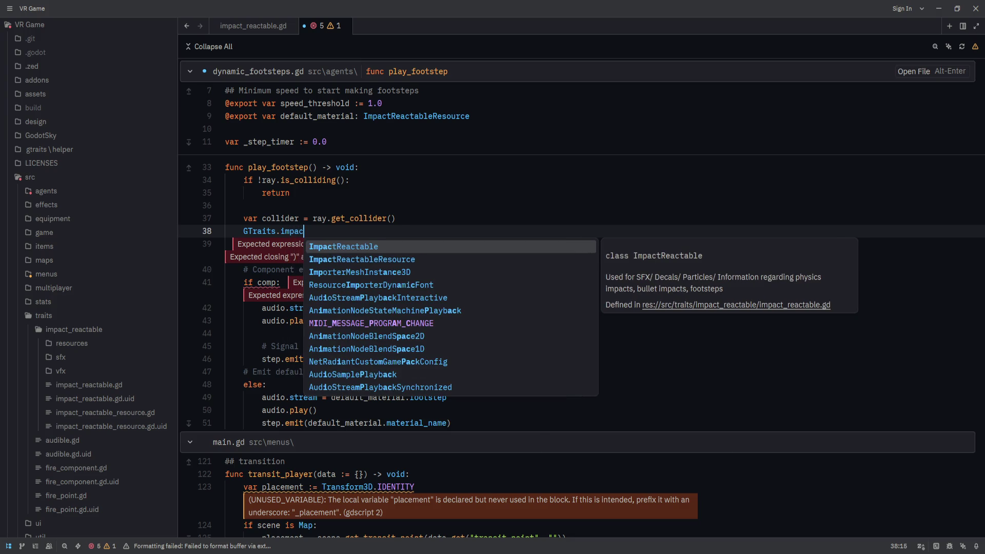
Step: Remove line 38, save dynamic_footsteps.gd, then restore the line and type GTraits. on it
{"action": "key", "text": "ctrl+BackSpace"}
{"action": "key", "text": "ctrl+BackSpace"}
{"action": "key", "text": "ctrl+BackSpace"}
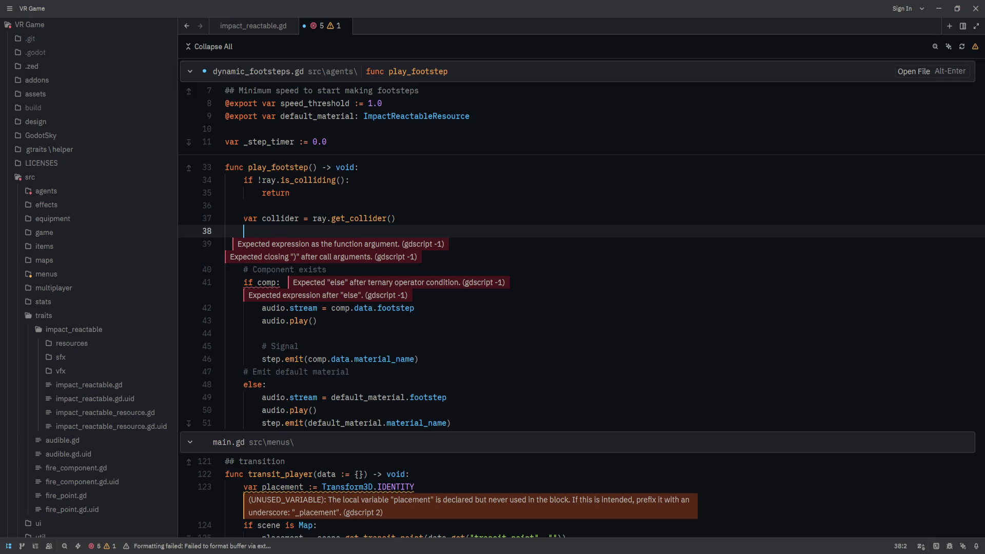
{"action": "key", "text": "ctrl+shift+k"}
{"action": "key", "text": "ctrl+s"}
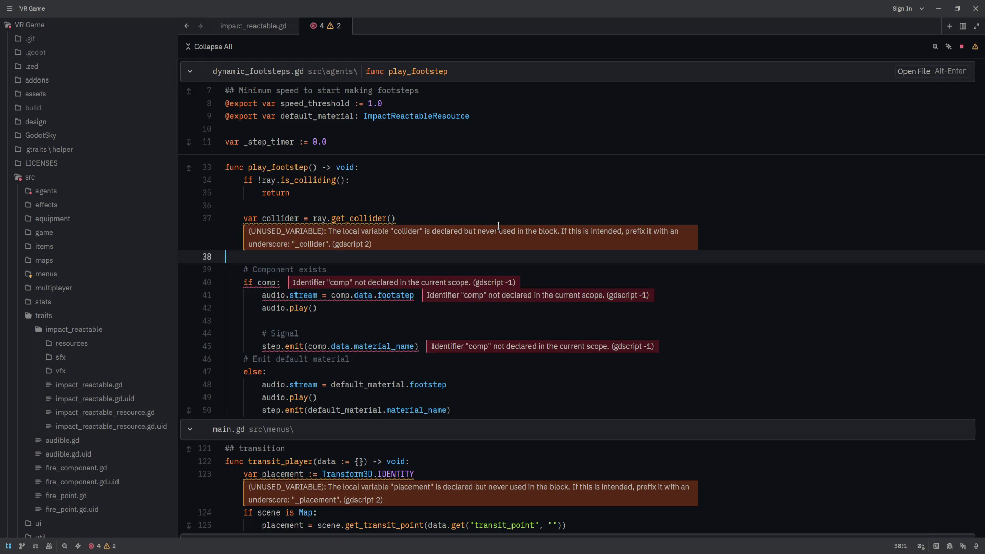
{"action": "key", "text": "ctrl+z"}
{"action": "key", "text": "ctrl+z"}
{"action": "type", "text": "GT"}
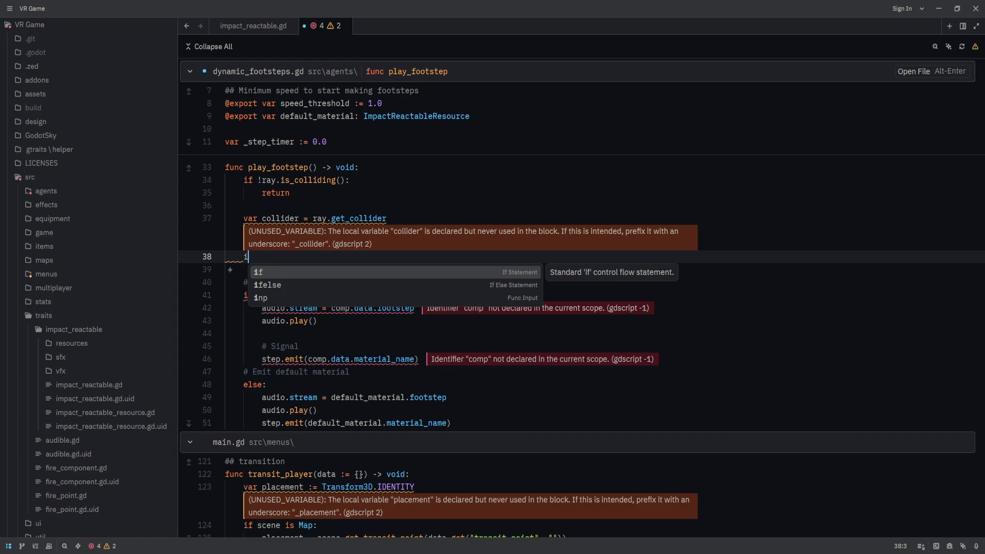
{"action": "type", "text": "ra"}
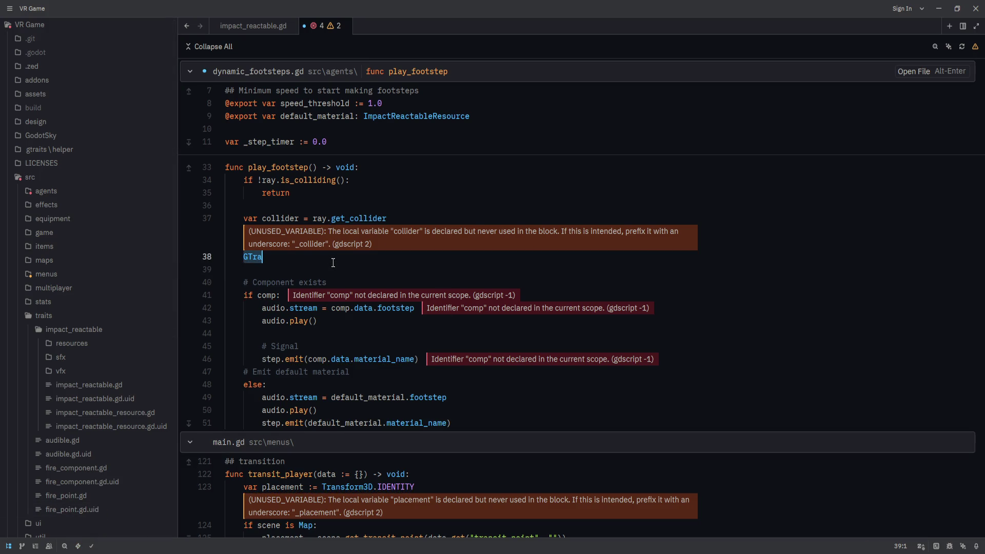
{"action": "type", "text": "its."}
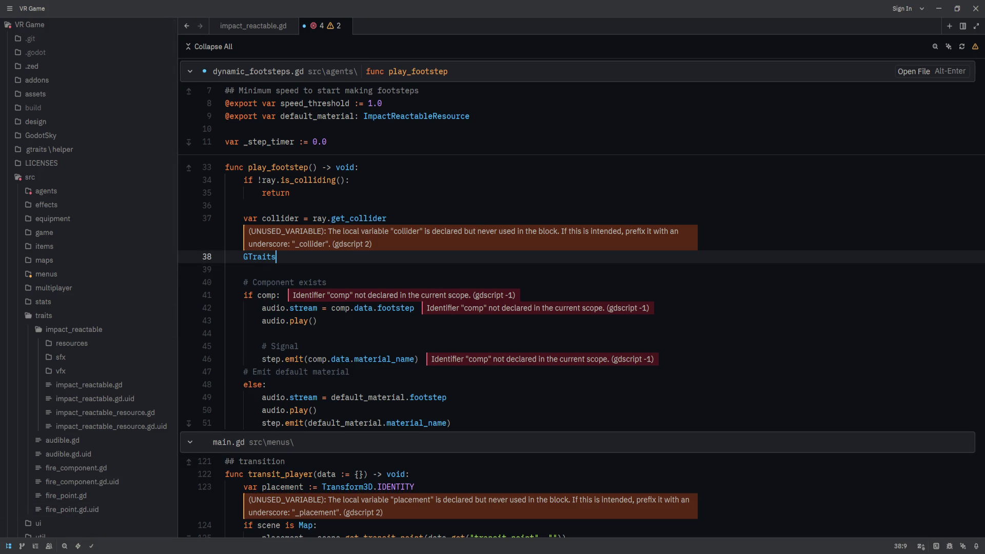
{"action": "key", "text": "alt+Tab"}
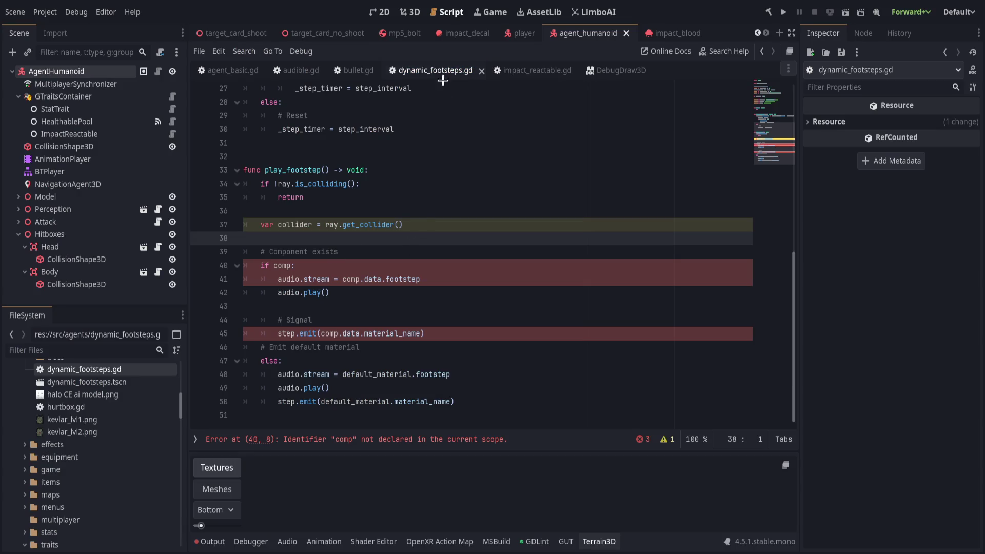
Step: Reopen dynamic_footsteps.gd in Godot, then in Zed try a GTraits. line and delete it
{"action": "key", "text": "ctrl+w"}
{"action": "left_click", "coordinate": [440, 189]}
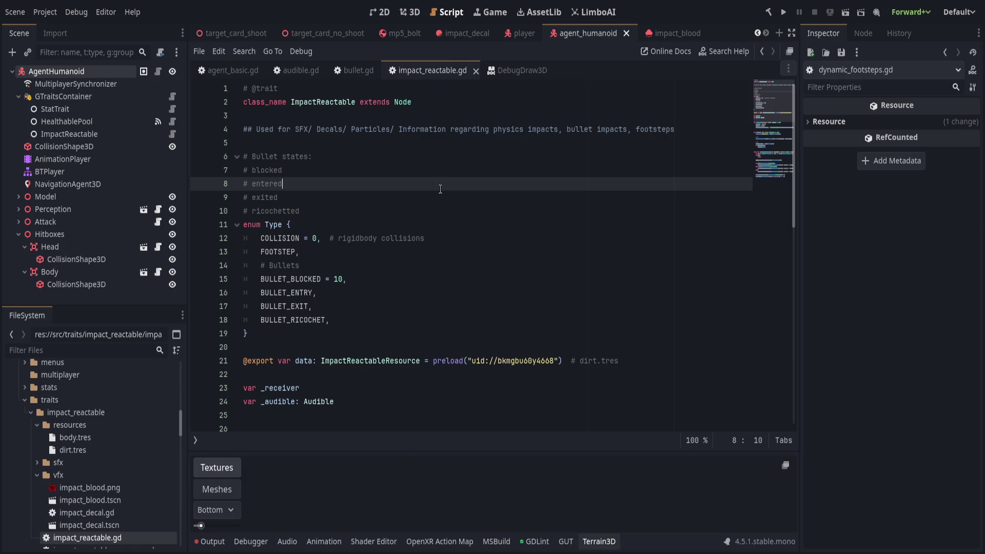
{"action": "key", "text": "ctrl+shift+t"}
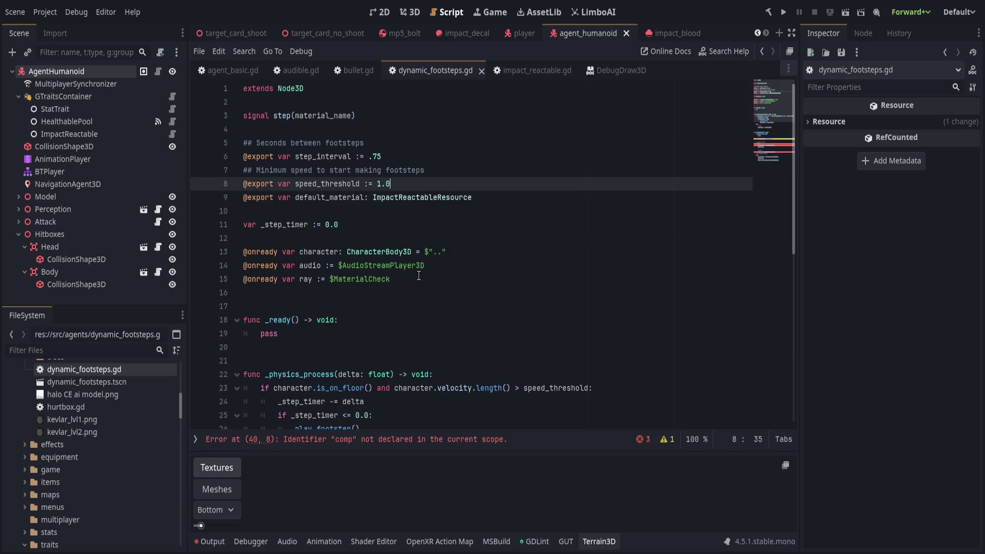
{"action": "scroll", "coordinate": [422, 272], "scroll_direction": "down", "scroll_amount": 4}
{"action": "key", "text": "alt+Tab"}
{"action": "type", "text": "GTR"}
{"action": "key", "text": "Return"}
{"action": "type", "text": "."}
{"action": "key", "text": "ctrl+shift+k"}
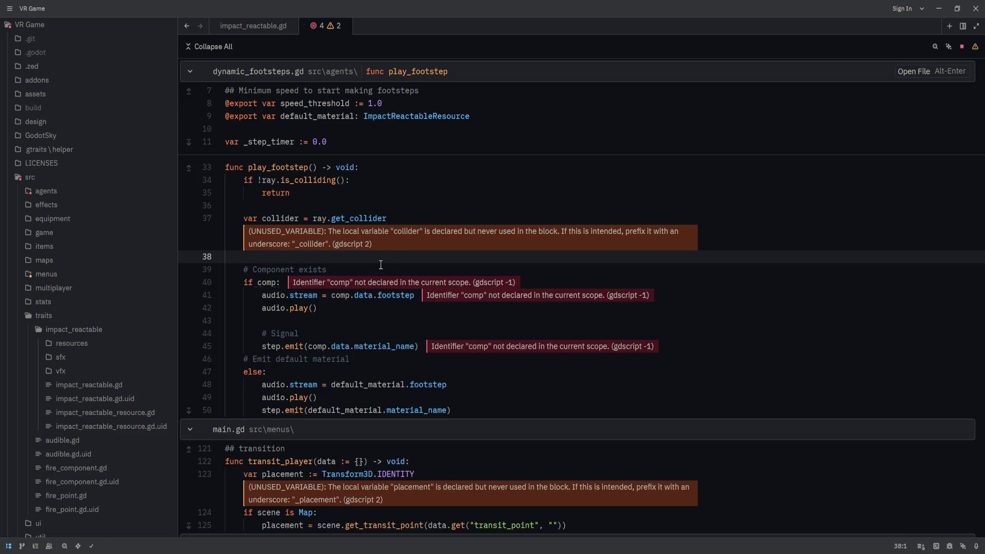
Step: In Godot, delete the old collider and footstep code on lines 36–50 and save the script
{"action": "key", "text": "alt+Tab"}
{"action": "scroll", "coordinate": [454, 308], "scroll_direction": "down", "scroll_amount": 5}
{"action": "left_click_drag", "start_coordinate": [405, 251], "coordinate": [454, 317]}
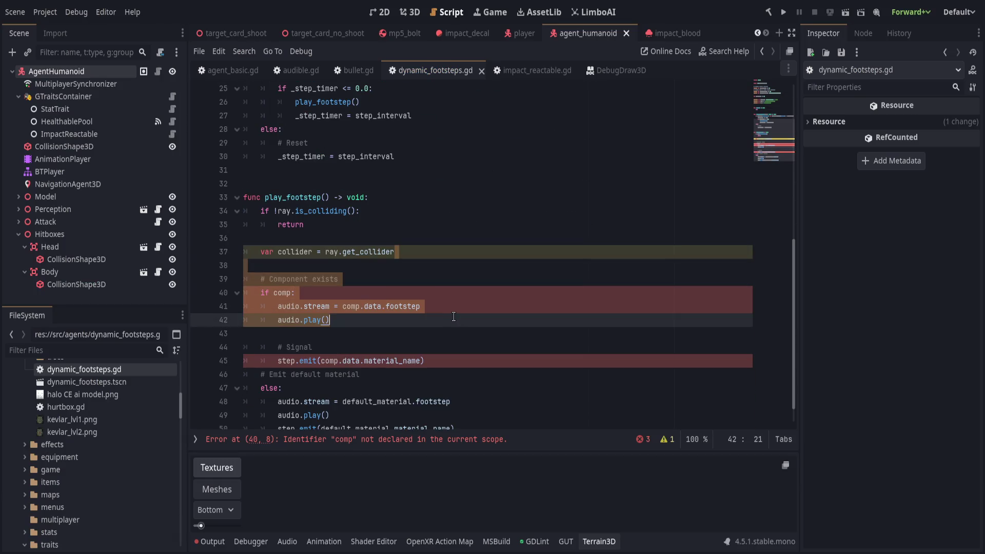
{"action": "scroll", "coordinate": [454, 316], "scroll_direction": "down", "scroll_amount": 1}
{"action": "left_click", "coordinate": [428, 214]}
{"action": "left_click", "coordinate": [513, 400], "text": "shift"}
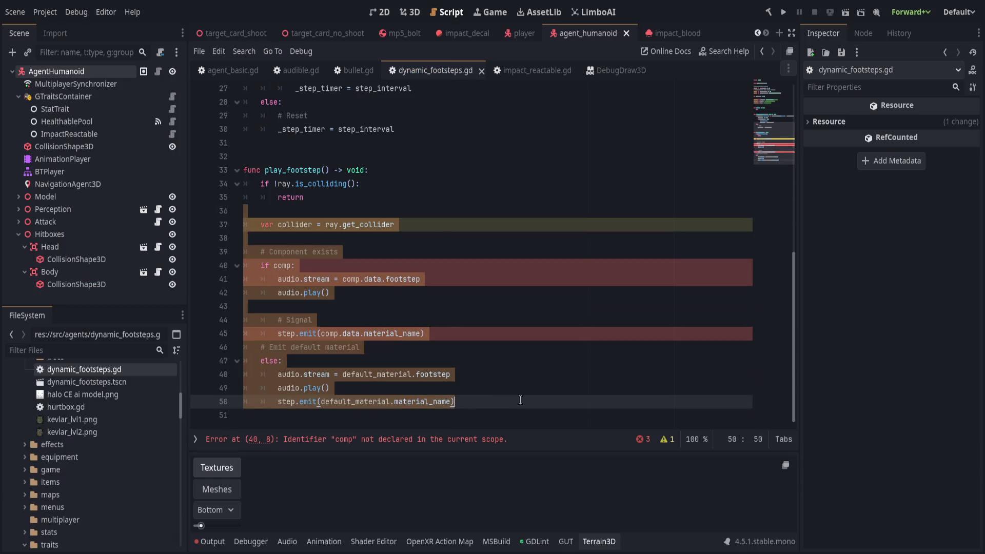
{"action": "key", "text": "BackSpace"}
{"action": "key", "text": "ctrl+s"}
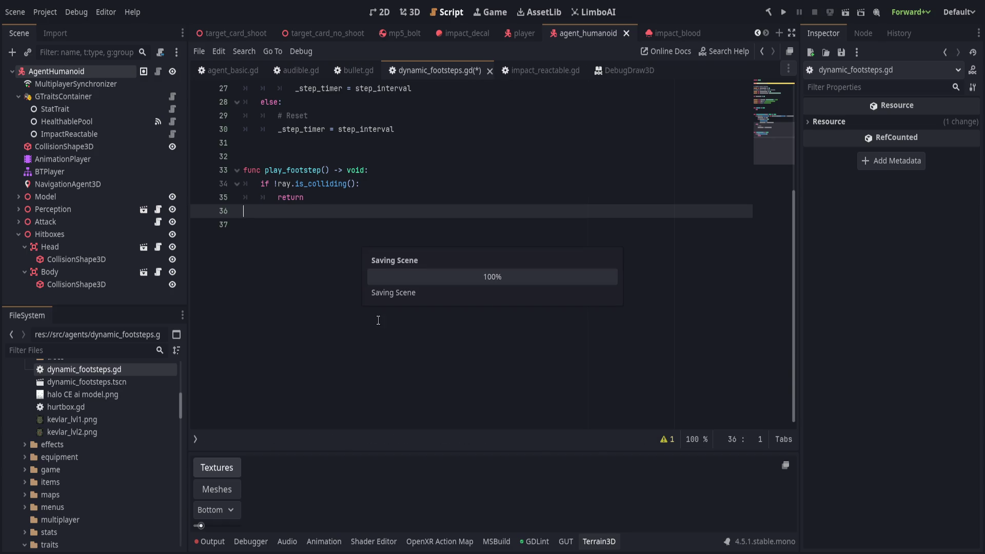
{"action": "scroll", "coordinate": [376, 319], "scroll_direction": "up", "scroll_amount": 5}
{"action": "key", "text": "alt+Tab"}
{"action": "left_click", "coordinate": [443, 180]}
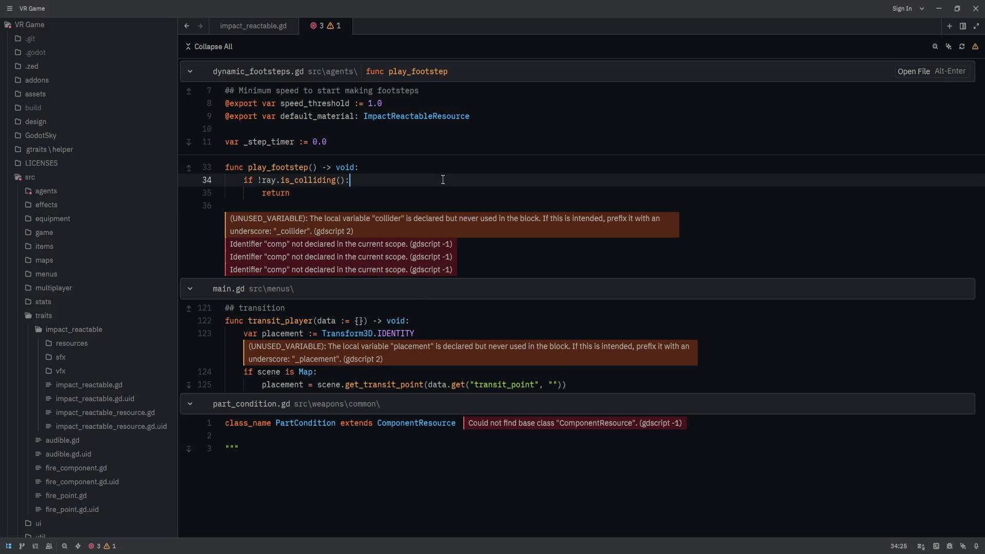
Step: Open dynamic_footsteps.gd as a full file in Zed and add new lines after line 35's return
{"action": "left_click", "coordinate": [782, 71]}
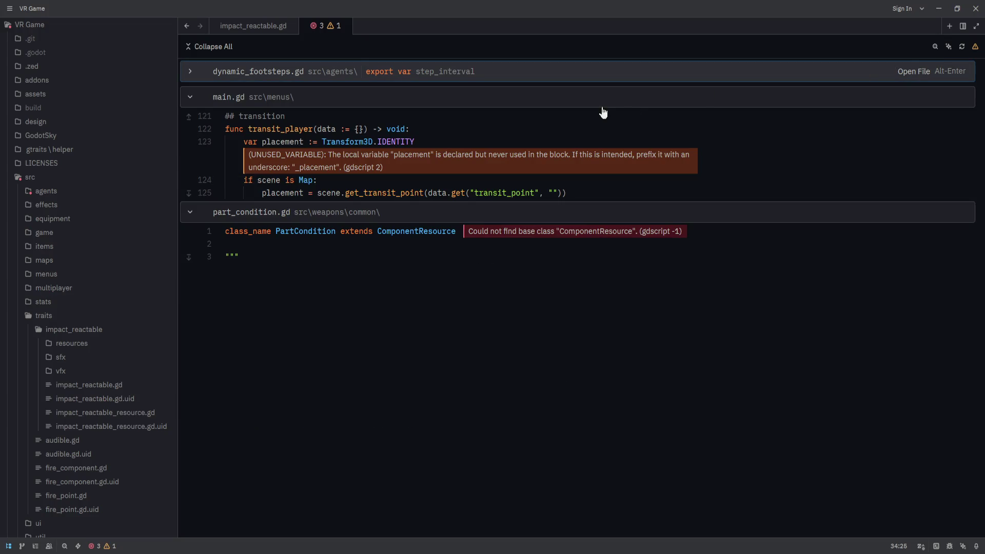
{"action": "left_click", "coordinate": [477, 78]}
{"action": "key", "text": "alt+Return"}
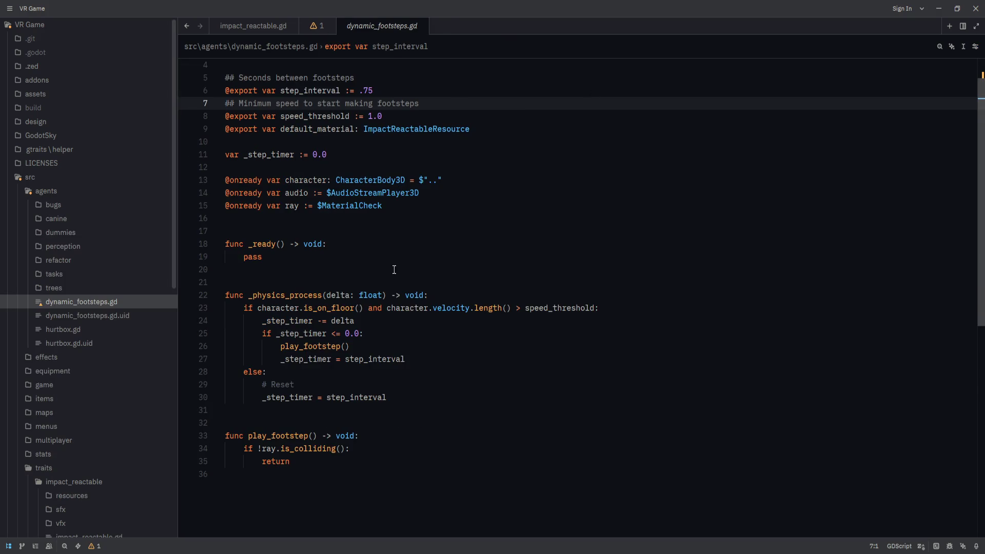
{"action": "scroll", "coordinate": [394, 261], "scroll_direction": "down", "scroll_amount": 3}
{"action": "left_click", "coordinate": [403, 345]}
{"action": "scroll", "coordinate": [436, 304], "scroll_direction": "up", "scroll_amount": 1}
{"action": "key", "text": "Return"}
{"action": "key", "text": "Return"}
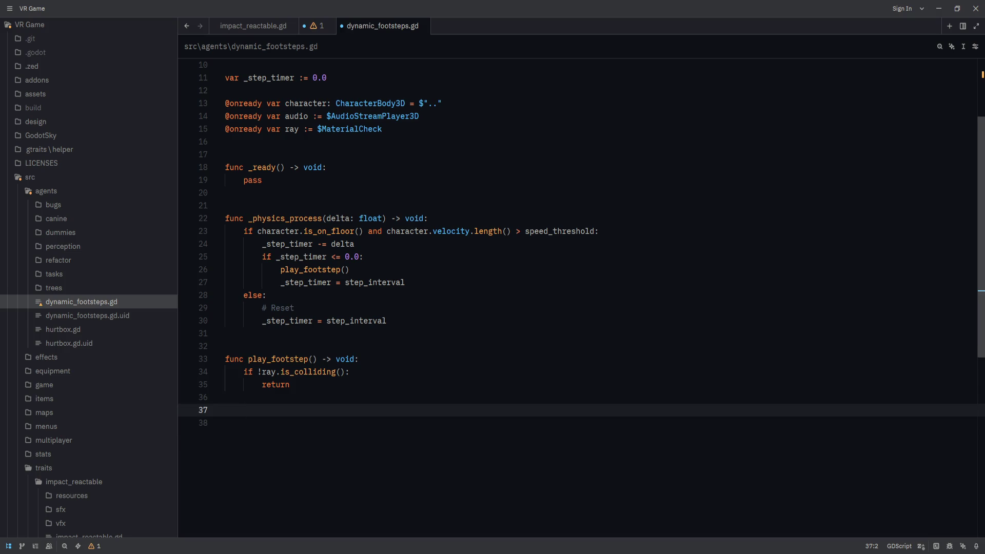
Step: Type ray.get_collider() on line 37 and prefix it with 'if GTRaits.is'
{"action": "type", "text": "ray."}
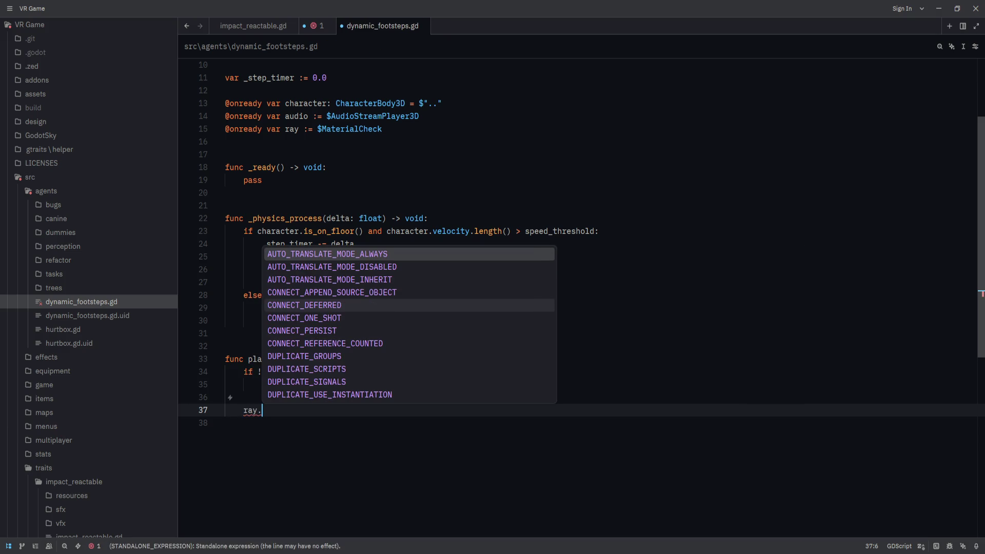
{"action": "type", "text": "collid"}
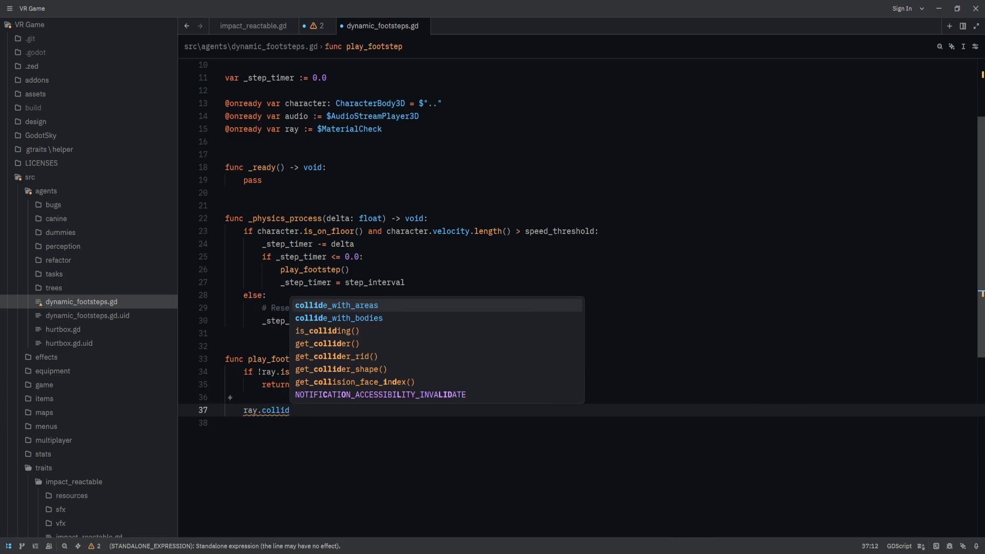
{"action": "type", "text": "er"}
{"action": "key", "text": "shift+Home"}
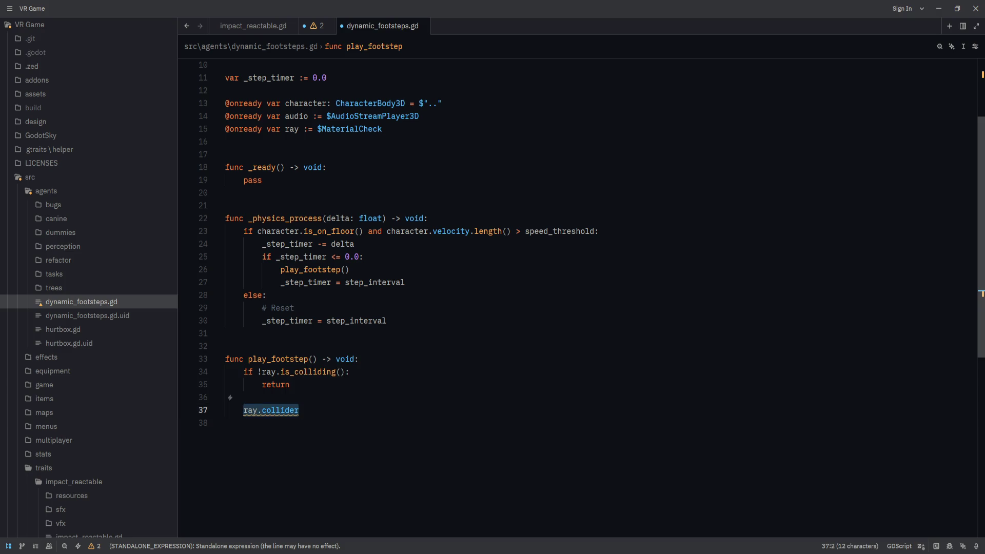
{"action": "type", "text": "ray.get_co"}
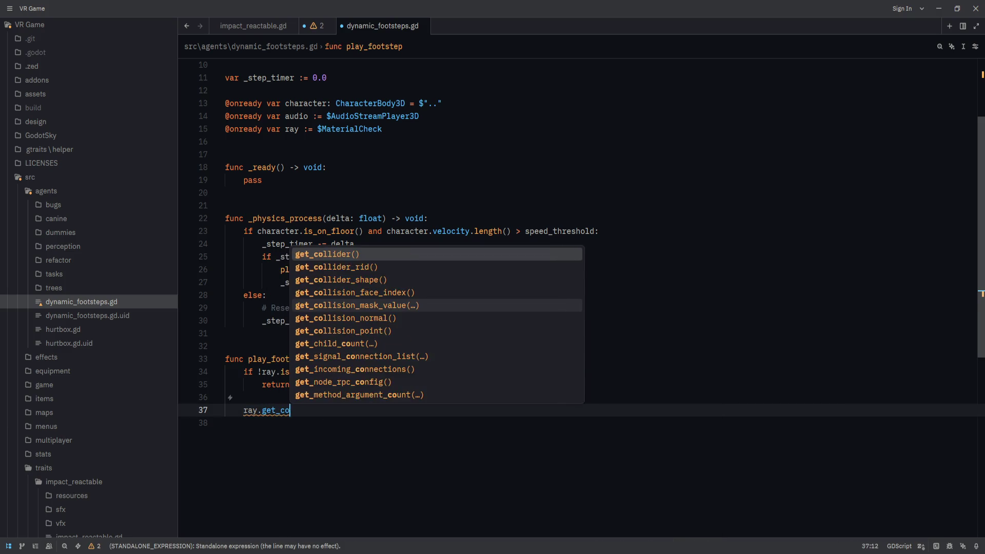
{"action": "type", "text": "ll"}
{"action": "key", "text": "Return"}
{"action": "key", "text": "Home"}
{"action": "type", "text": "var "}
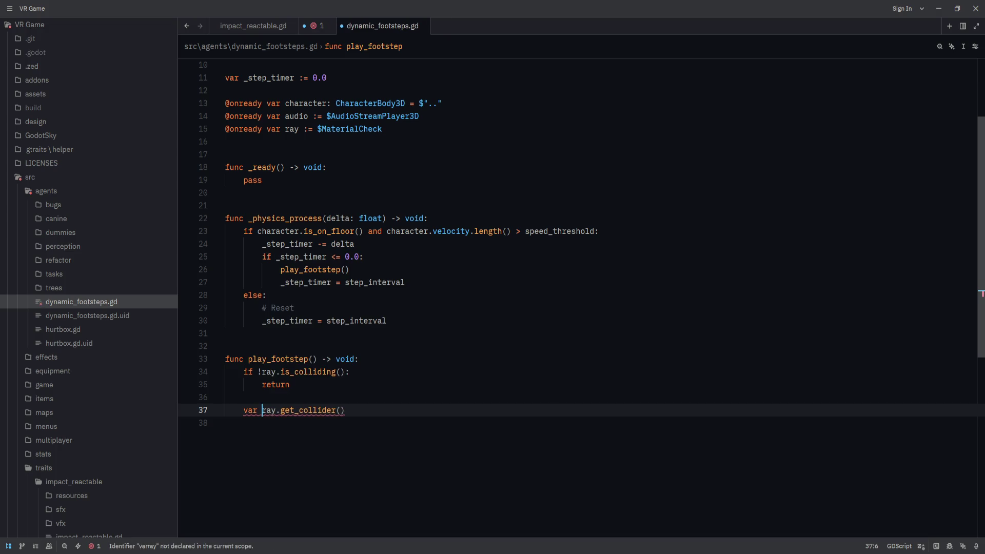
{"action": "type", "text": "collider"}
{"action": "key", "text": "ctrl+z"}
{"action": "key", "text": "BackSpace"}
{"action": "key", "text": "BackSpace"}
{"action": "key", "text": "BackSpace"}
{"action": "type", "text": "if GTRaits."}
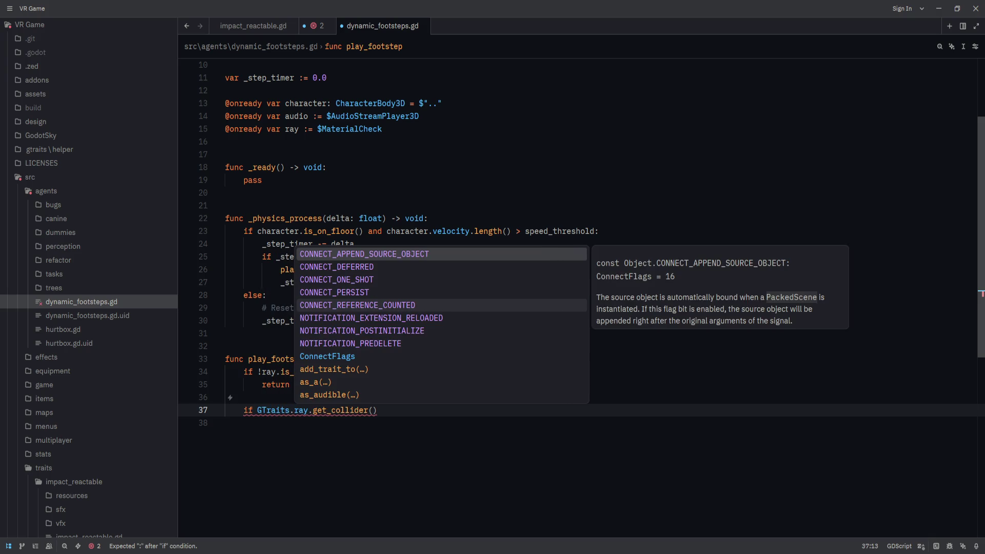
{"action": "type", "text": "is"}
Step: Write GTraits.if_is_impact_reactable(ray.get_collider(), func(object: ImpactReactable): object.play on line 37
{"action": "key", "text": "BackSpace"}
{"action": "key", "text": "BackSpace"}
{"action": "type", "text": "if_is_"}
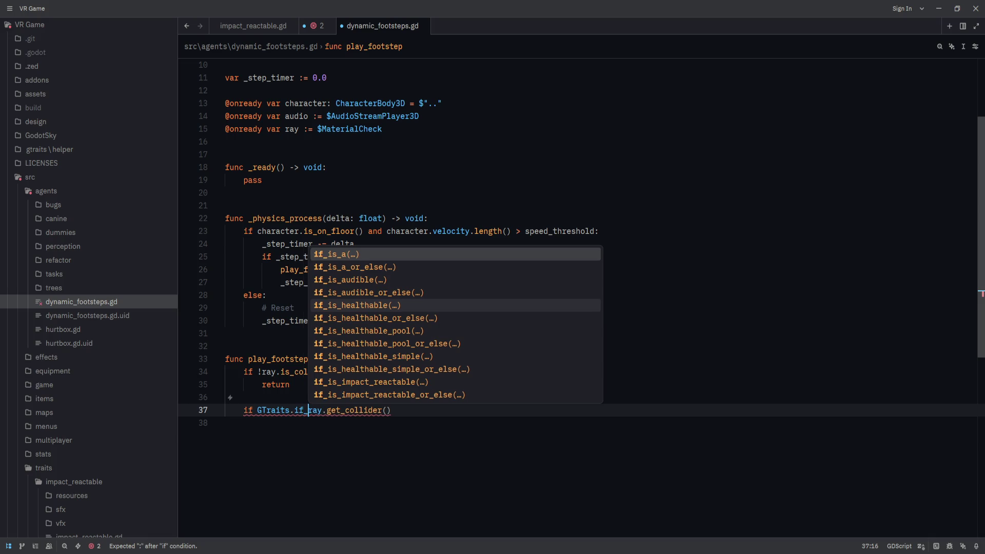
{"action": "type", "text": "imp"}
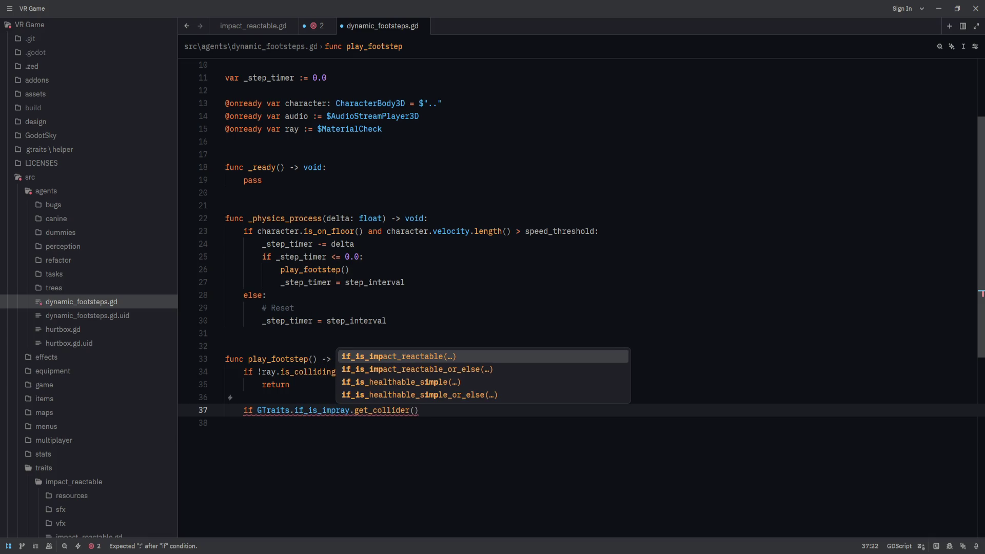
{"action": "key", "text": "Return"}
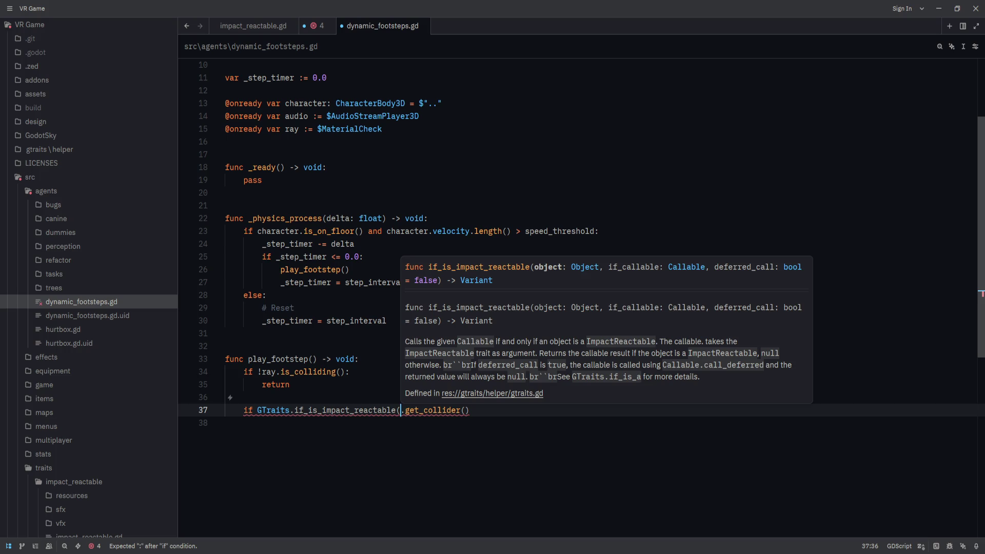
{"action": "type", "text": "ray"}
{"action": "key", "text": "Tab"}
{"action": "type", "text": ","}
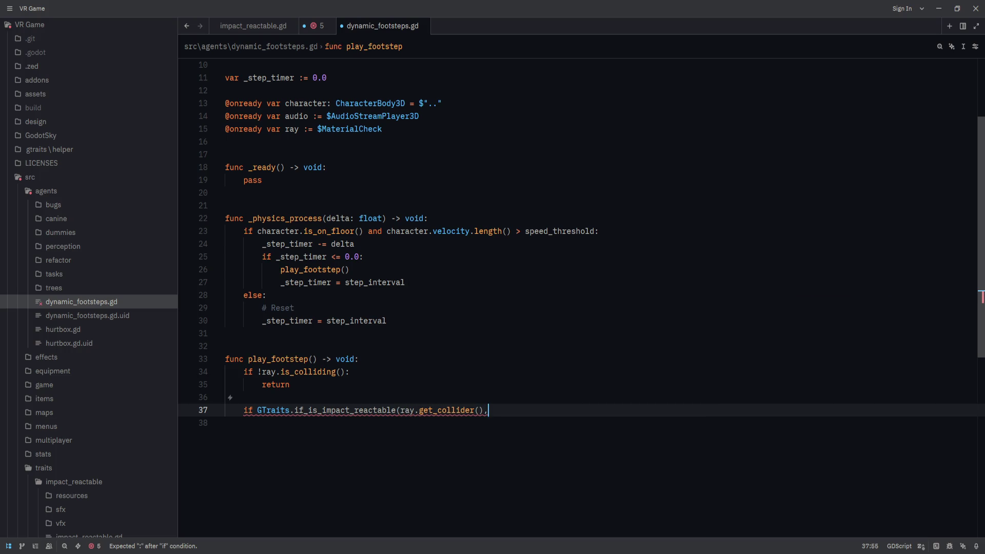
{"action": "type", "text": " func(object: Impac"}
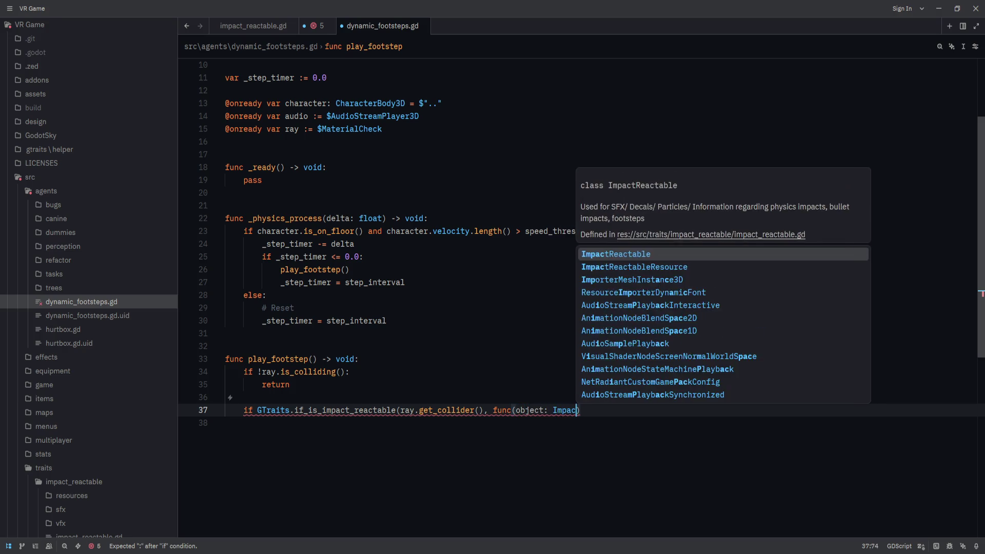
{"action": "type", "text": "t"}
{"action": "key", "text": "Tab"}
{"action": "type", "text": "): object.play"}
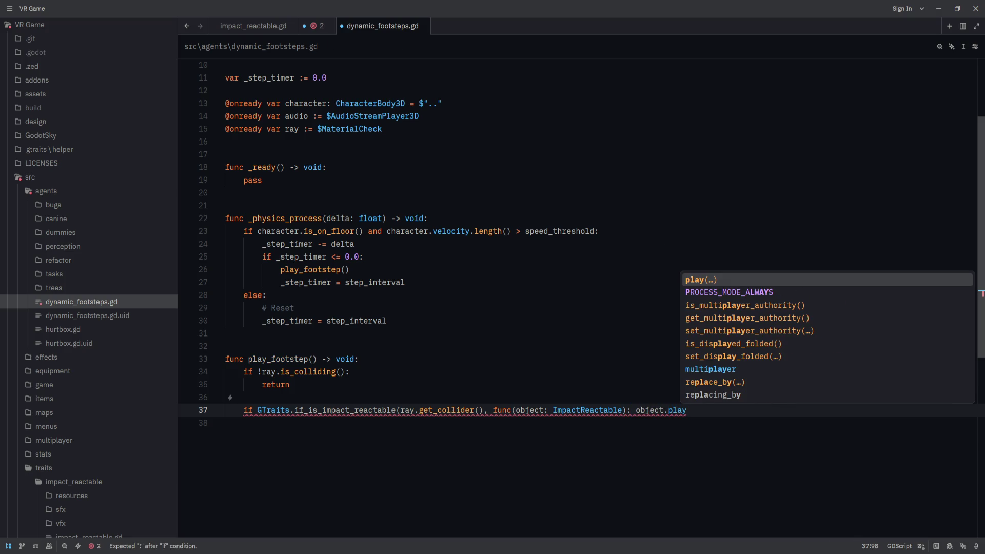
{"action": "key", "text": "Tab"}
Step: Pass ImpactReactable.Type.FOOTSTEP and a partial ray.get argument to the play call
{"action": "type", "text": "ImpactRer"}
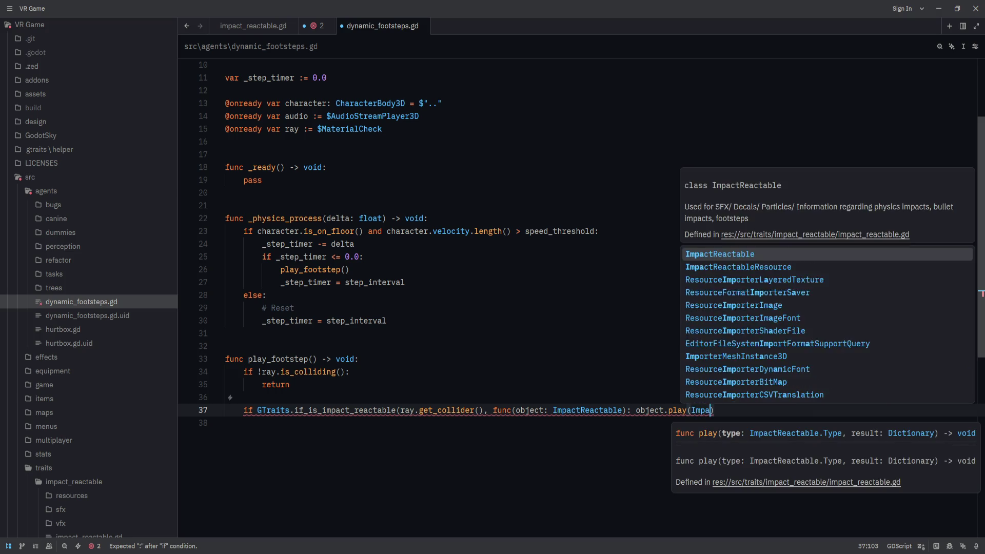
{"action": "key", "text": "BackSpace"}
{"action": "key", "text": "Tab"}
{"action": "type", "text": ".type"}
{"action": "key", "text": "Tab"}
{"action": "type", "text": "."}
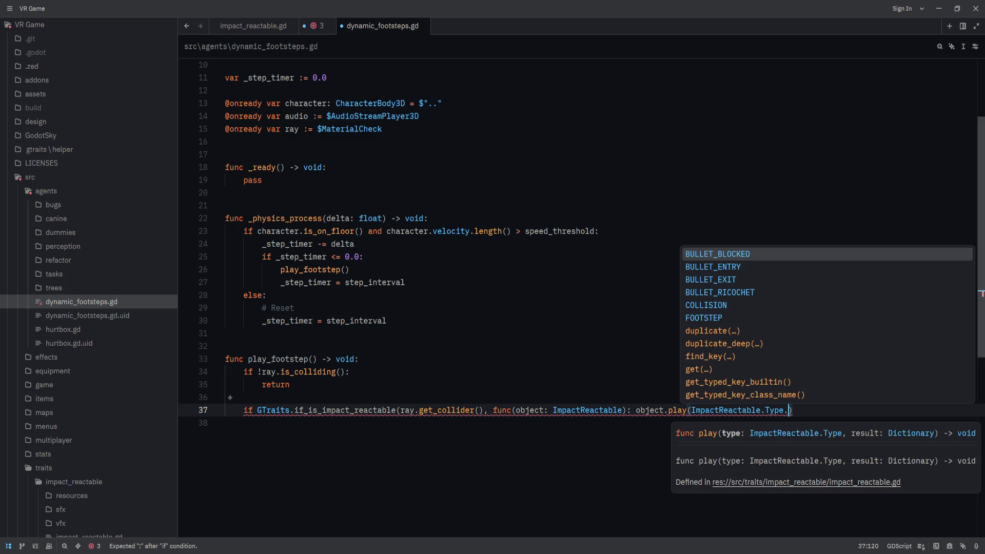
{"action": "type", "text": "FOOTSTEP,"}
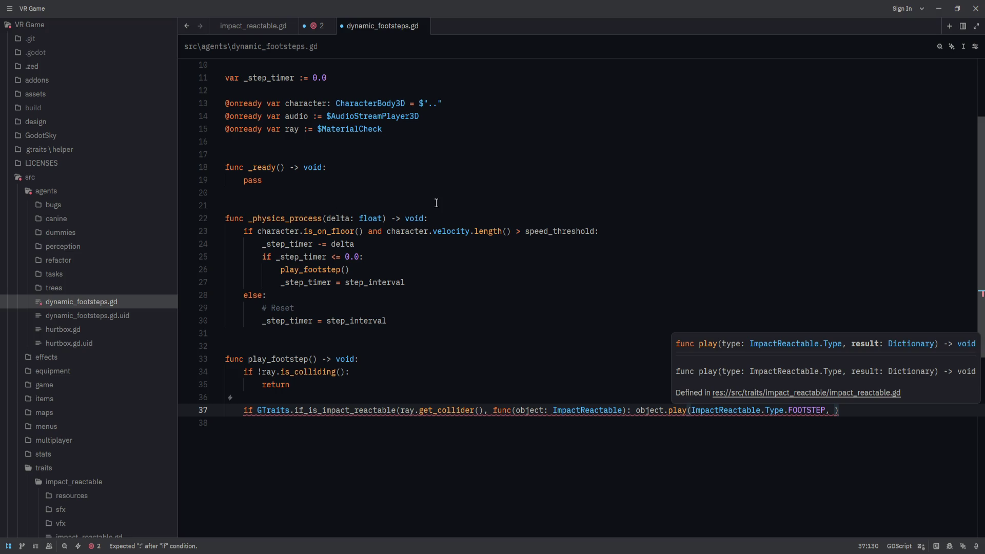
{"action": "type", "text": " re"}
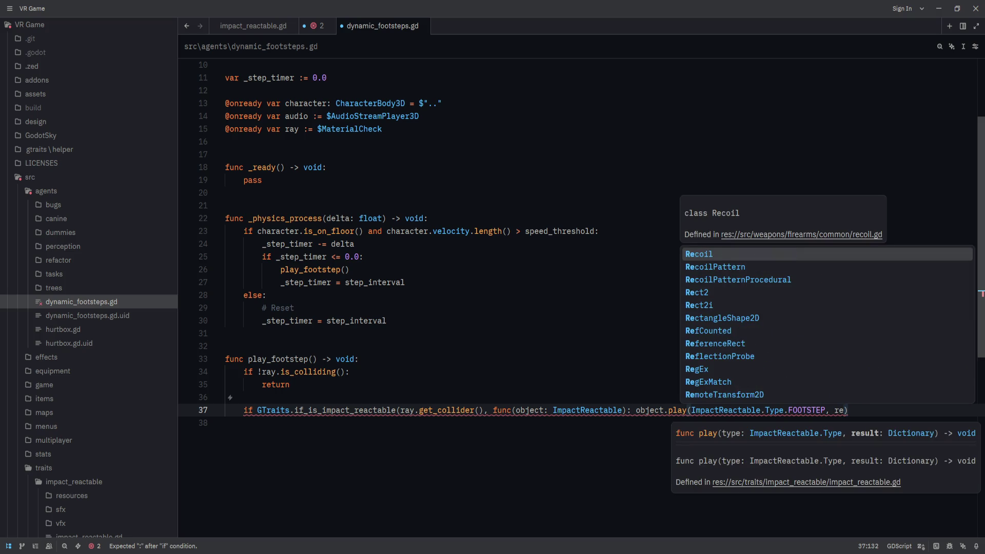
{"action": "type", "text": "sult"}
{"action": "key", "text": "ctrl+BackSpace"}
{"action": "type", "text": "ray.get_re"}
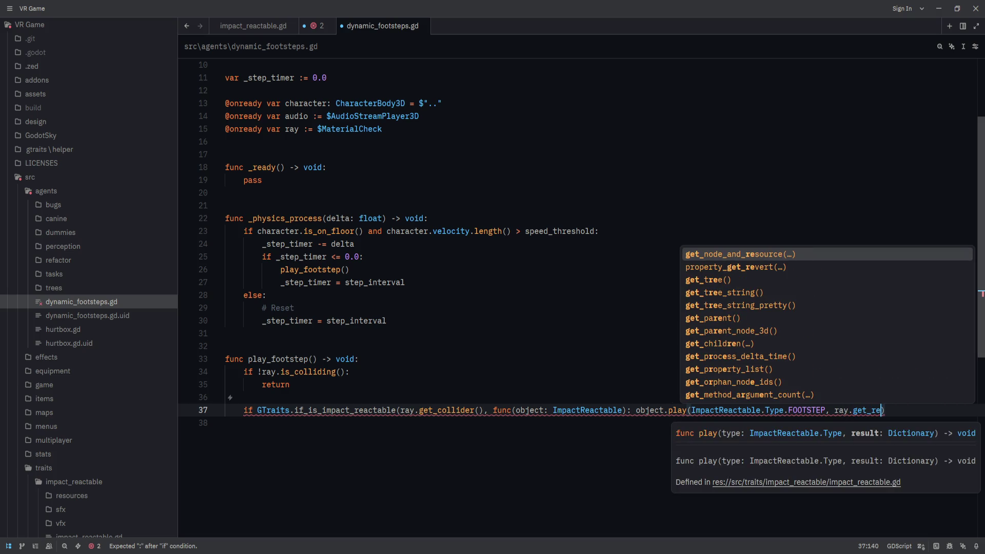
{"action": "type", "text": "sult"}
{"action": "key", "text": "ctrl+BackSpace"}
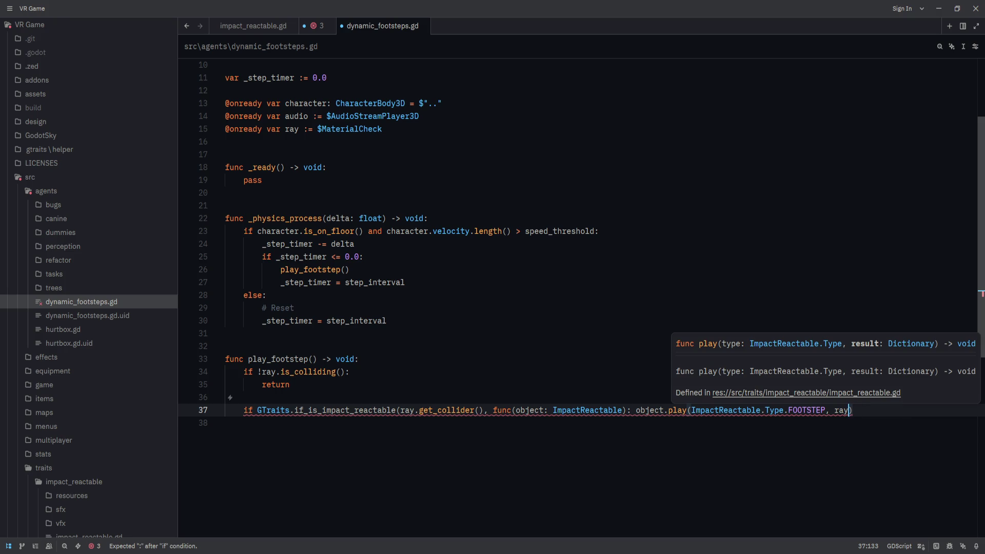
{"action": "type", "text": "get"}
{"action": "key", "text": "Escape"}
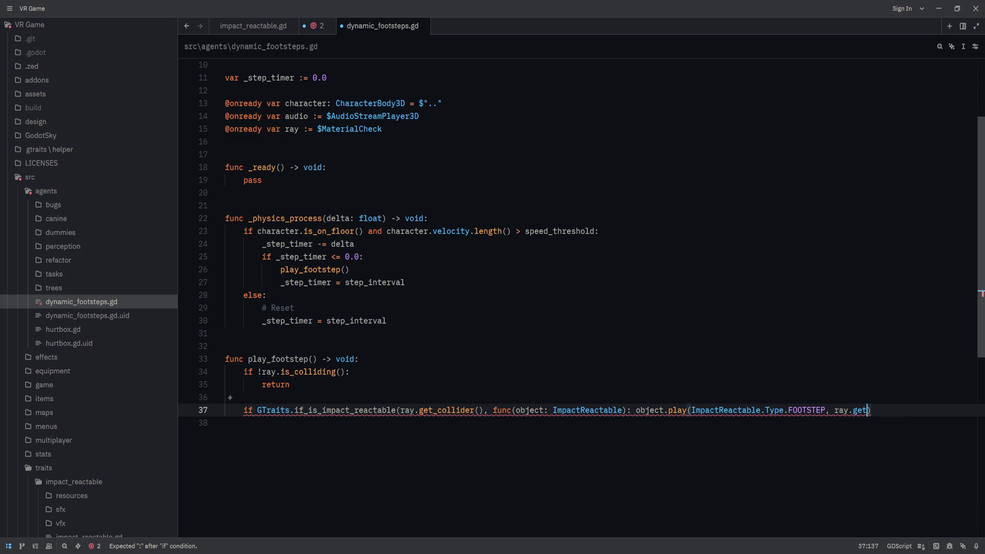
{"action": "key", "text": "alt+Tab"}
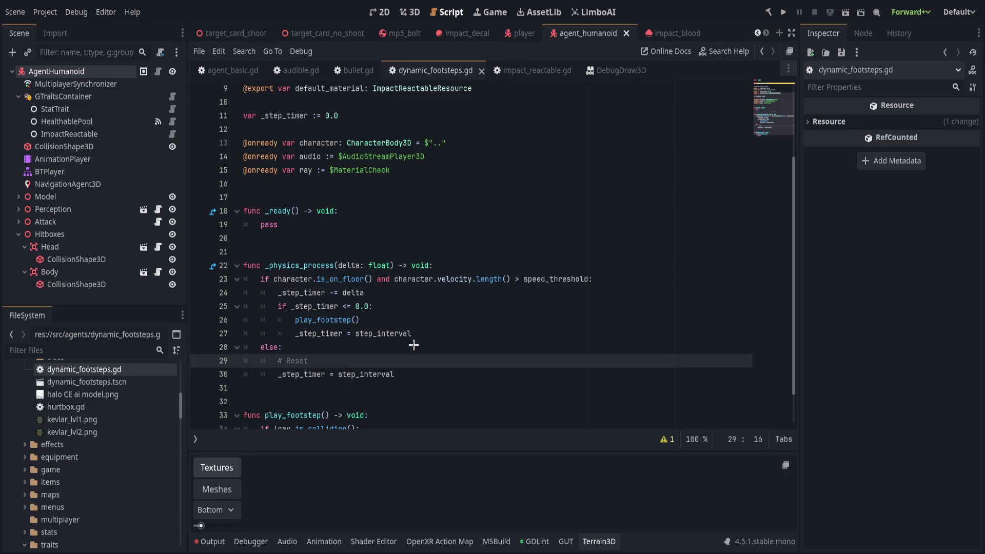
{"action": "left_click", "coordinate": [400, 282], "text": "ctrl"}
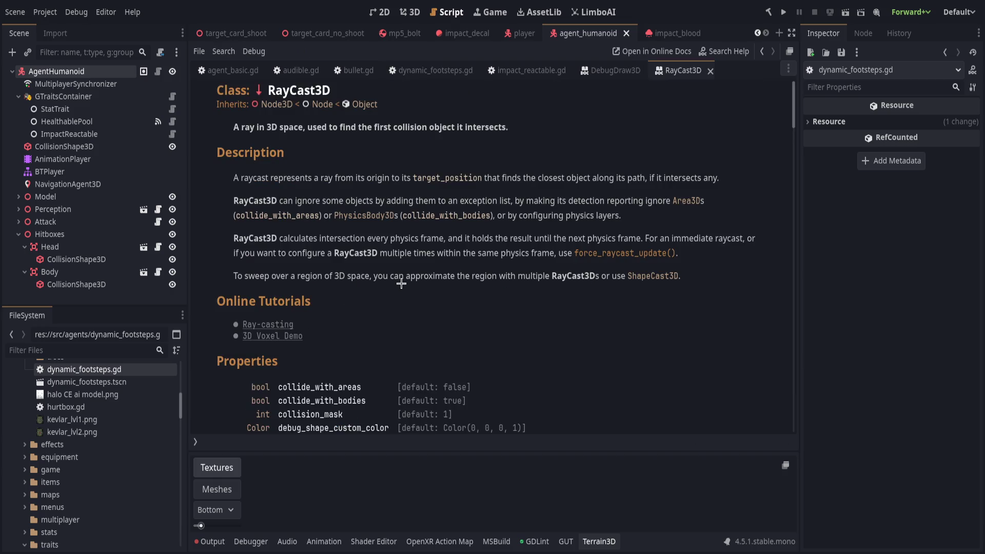
{"action": "scroll", "coordinate": [400, 283], "scroll_direction": "down", "scroll_amount": 3}
{"action": "scroll", "coordinate": [355, 324], "scroll_direction": "down", "scroll_amount": 3}
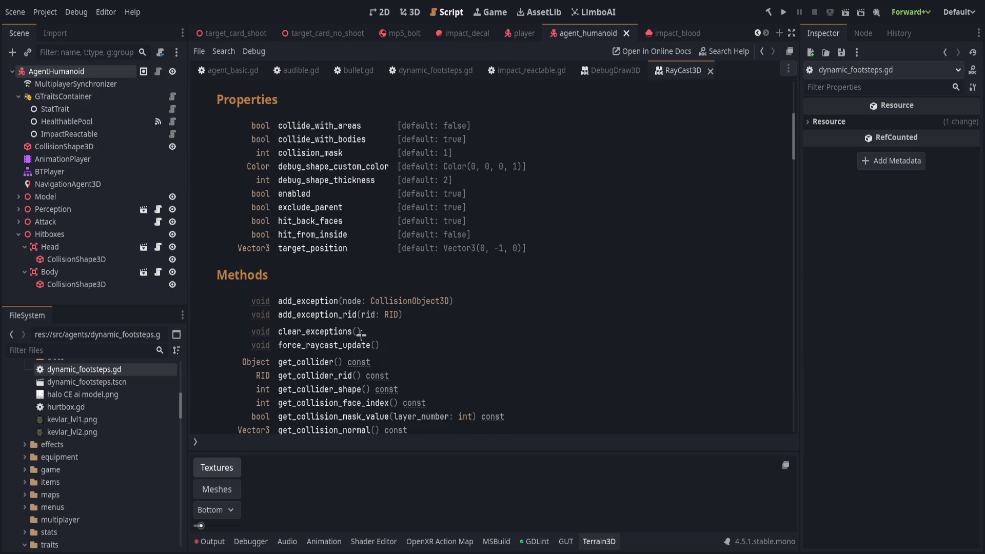
{"action": "scroll", "coordinate": [384, 334], "scroll_direction": "down", "scroll_amount": 2}
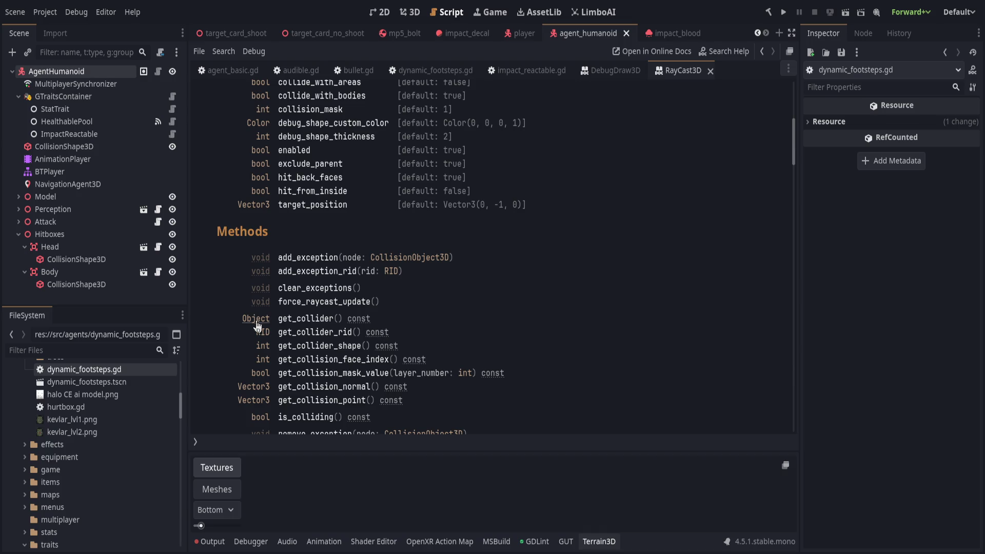
{"action": "scroll", "coordinate": [411, 323], "scroll_direction": "down", "scroll_amount": 6}
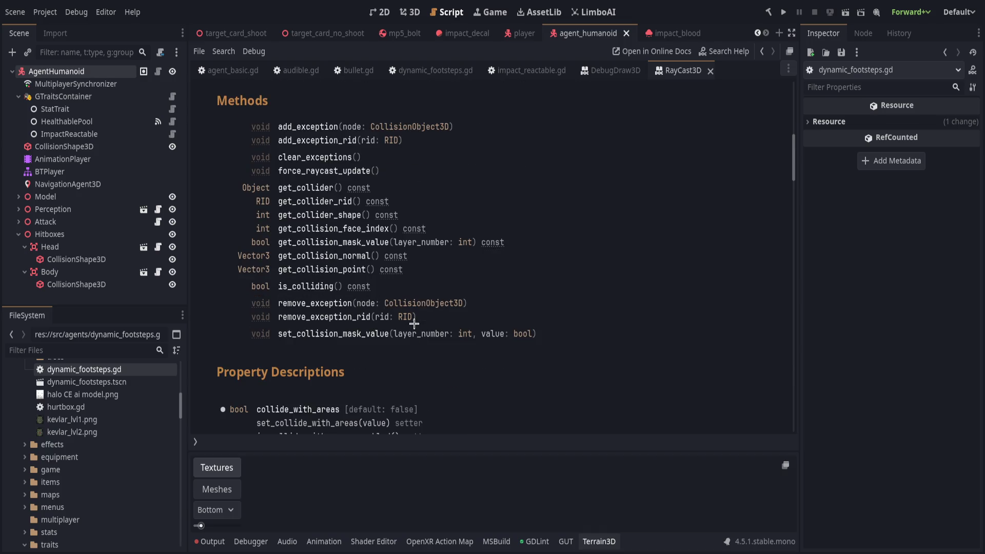
{"action": "scroll", "coordinate": [414, 323], "scroll_direction": "down", "scroll_amount": 20}
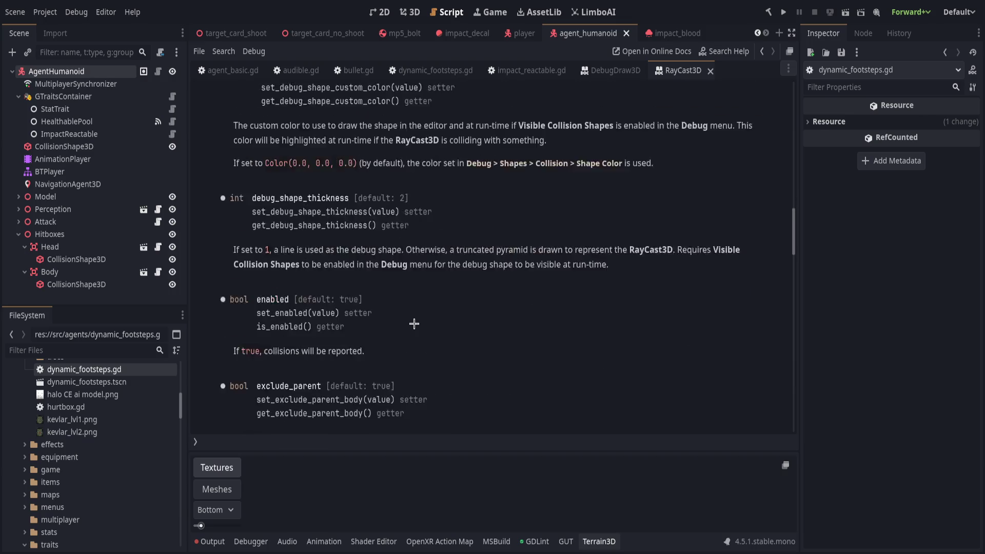
{"action": "scroll", "coordinate": [414, 323], "scroll_direction": "down", "scroll_amount": 11}
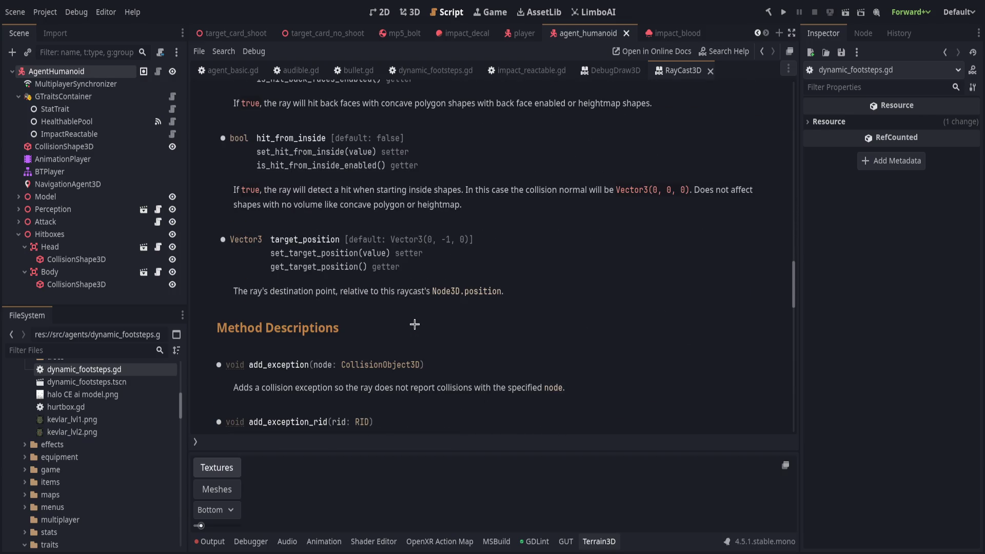
{"action": "scroll", "coordinate": [414, 324], "scroll_direction": "down", "scroll_amount": 12}
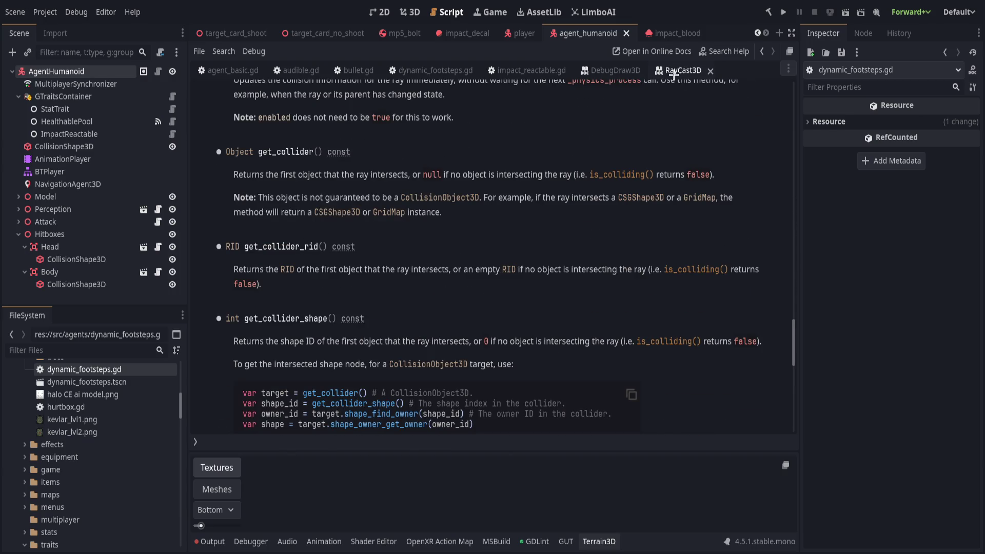
{"action": "middle_click", "coordinate": [676, 72]}
{"action": "left_click", "coordinate": [453, 351]}
{"action": "scroll", "coordinate": [482, 361], "scroll_direction": "down", "scroll_amount": 1}
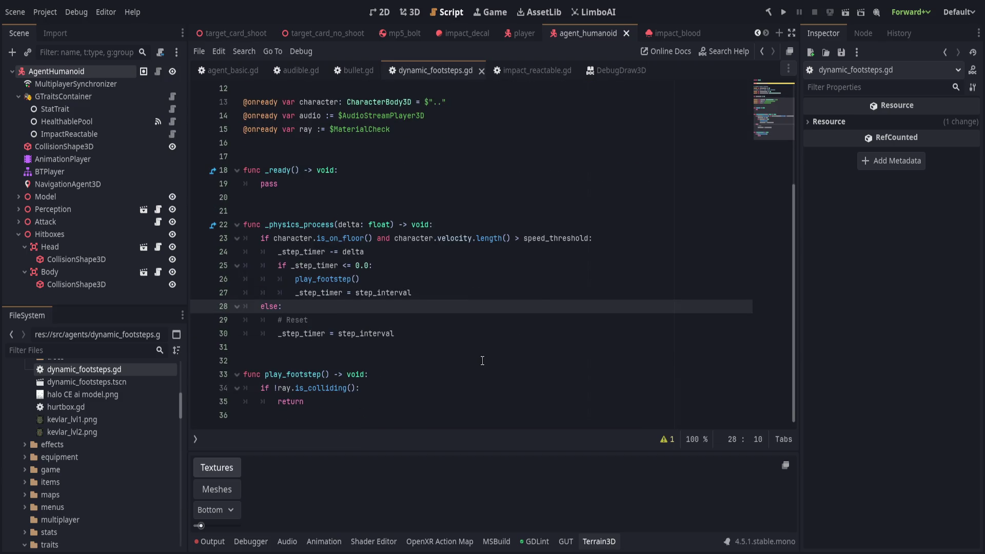
Step: Look over impact_reactable.gd, then return to play_footstep in dynamic_footsteps.gd
{"action": "left_click", "coordinate": [518, 71]}
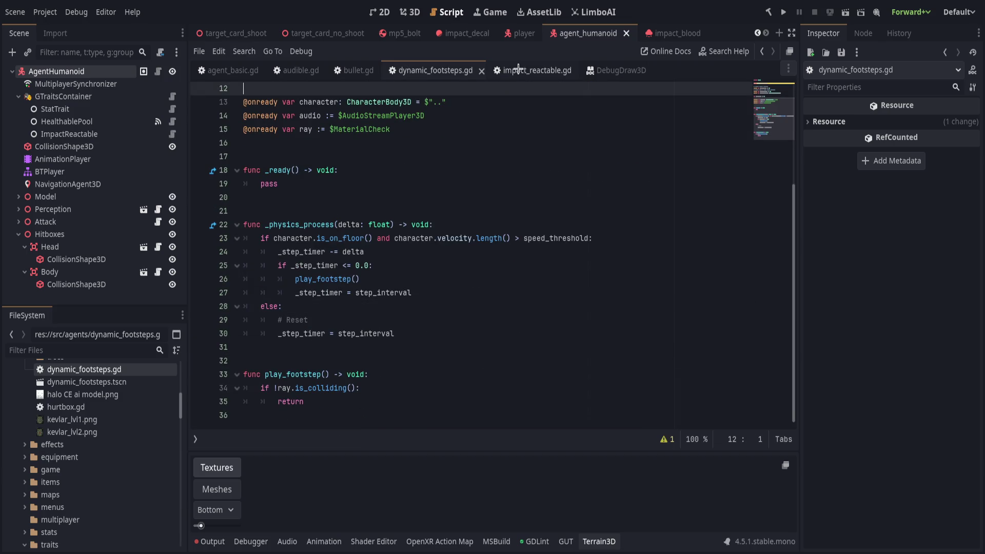
{"action": "scroll", "coordinate": [476, 300], "scroll_direction": "down", "scroll_amount": 12}
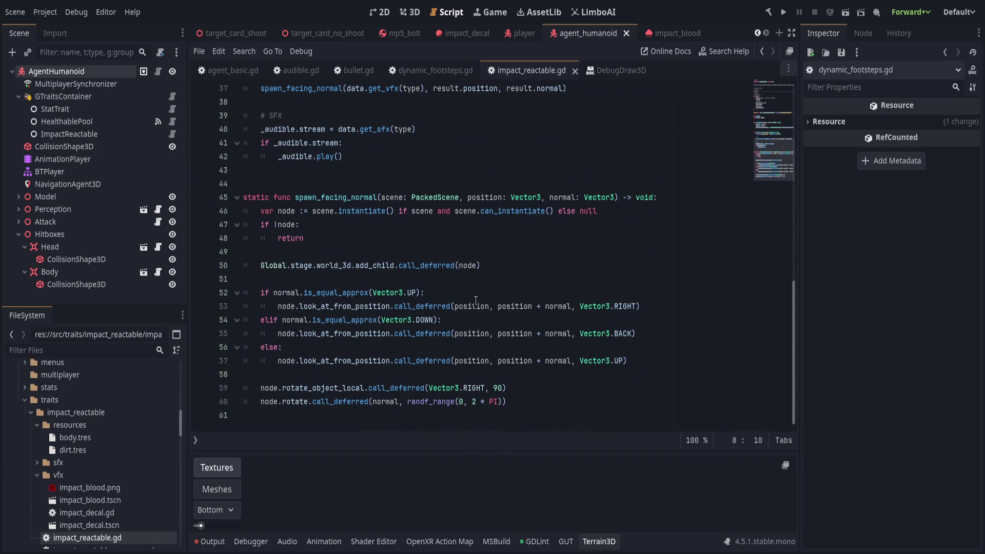
{"action": "left_click", "coordinate": [426, 71]}
{"action": "left_click", "coordinate": [438, 347]}
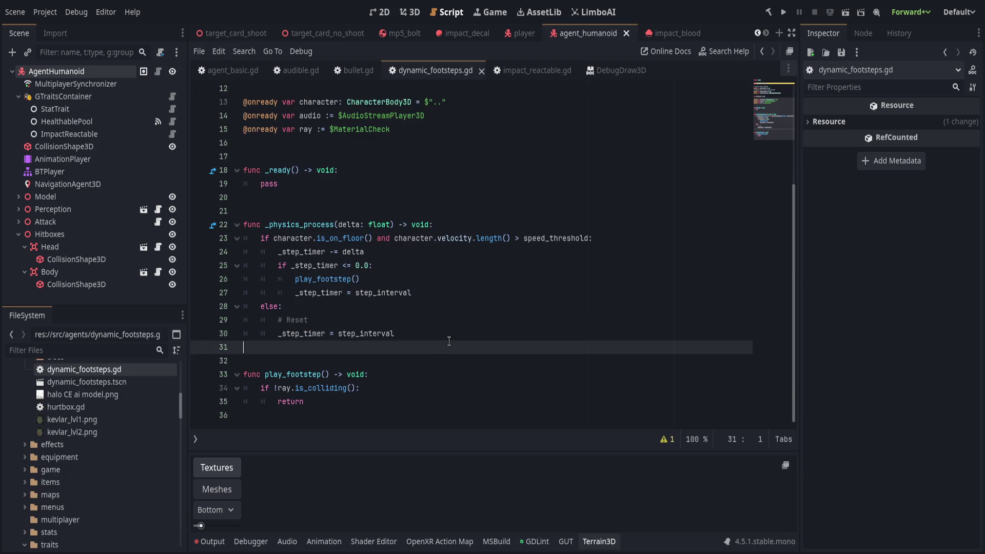
{"action": "left_click", "coordinate": [427, 390]}
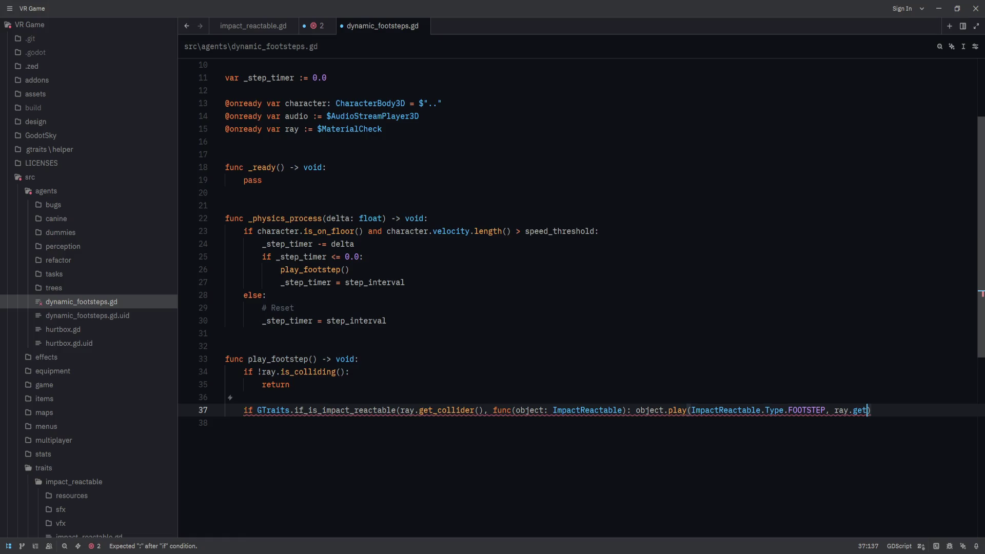
Step: Save dynamic_footsteps.gd from Zed so Godot reloads the new line 37
{"action": "key", "text": "alt+Tab"}
{"action": "left_click", "coordinate": [394, 354]}
{"action": "left_click", "coordinate": [418, 392]}
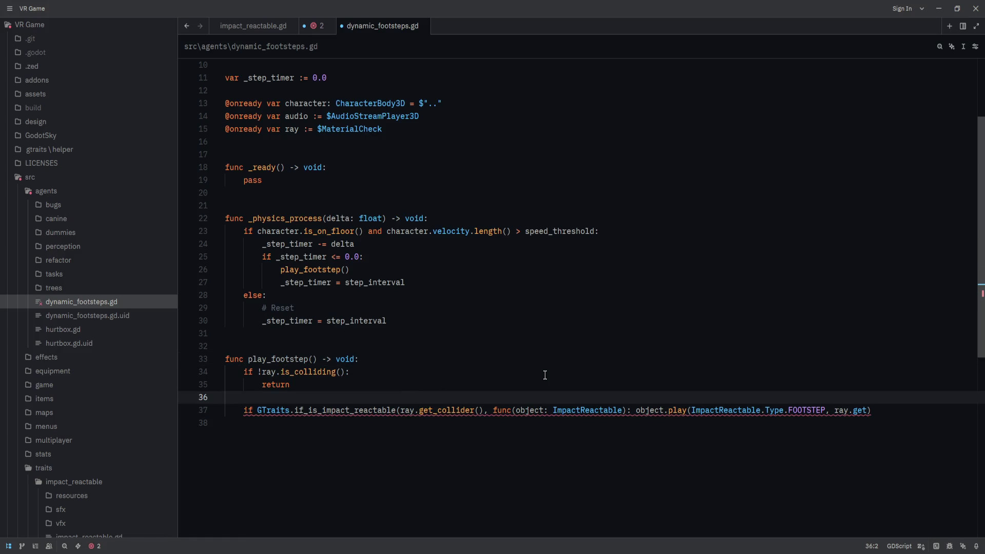
{"action": "key", "text": "ctrl+s"}
{"action": "key", "text": "alt+Tab"}
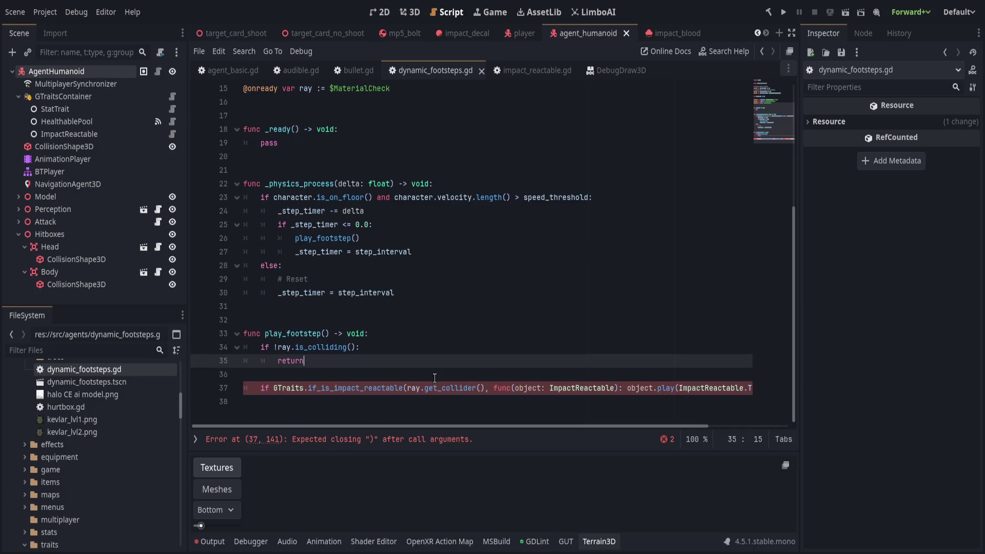
Step: Split line 37 so the lambda and its object.play call sit on indented lines, removing ray.get
{"action": "left_click", "coordinate": [493, 388]}
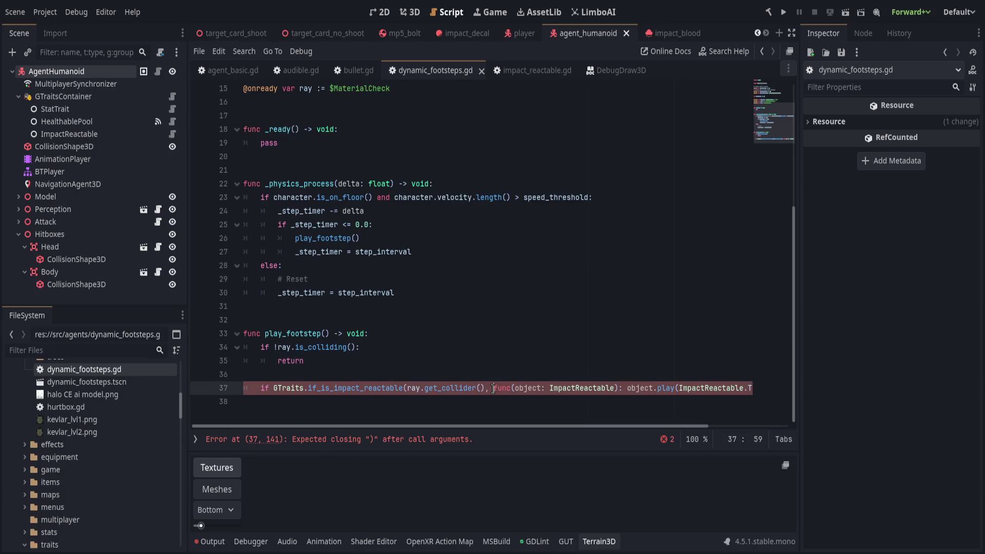
{"action": "key", "text": "Return"}
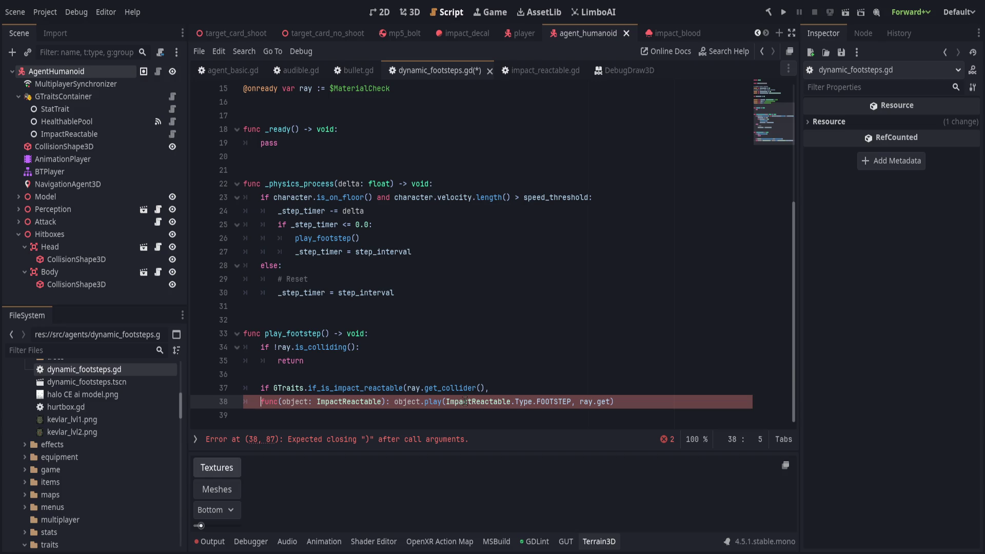
{"action": "key", "text": "Return"}
{"action": "key", "text": "Up"}
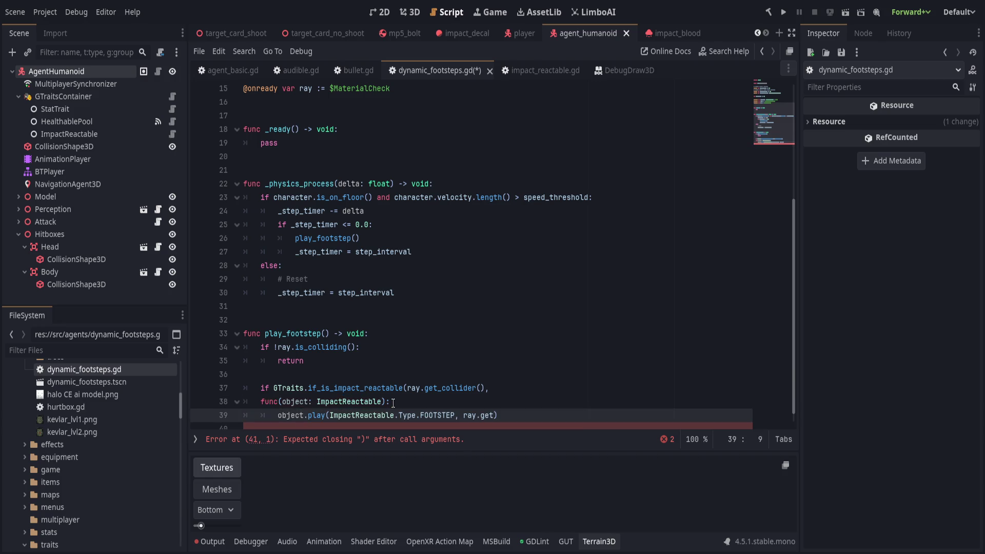
{"action": "key", "text": "Home"}
{"action": "key", "text": "Tab"}
{"action": "key", "text": "End"}
{"action": "key", "text": "Down"}
{"action": "key", "text": "End"}
{"action": "key", "text": "Left"}
{"action": "key", "text": "BackSpace"}
{"action": "key", "text": "BackSpace"}
{"action": "key", "text": "BackSpace"}
Step: Start a {"position": } dictionary argument in the FOOTSTEP play call, value left empty
{"action": "type", "text": "pos"}
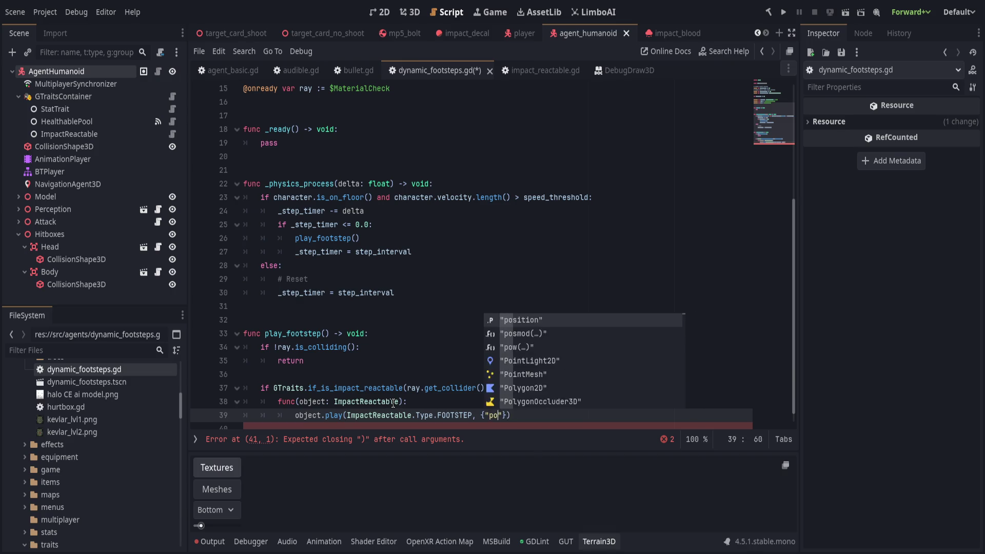
{"action": "key", "text": "Return"}
{"action": "type", "text": ": "}
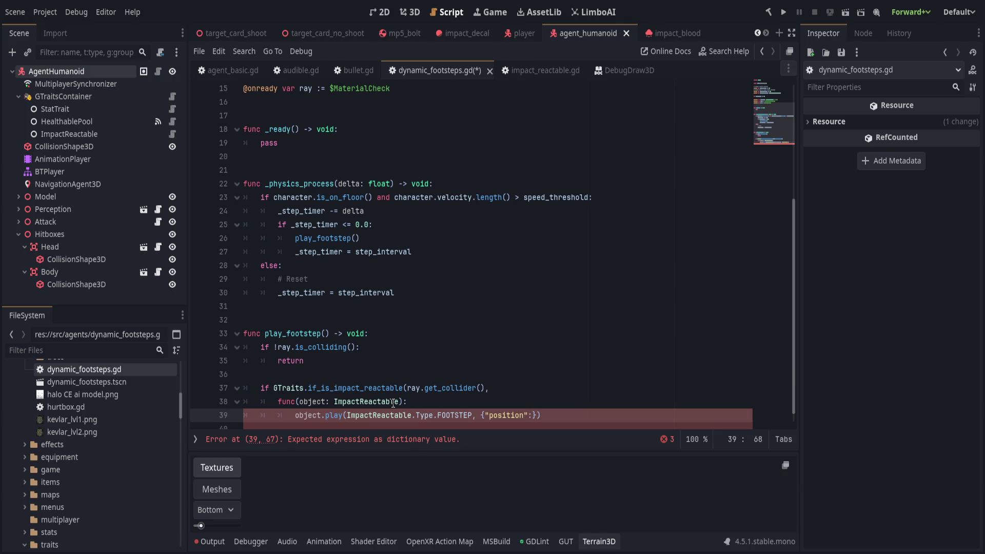
{"action": "type", "text": "object.positoi"}
{"action": "key", "text": "ctrl+BackSpace"}
{"action": "key", "text": "ctrl+BackSpace"}
{"action": "key", "text": "ctrl+BackSpace"}
{"action": "key", "text": "ctrl+BackSpace"}
{"action": "type", "text": "ray."}
{"action": "type", "text": "collision"}
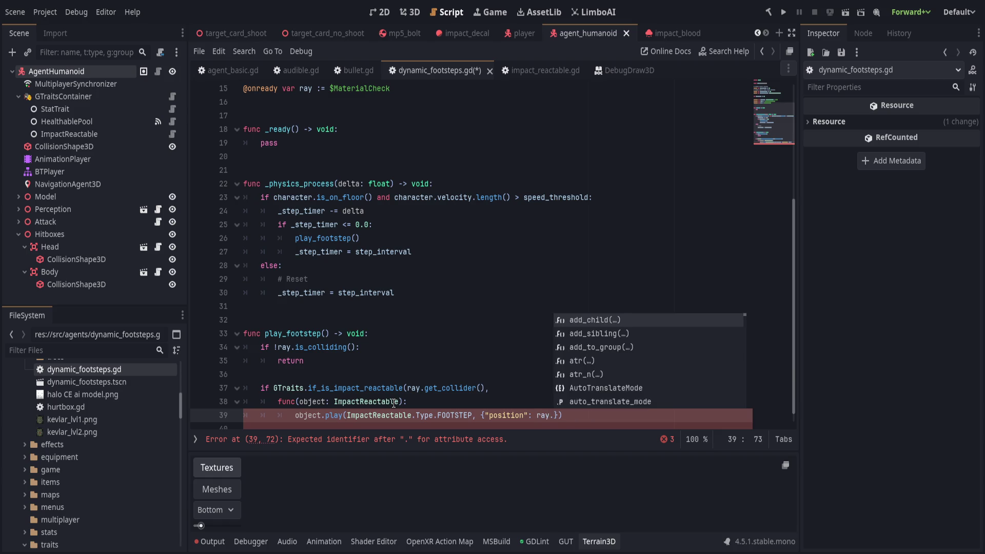
{"action": "key", "text": "ctrl+BackSpace"}
{"action": "key", "text": "ctrl+BackSpace"}
{"action": "key", "text": "ctrl+BackSpace"}
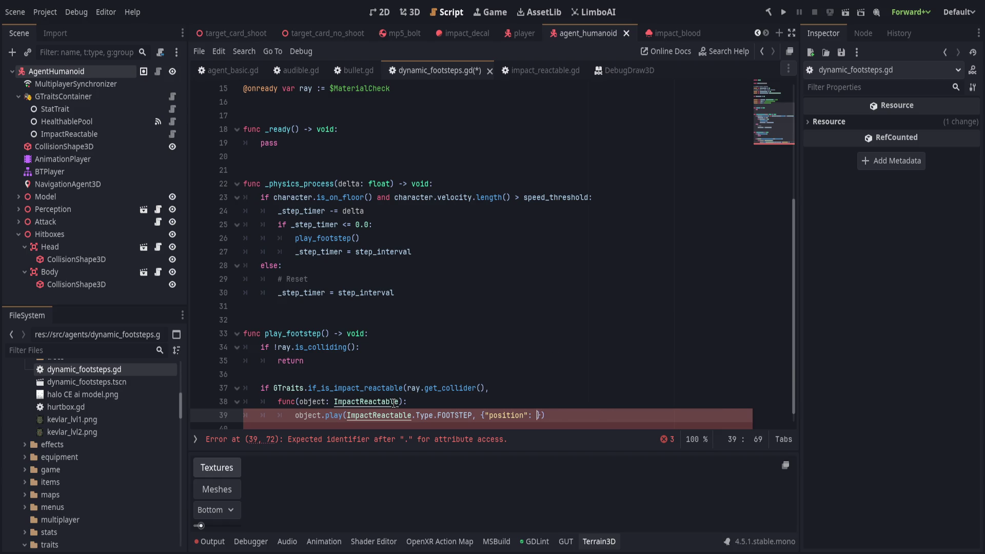
{"action": "left_click", "coordinate": [473, 372]}
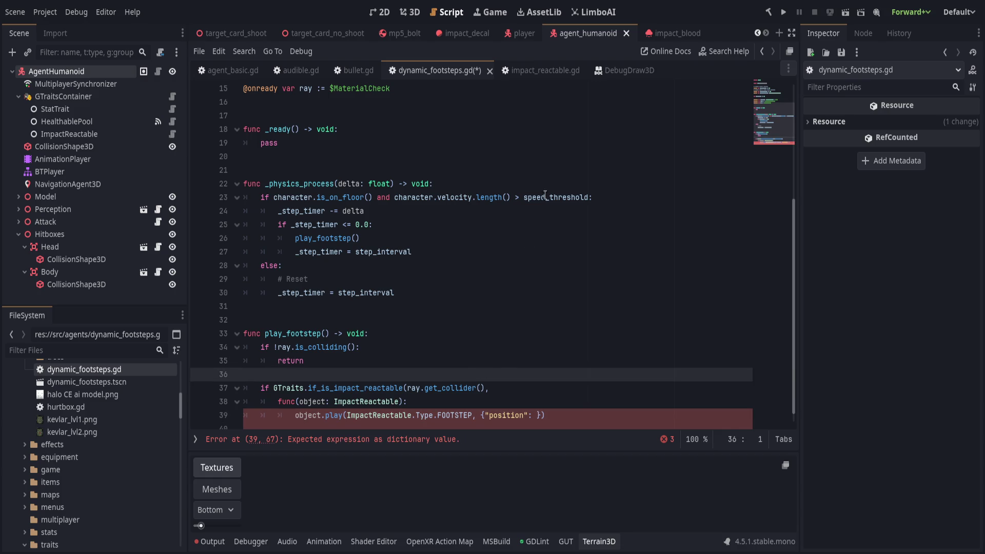
{"action": "left_click", "coordinate": [627, 70]}
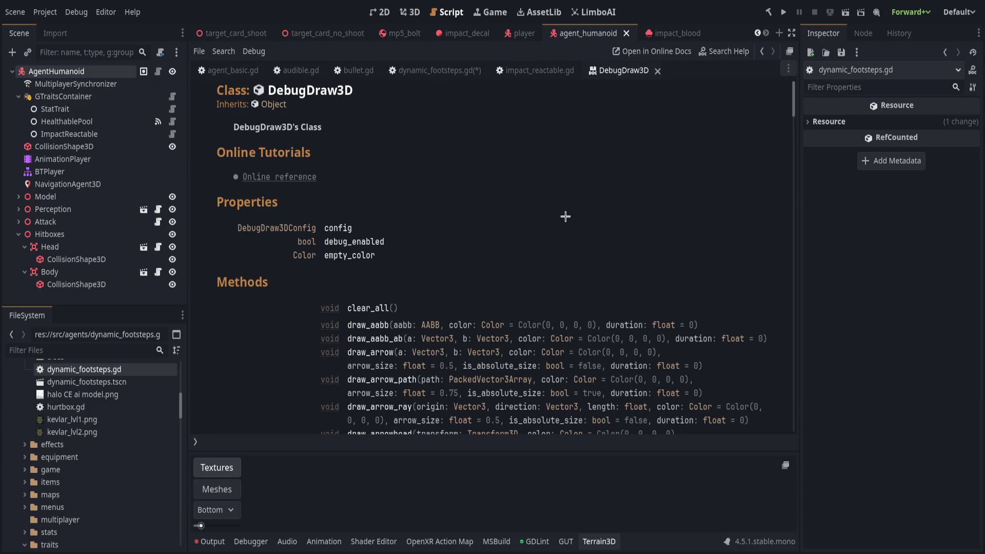
Step: Close the DebugDraw3D help and read RayCast3D's get_collider and get_collision_point documentation
{"action": "key", "text": "ctrl+w"}
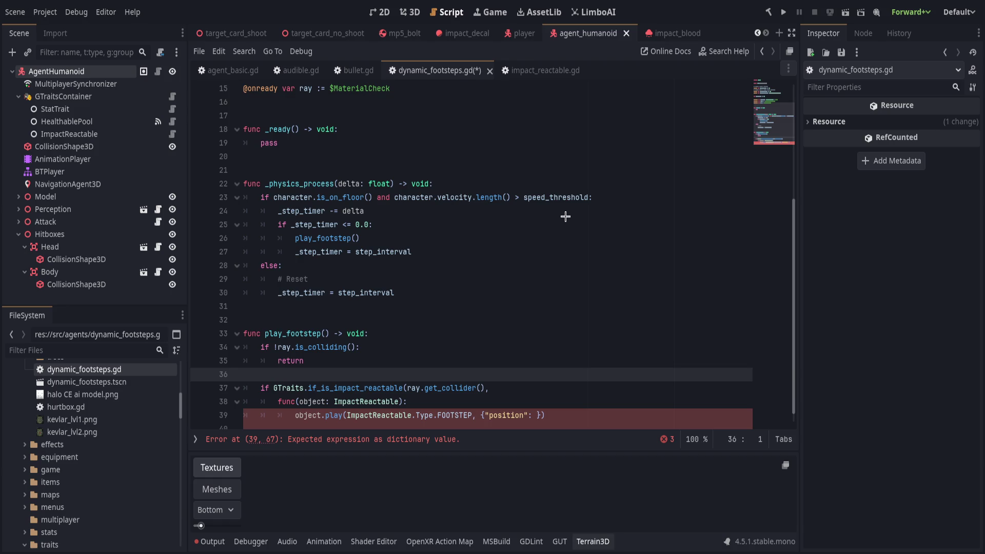
{"action": "left_click", "coordinate": [444, 388], "text": "ctrl"}
{"action": "scroll", "coordinate": [444, 315], "scroll_direction": "down", "scroll_amount": 10}
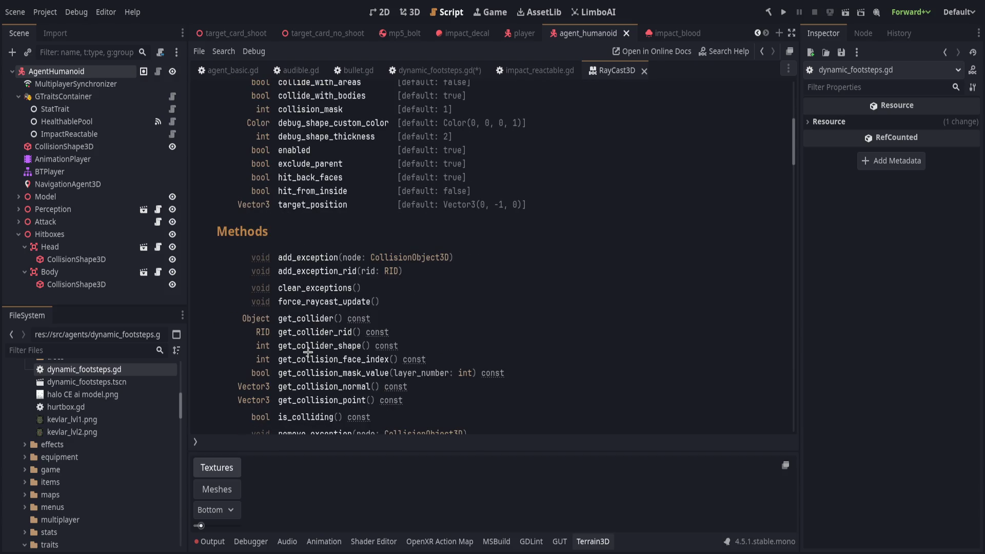
{"action": "left_click", "coordinate": [310, 319]}
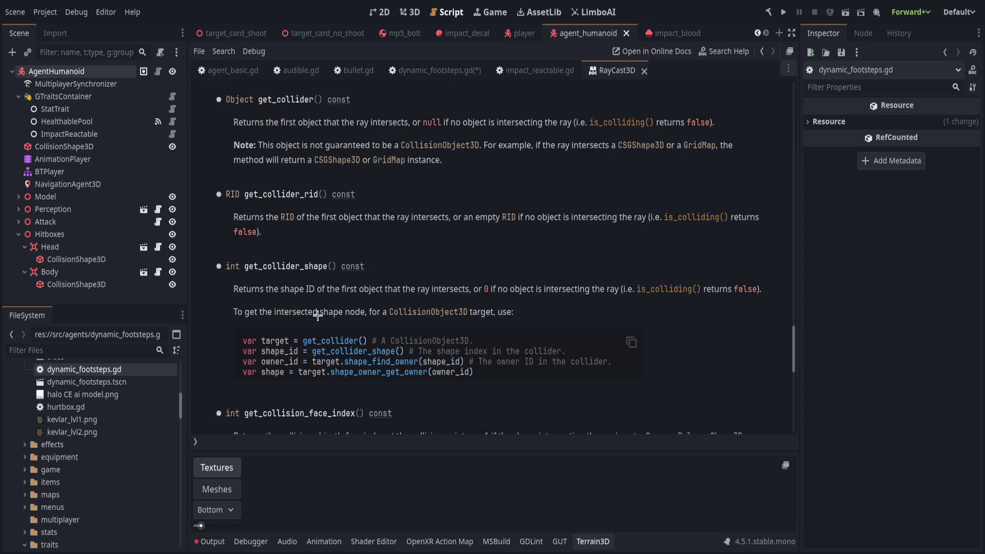
{"action": "scroll", "coordinate": [318, 316], "scroll_direction": "down", "scroll_amount": 3}
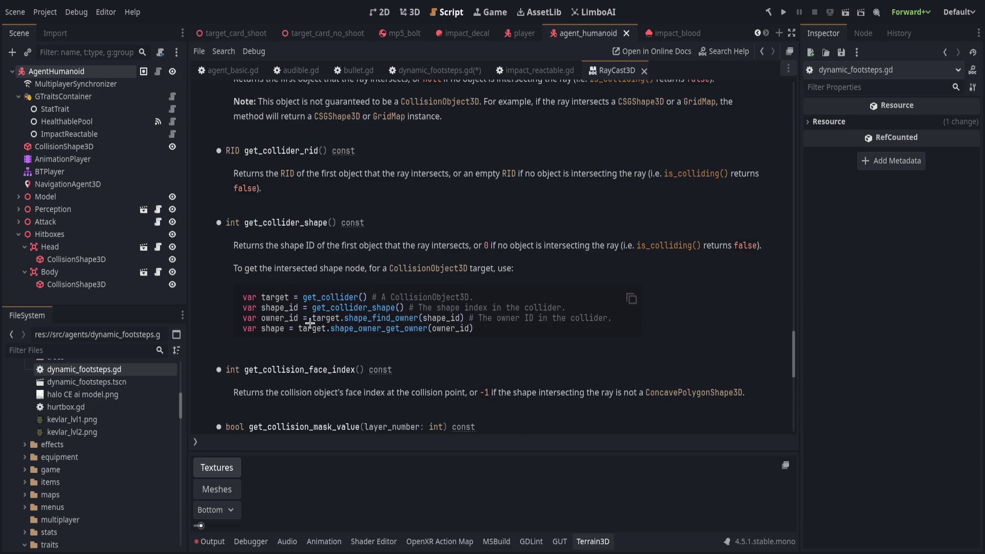
{"action": "scroll", "coordinate": [314, 323], "scroll_direction": "down", "scroll_amount": 2}
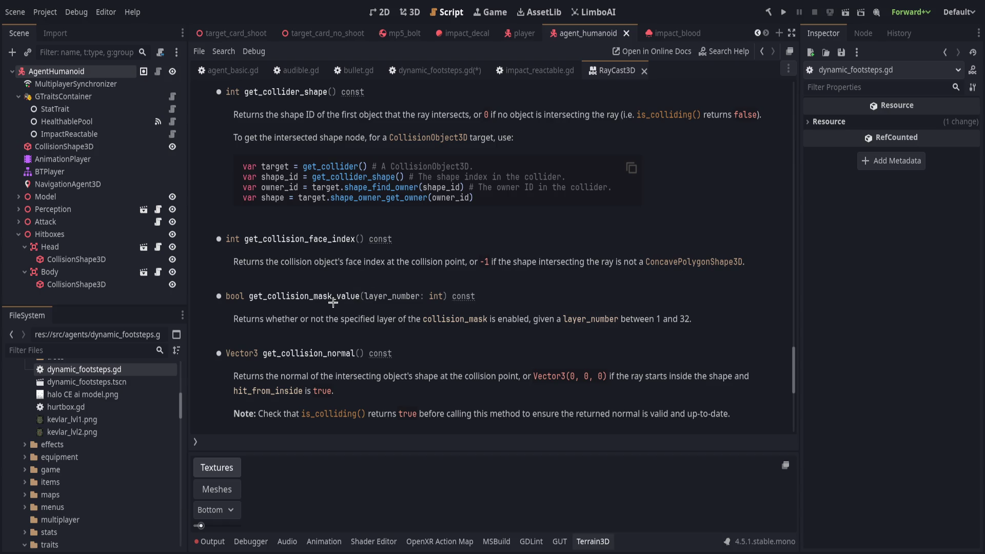
{"action": "scroll", "coordinate": [333, 302], "scroll_direction": "down", "scroll_amount": 3}
{"action": "scroll", "coordinate": [333, 304], "scroll_direction": "down", "scroll_amount": 6}
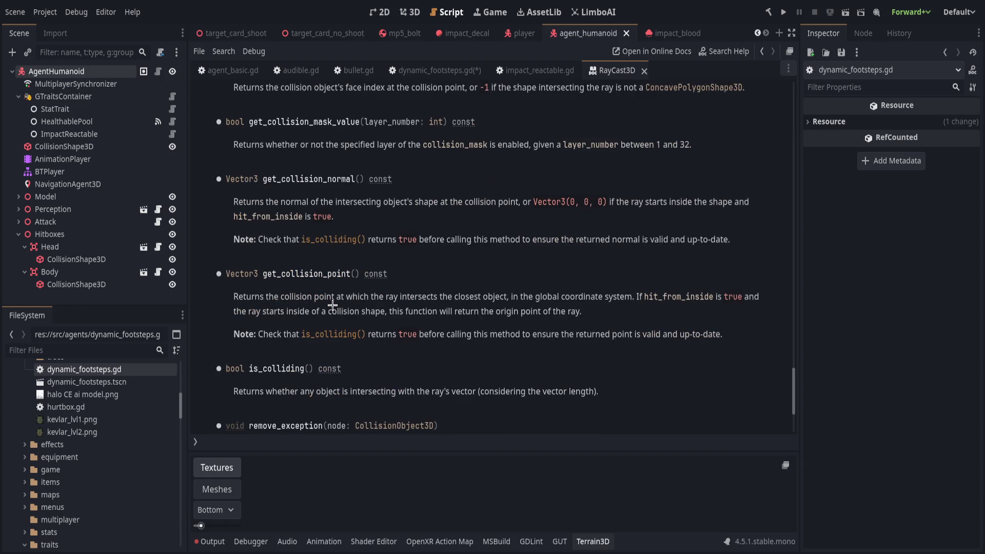
{"action": "scroll", "coordinate": [331, 306], "scroll_direction": "down", "scroll_amount": 4}
{"action": "scroll", "coordinate": [332, 307], "scroll_direction": "up", "scroll_amount": 6}
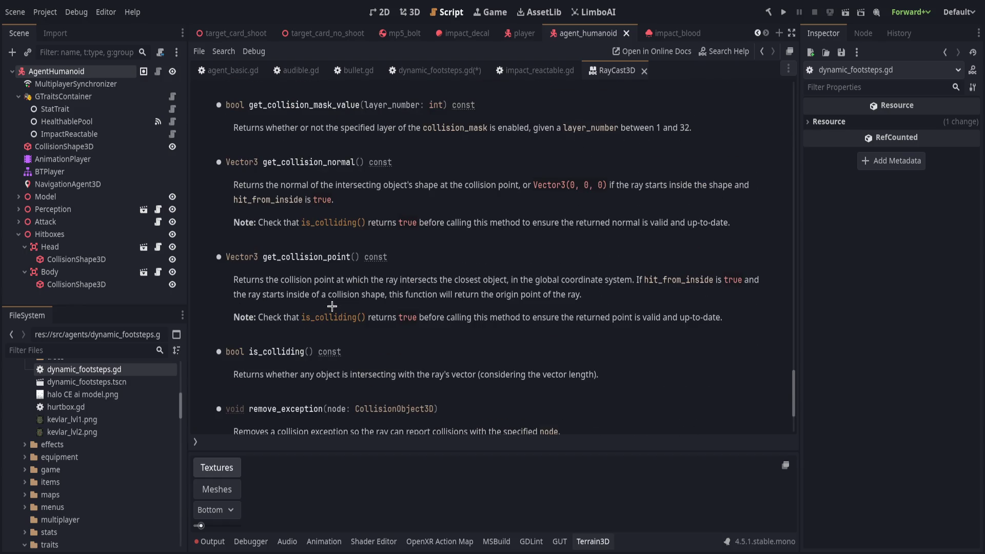
{"action": "scroll", "coordinate": [332, 306], "scroll_direction": "up", "scroll_amount": 3}
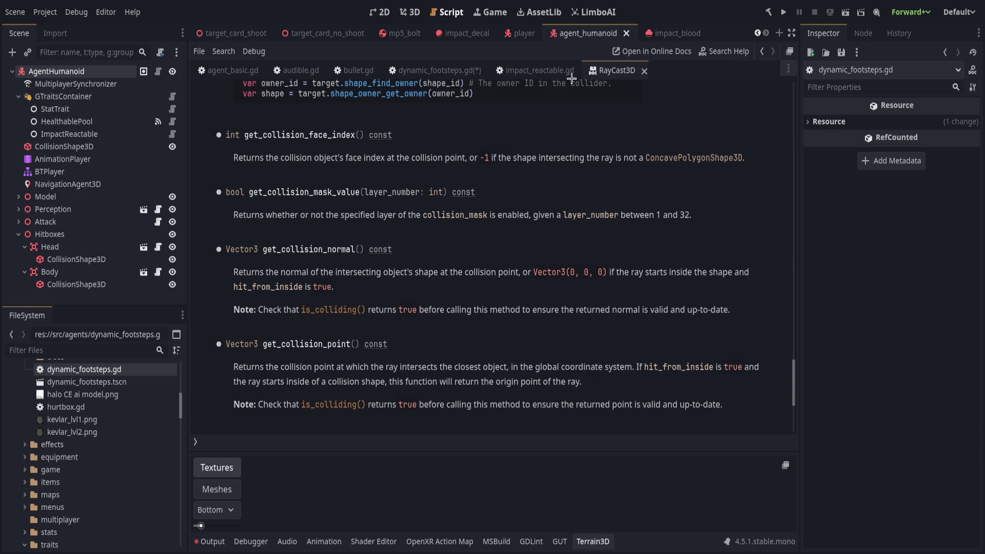
Step: Complete line 39 with "position": ray.get_collision_point(), "normal": ray.get_collision_normal() and save
{"action": "key", "text": "alt+Left"}
{"action": "type", "text": "ra"}
{"action": "type", "text": "y.get_colli"}
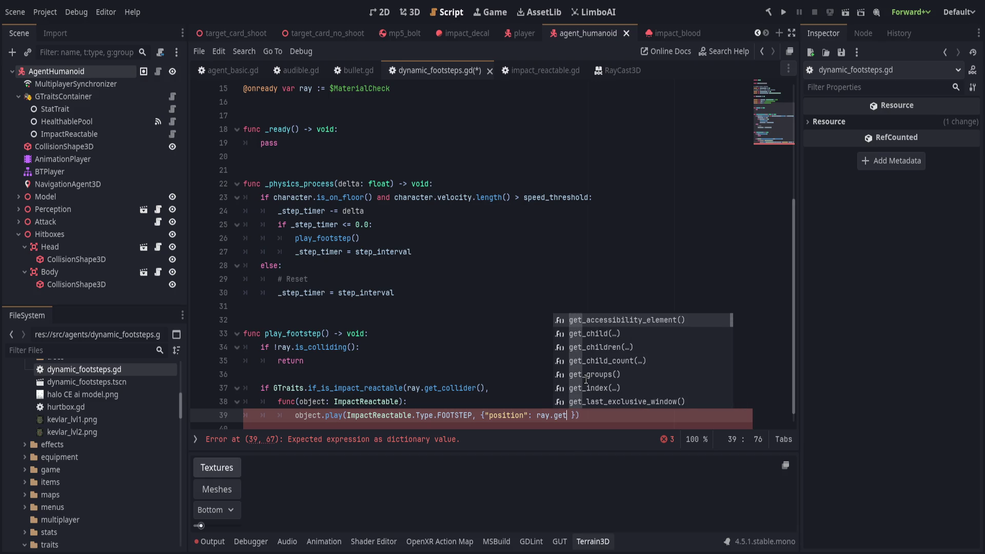
{"action": "type", "text": "sion_point()"}
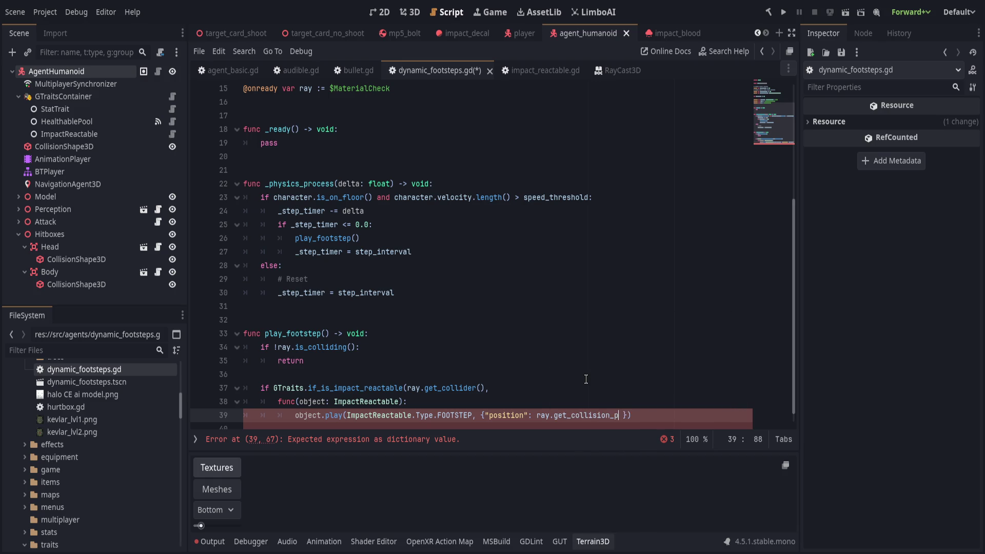
{"action": "type", "text": ", \"normal\""}
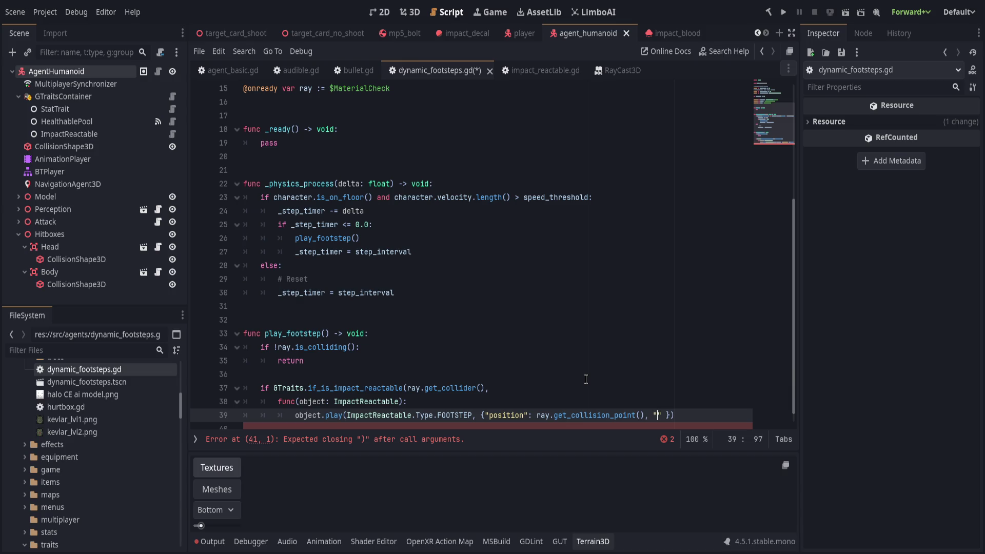
{"action": "type", "text": ": ray.get_collision_normal()"}
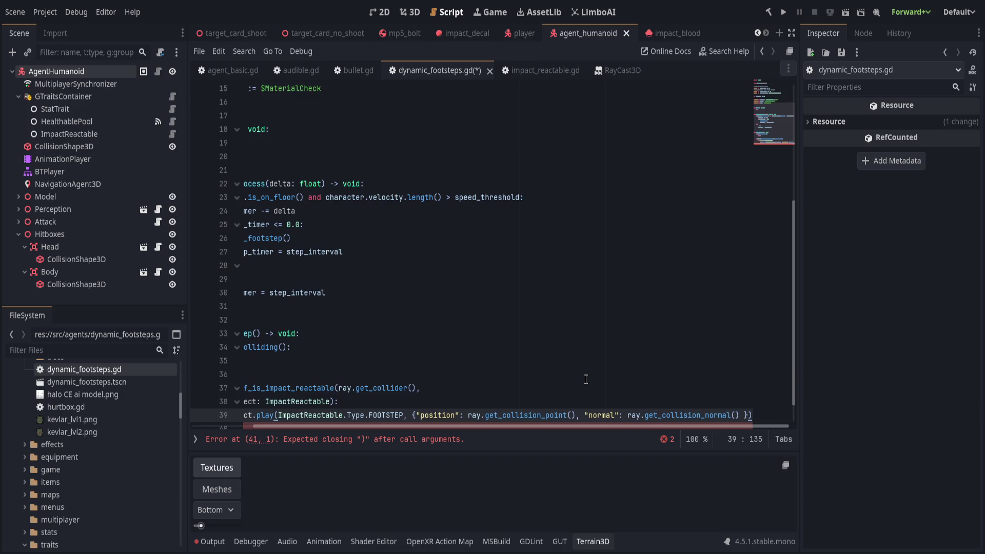
{"action": "key", "text": "Return"}
{"action": "type", "text": ")"}
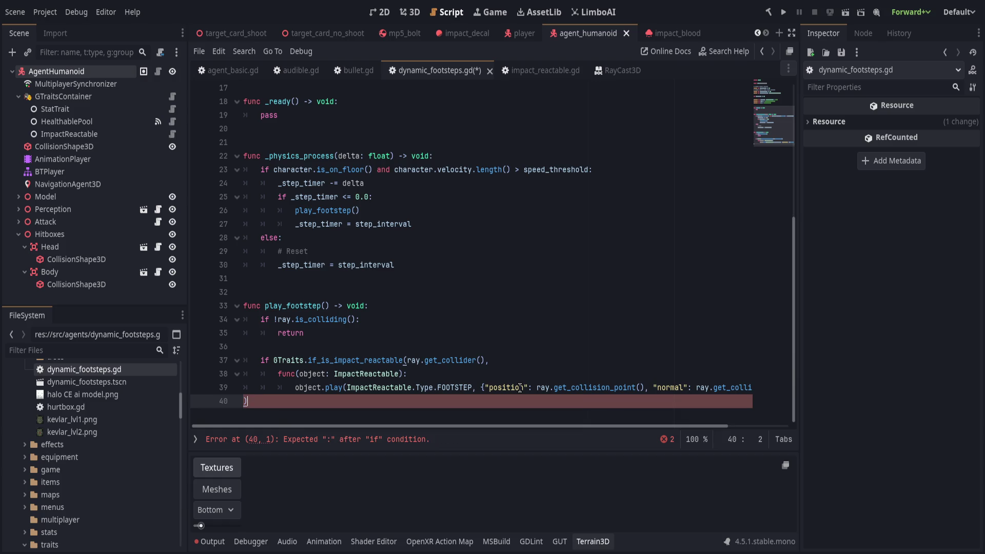
{"action": "key", "text": "ctrl+s"}
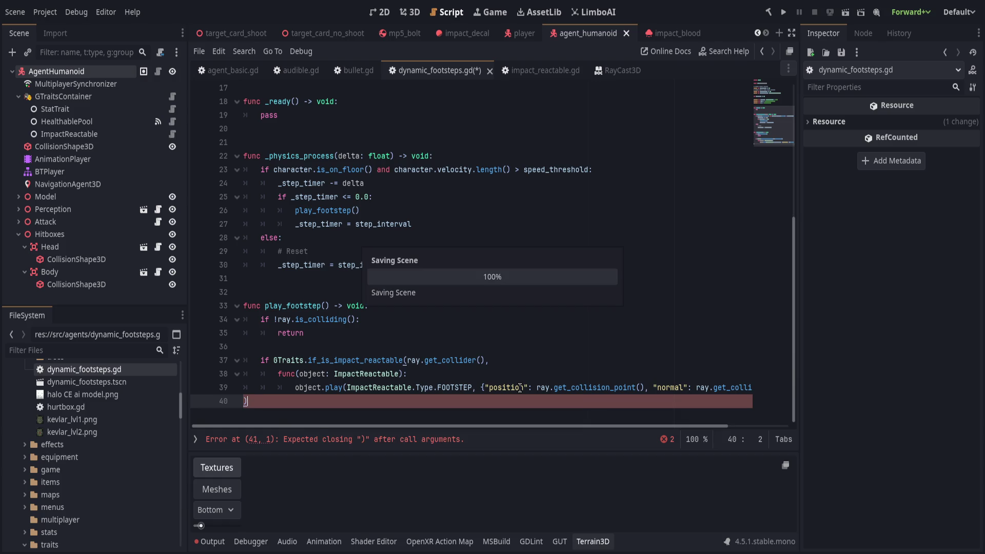
{"action": "key", "text": "Left"}
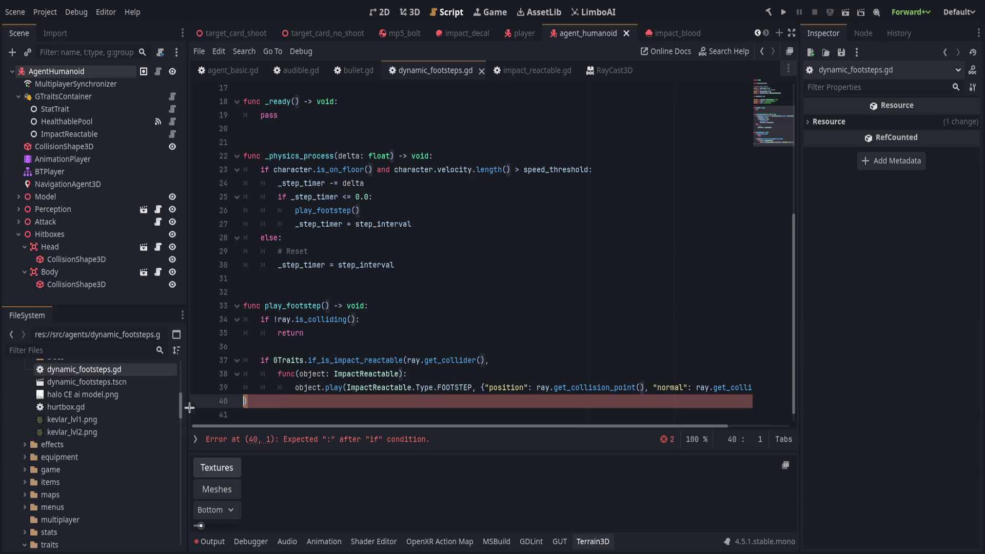
Step: Delete the stray 'if ' before GTraits on line 37 and save the script
{"action": "left_click", "coordinate": [273, 362]}
{"action": "key", "text": "BackSpace"}
{"action": "key", "text": "BackSpace"}
{"action": "key", "text": "BackSpace"}
{"action": "key", "text": "ctrl+s"}
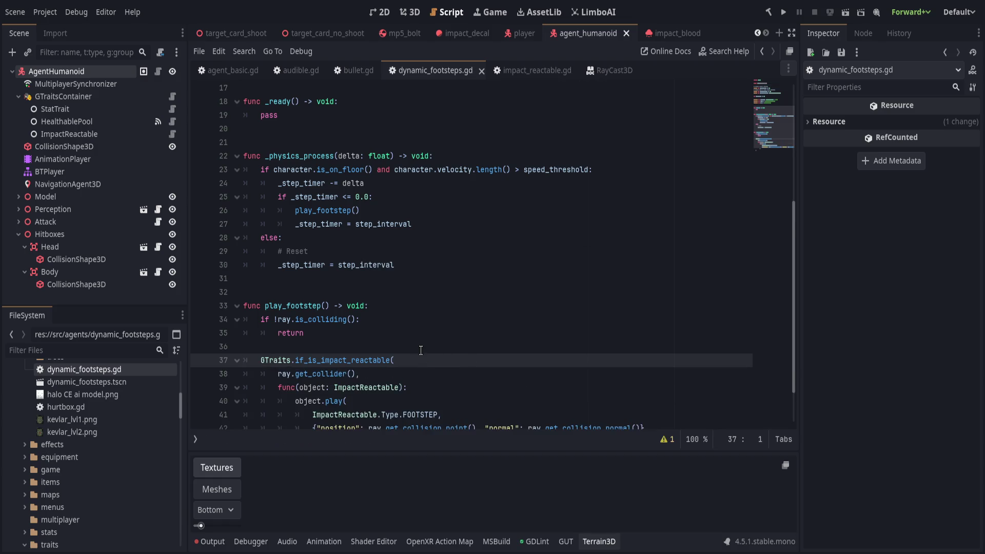
Step: Add spaces inside the dictionary braces on line 42 of the split impact call and save
{"action": "left_click", "coordinate": [457, 321]}
{"action": "left_click", "coordinate": [370, 389]}
{"action": "left_click", "coordinate": [336, 402]}
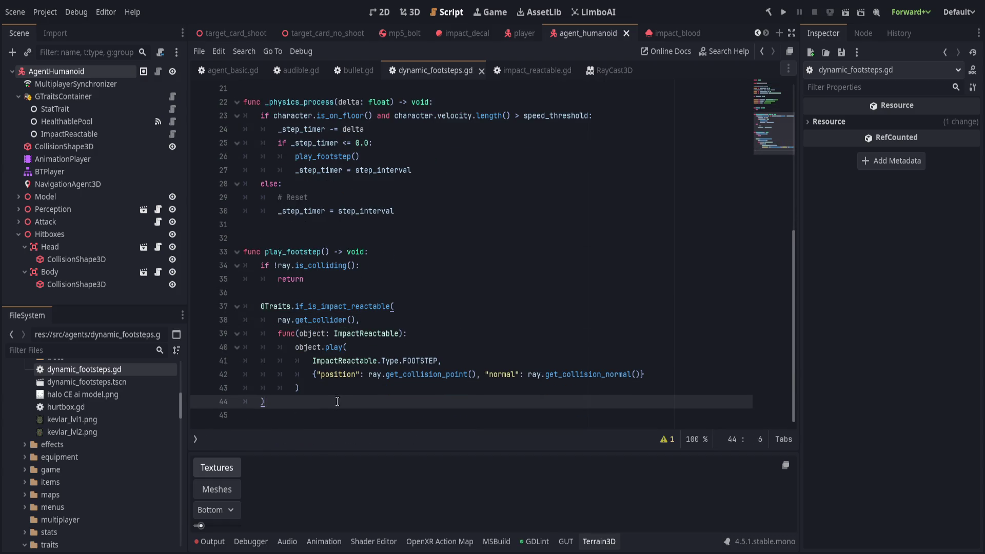
{"action": "left_click", "coordinate": [487, 360]}
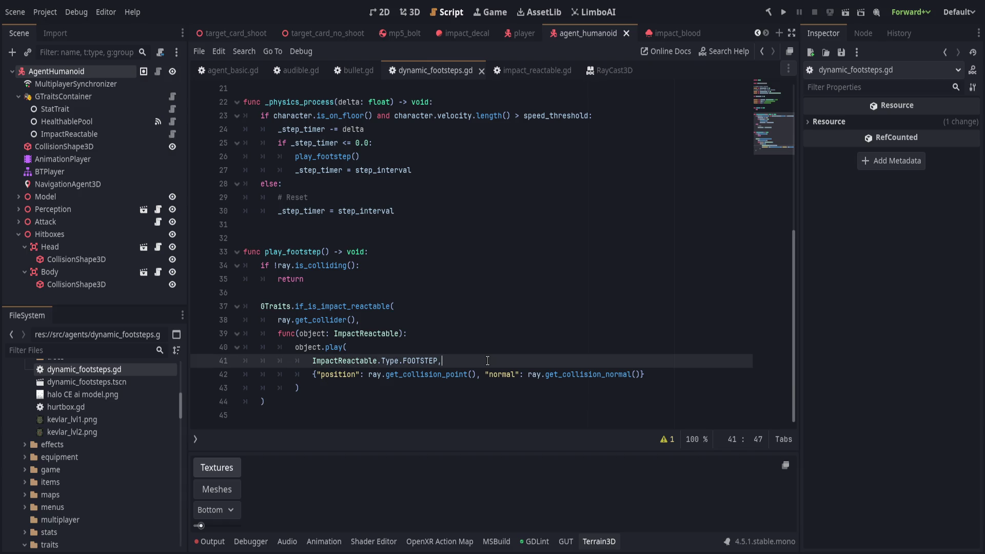
{"action": "left_click", "coordinate": [317, 375]}
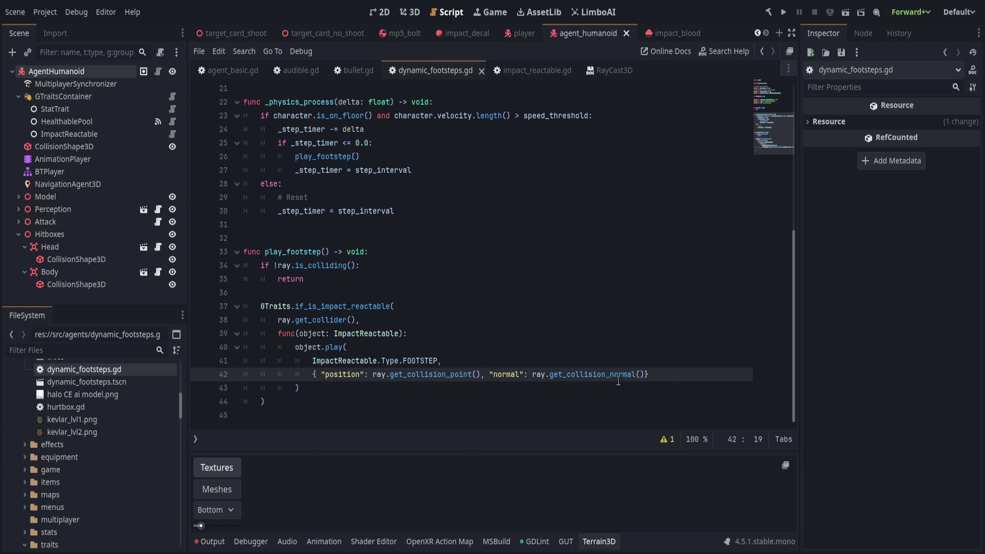
{"action": "left_click", "coordinate": [641, 375]}
{"action": "key", "text": "Right"}
{"action": "key", "text": "ctrl+s"}
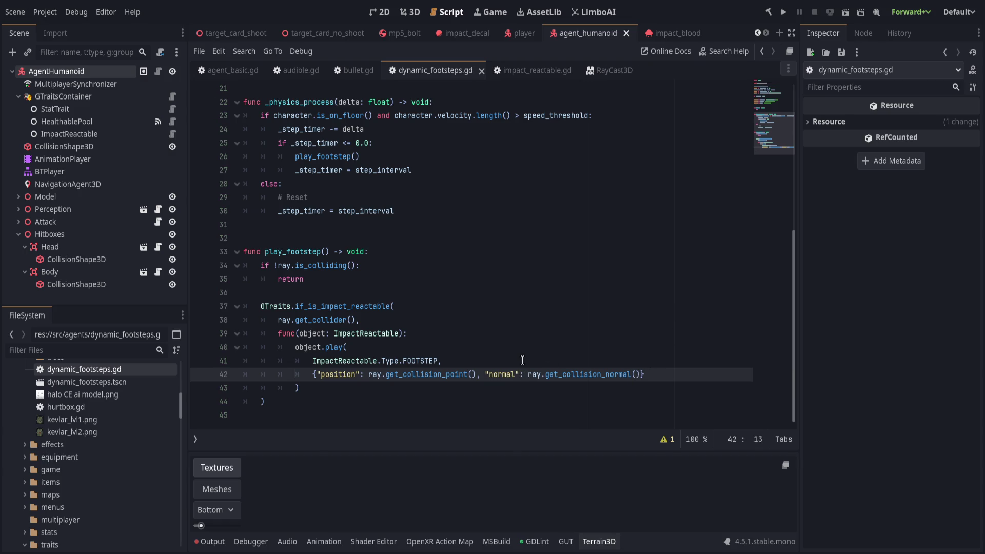
Step: Check the script warnings, locate the unused step signal on line 3, and save
{"action": "left_click", "coordinate": [667, 439]}
{"action": "left_click", "coordinate": [291, 403]}
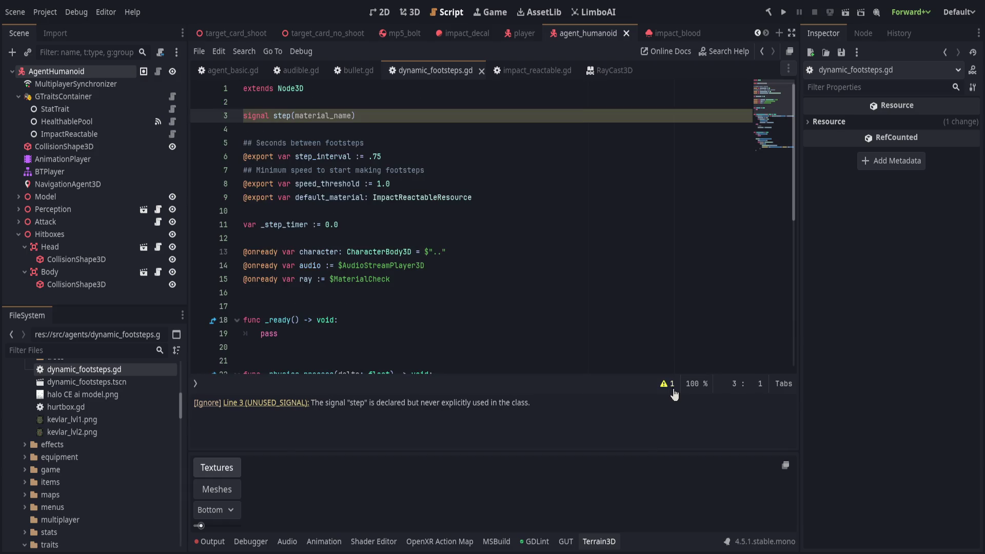
{"action": "left_click", "coordinate": [667, 383]}
{"action": "scroll", "coordinate": [533, 354], "scroll_direction": "down", "scroll_amount": 1}
{"action": "scroll", "coordinate": [533, 354], "scroll_direction": "up", "scroll_amount": 1}
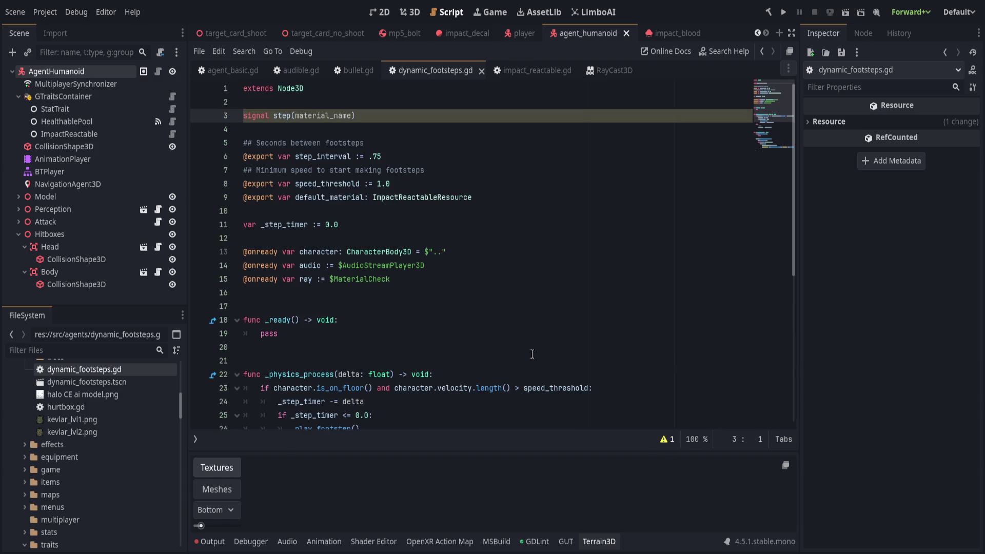
{"action": "left_click", "coordinate": [456, 360]}
{"action": "scroll", "coordinate": [456, 362], "scroll_direction": "down", "scroll_amount": 4}
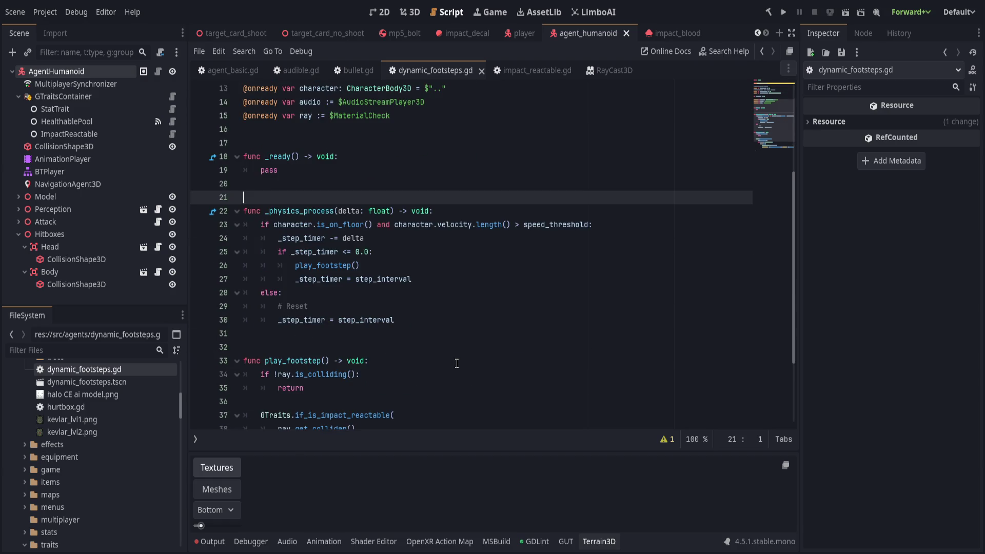
{"action": "scroll", "coordinate": [457, 363], "scroll_direction": "down", "scroll_amount": 3}
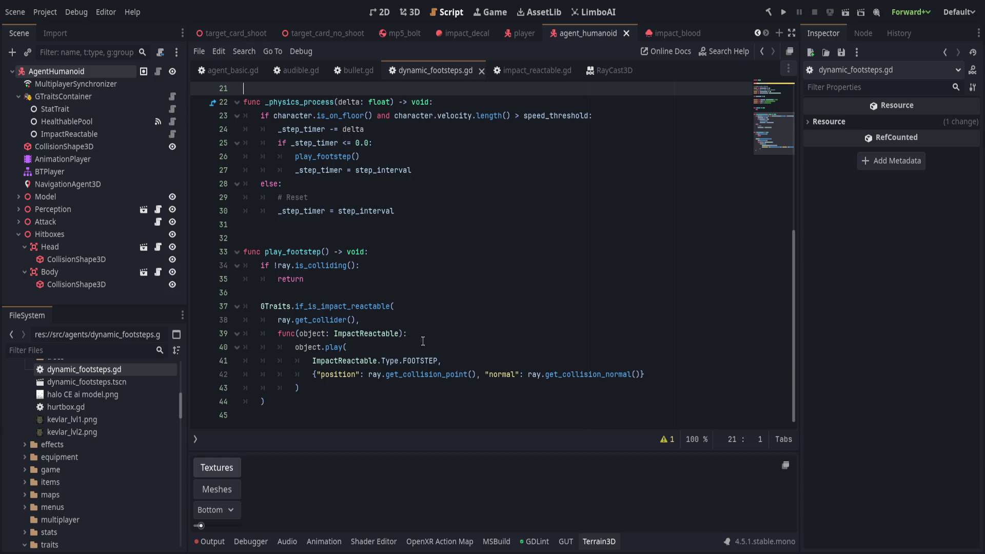
{"action": "key", "text": "ctrl+s"}
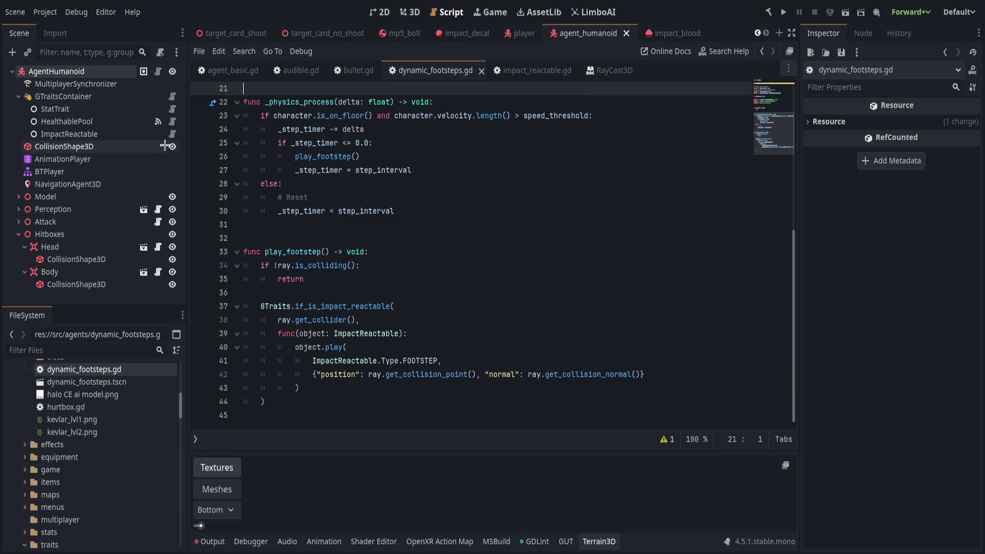
Step: Clear the Output log, collapse the panel, and launch the game
{"action": "left_click", "coordinate": [569, 177]}
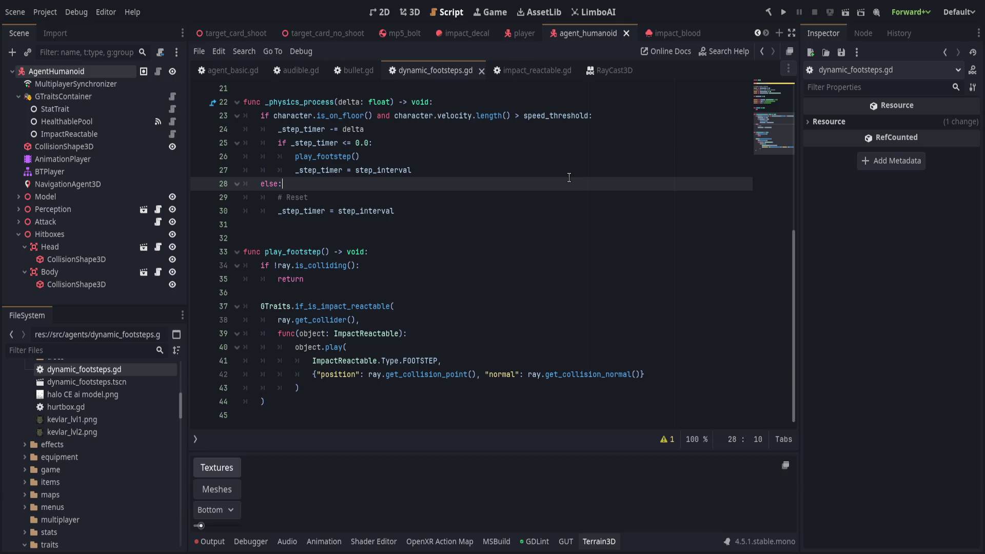
{"action": "left_click", "coordinate": [209, 541]}
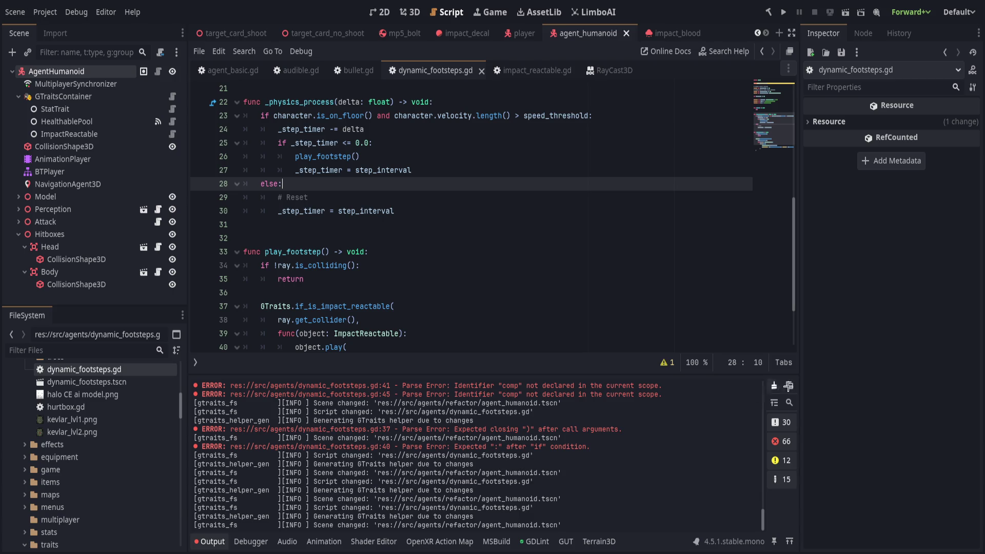
{"action": "left_click", "coordinate": [775, 385]}
{"action": "left_click", "coordinate": [209, 541]}
{"action": "left_click", "coordinate": [536, 318]}
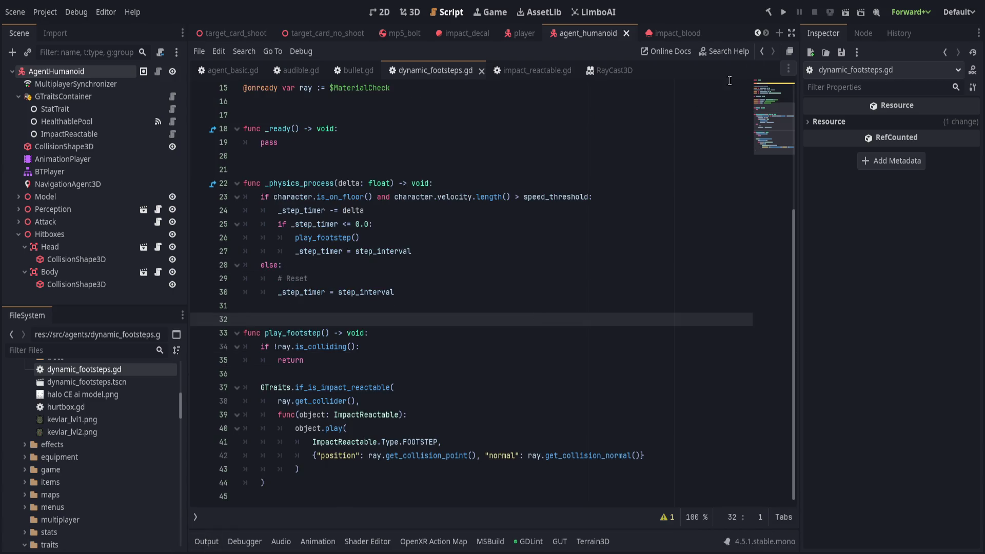
{"action": "left_click", "coordinate": [785, 13]}
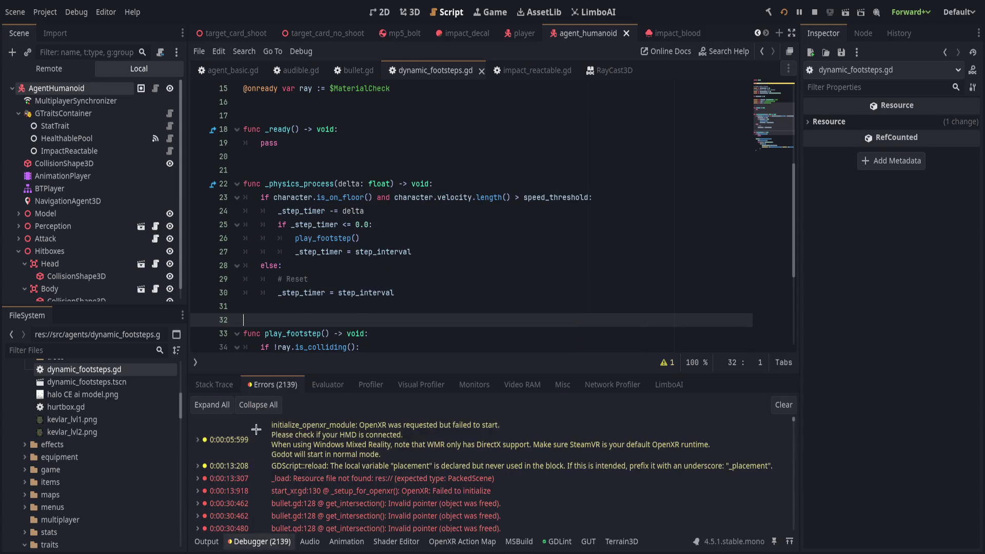
Step: Jump from the freed-pointer error to bullet.gd line 128's PhysicsRayQueryParameters3D.create query
{"action": "double_click", "coordinate": [549, 484]}
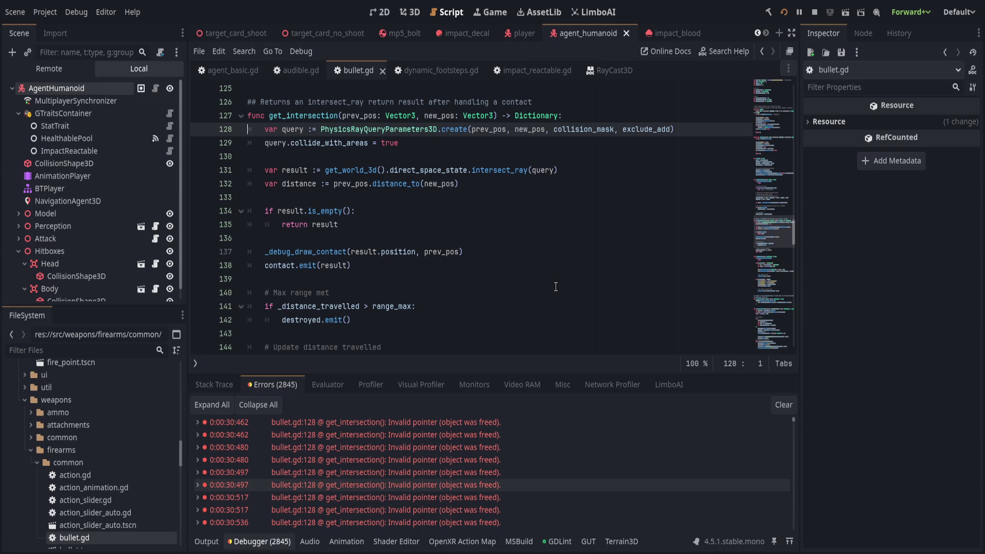
Step: Trace the first error to bullet.gd and select the get_intersection function name
{"action": "scroll", "coordinate": [501, 464], "scroll_direction": "down", "scroll_amount": 1}
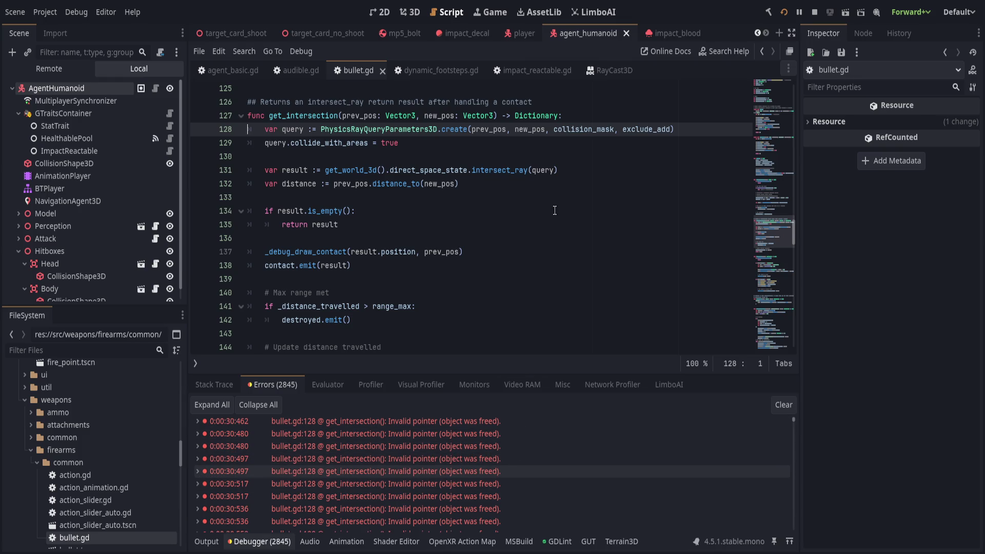
{"action": "left_click", "coordinate": [701, 130]}
{"action": "scroll", "coordinate": [556, 303], "scroll_direction": "up", "scroll_amount": 1}
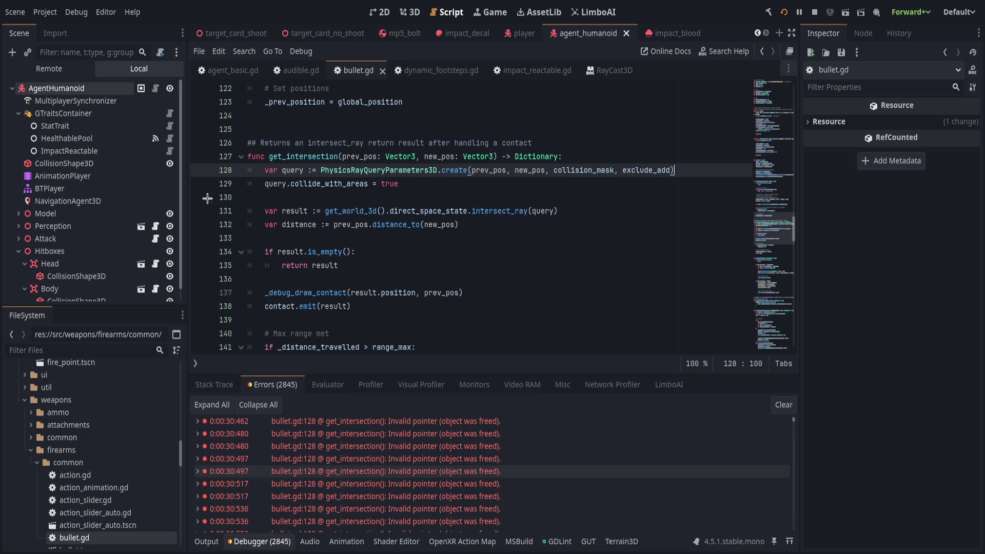
{"action": "left_click_drag", "start_coordinate": [794, 423], "coordinate": [793, 531]}
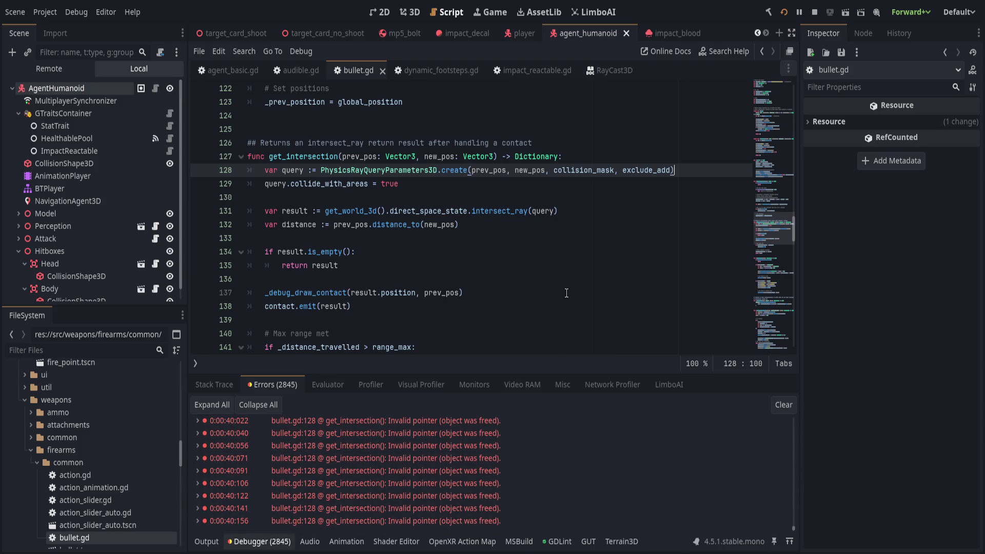
{"action": "left_click", "coordinate": [462, 420]}
{"action": "scroll", "coordinate": [300, 243], "scroll_direction": "up", "scroll_amount": 1}
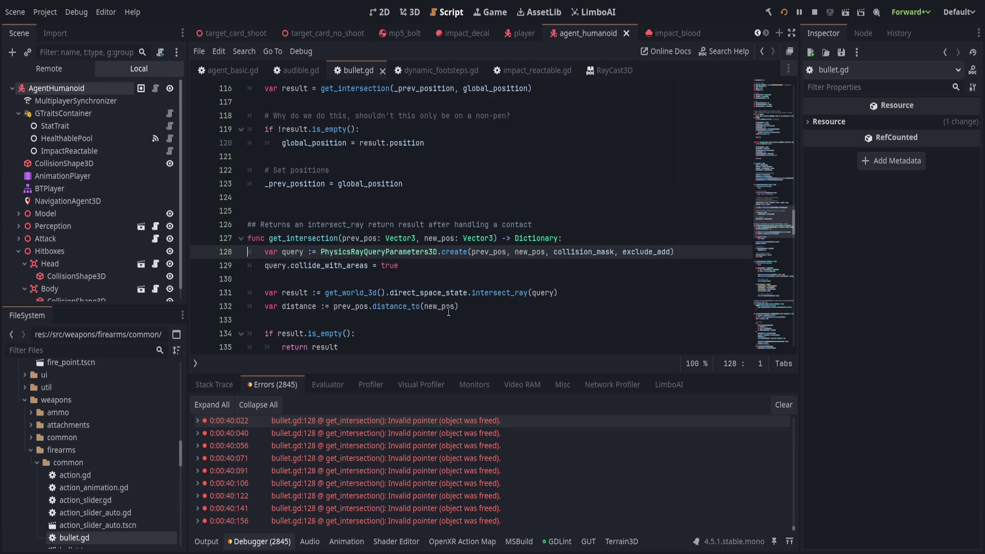
{"action": "double_click", "coordinate": [300, 244]}
{"action": "scroll", "coordinate": [300, 244], "scroll_direction": "up", "scroll_amount": 3}
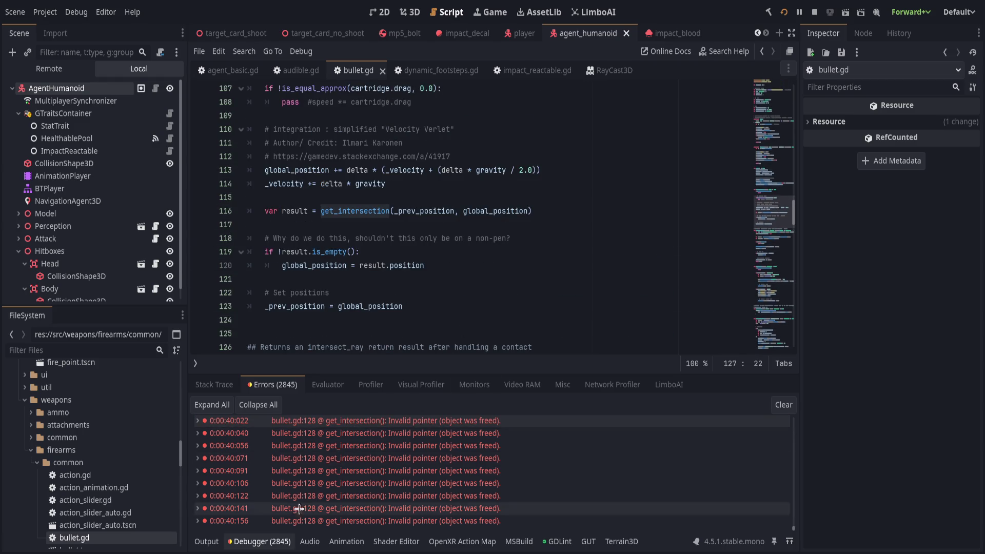
Step: Collapse the debugger to read more of get_intersection, then reopen it and clear the errors
{"action": "left_click", "coordinate": [270, 539]}
{"action": "scroll", "coordinate": [479, 344], "scroll_direction": "up", "scroll_amount": 3}
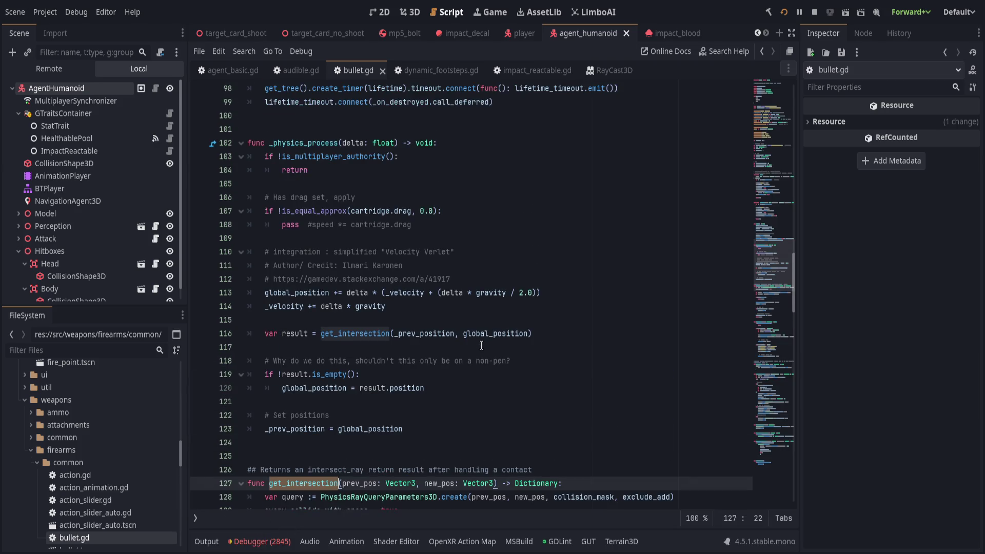
{"action": "scroll", "coordinate": [481, 344], "scroll_direction": "up", "scroll_amount": 2}
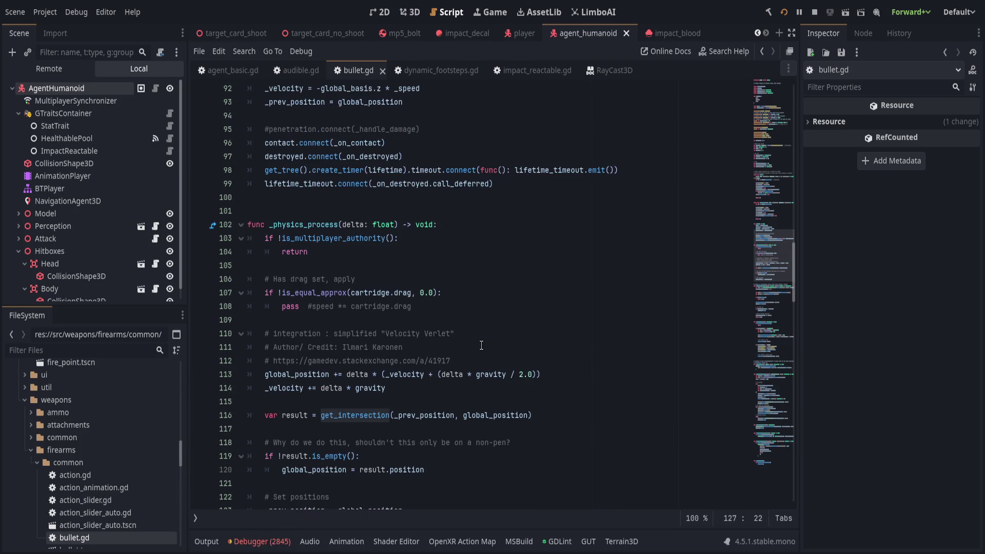
{"action": "scroll", "coordinate": [482, 344], "scroll_direction": "down", "scroll_amount": 2}
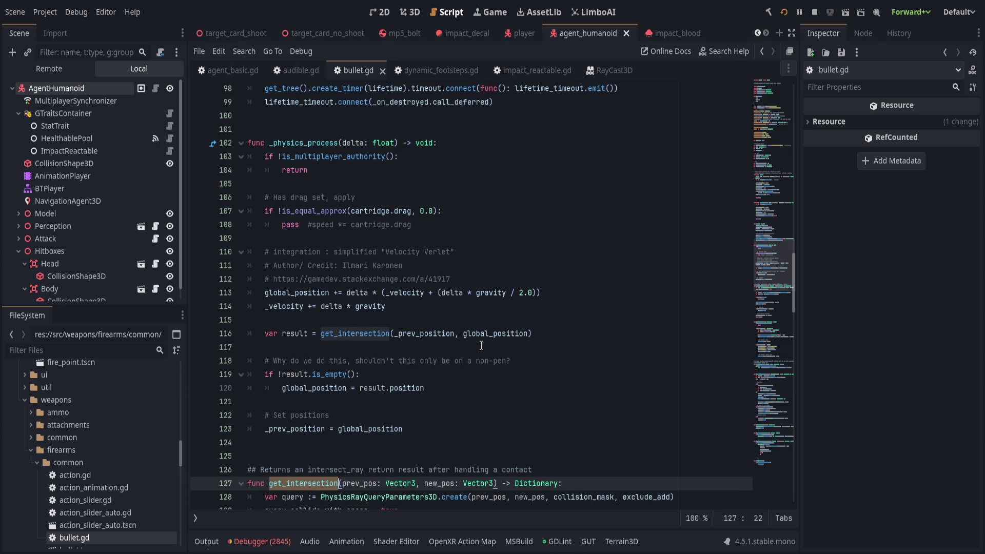
{"action": "scroll", "coordinate": [481, 345], "scroll_direction": "down", "scroll_amount": 3}
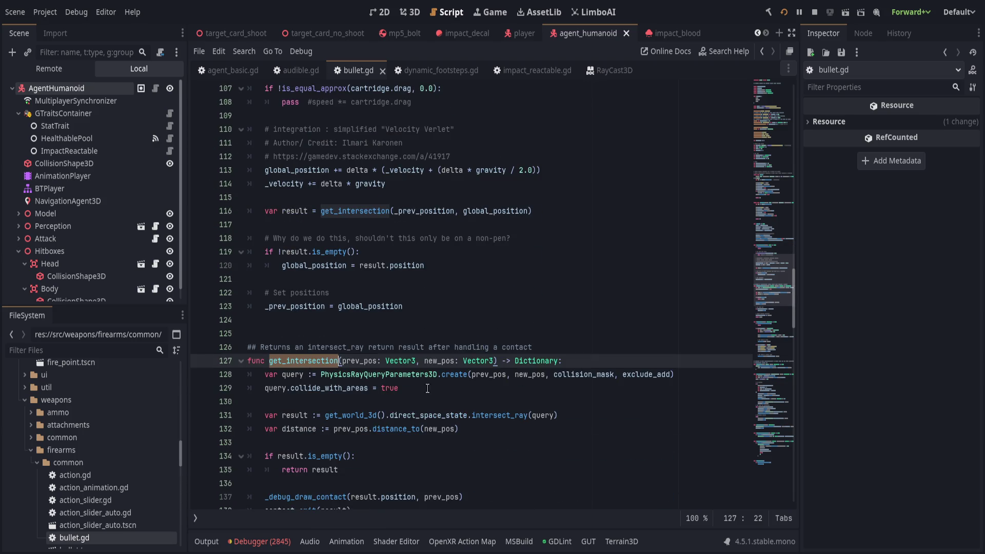
{"action": "left_click", "coordinate": [261, 541]}
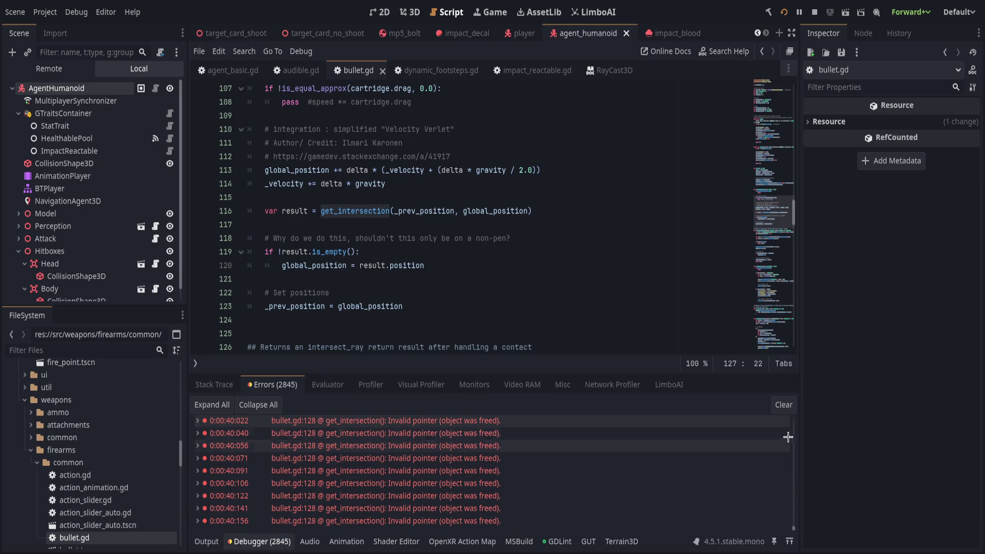
{"action": "left_click", "coordinate": [783, 404]}
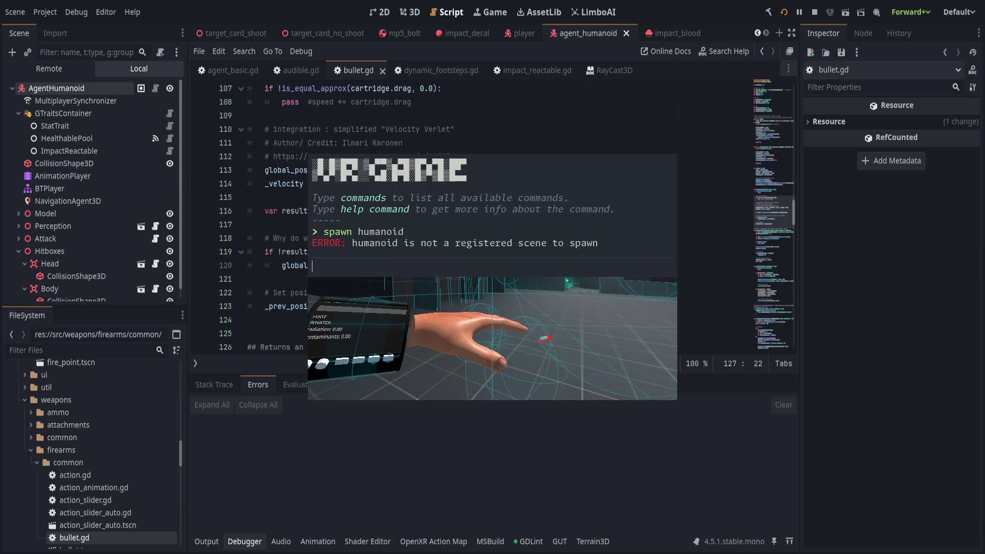
Step: Run 'spawn agent_humanoid' in the game console and close the console
{"action": "type", "text": "spawnagent_humanoid"}
{"action": "key", "text": "Return"}
{"action": "key", "text": "grave"}
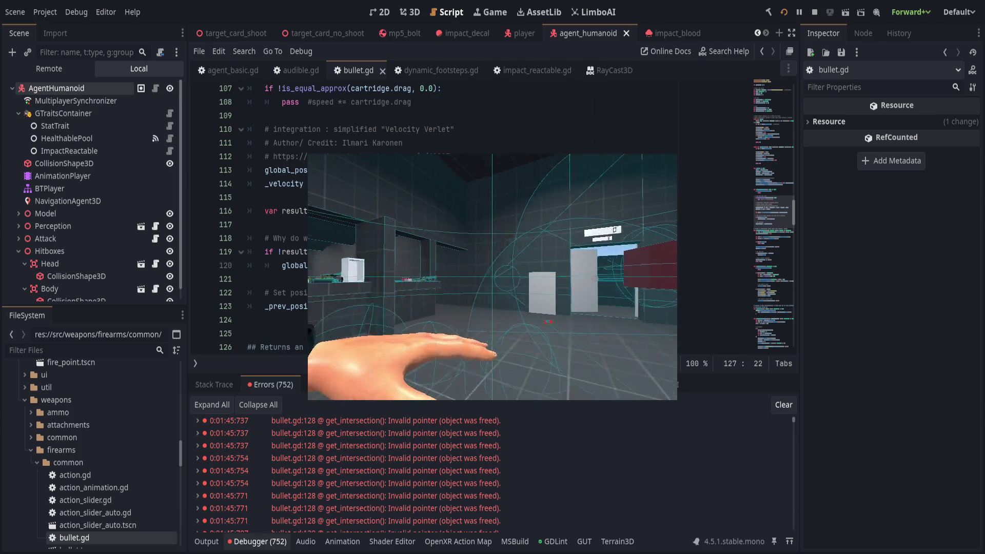
Step: Review bullet.gd's _physics_process code around line 118
{"action": "left_click", "coordinate": [386, 252]}
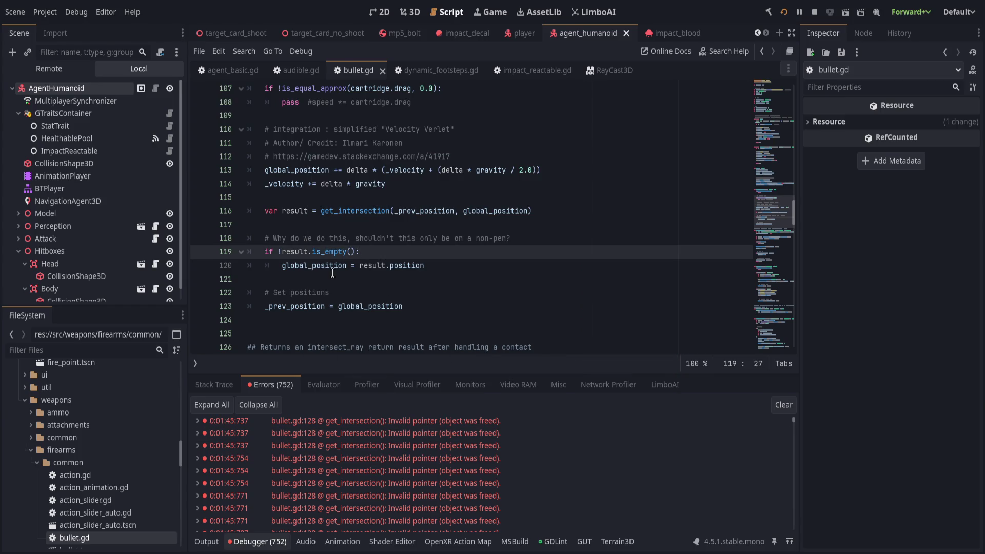
{"action": "scroll", "coordinate": [333, 271], "scroll_direction": "down", "scroll_amount": 4}
{"action": "scroll", "coordinate": [336, 269], "scroll_direction": "down", "scroll_amount": 3}
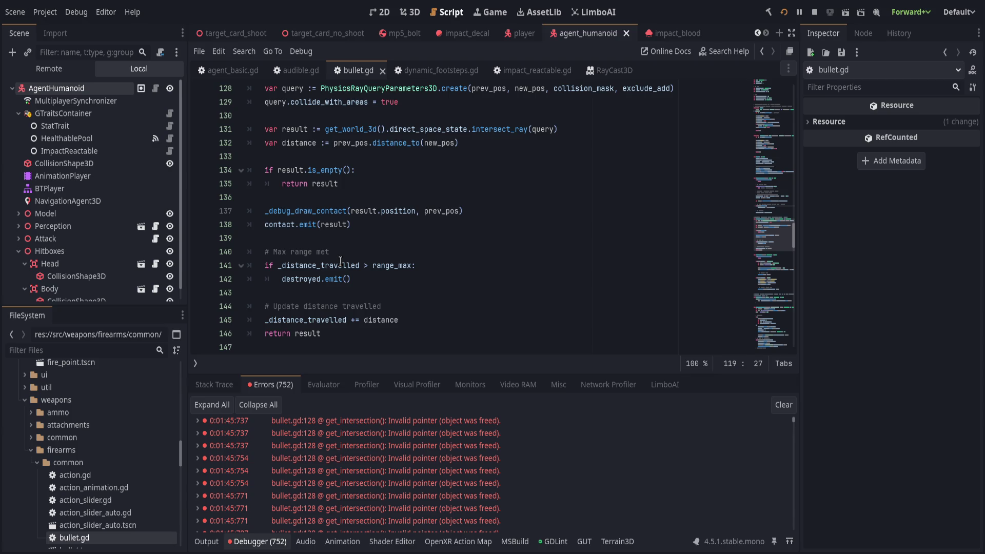
{"action": "scroll", "coordinate": [341, 261], "scroll_direction": "up", "scroll_amount": 1}
{"action": "scroll", "coordinate": [340, 260], "scroll_direction": "up", "scroll_amount": 8}
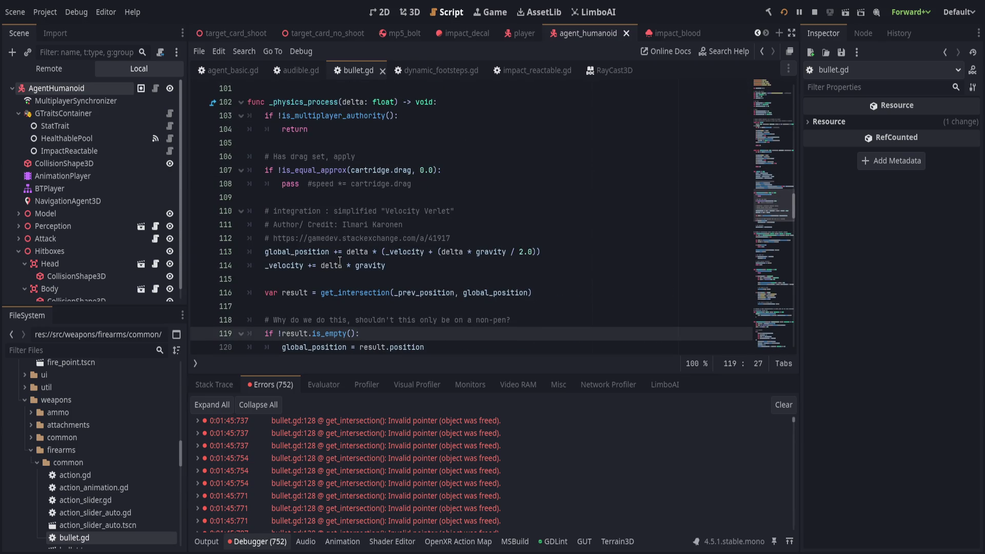
{"action": "scroll", "coordinate": [382, 189], "scroll_direction": "up", "scroll_amount": 4}
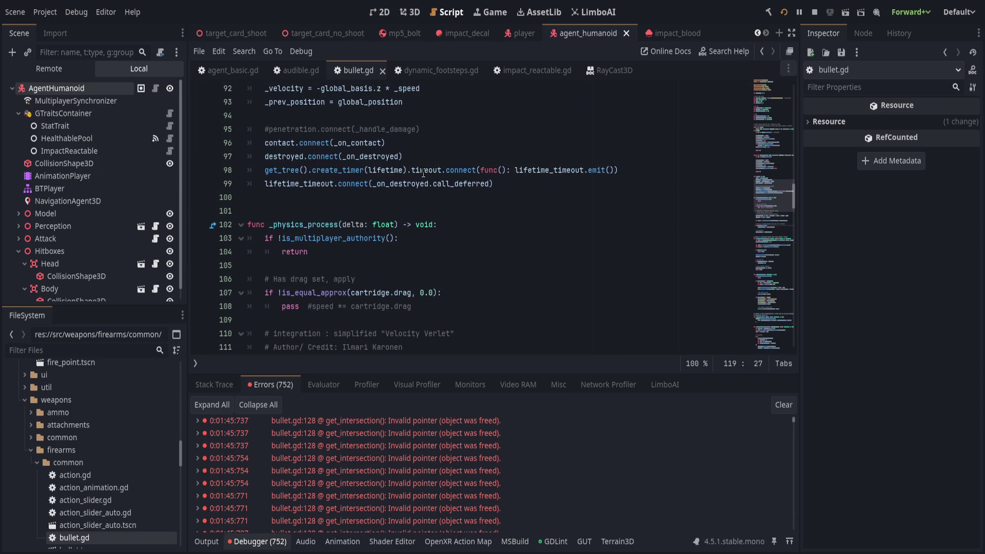
{"action": "scroll", "coordinate": [444, 237], "scroll_direction": "down", "scroll_amount": 6}
{"action": "left_click", "coordinate": [444, 237]}
{"action": "scroll", "coordinate": [445, 237], "scroll_direction": "up", "scroll_amount": 1}
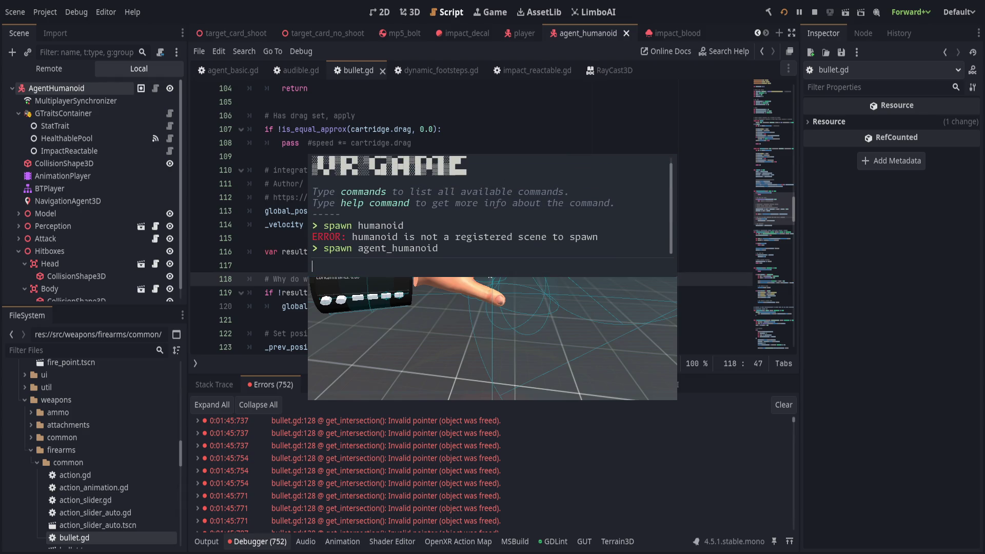
Step: Rerun the previous 'spawn agent_humanoid' command to spawn another humanoid agent
{"action": "key", "text": "Up"}
{"action": "key", "text": "Return"}
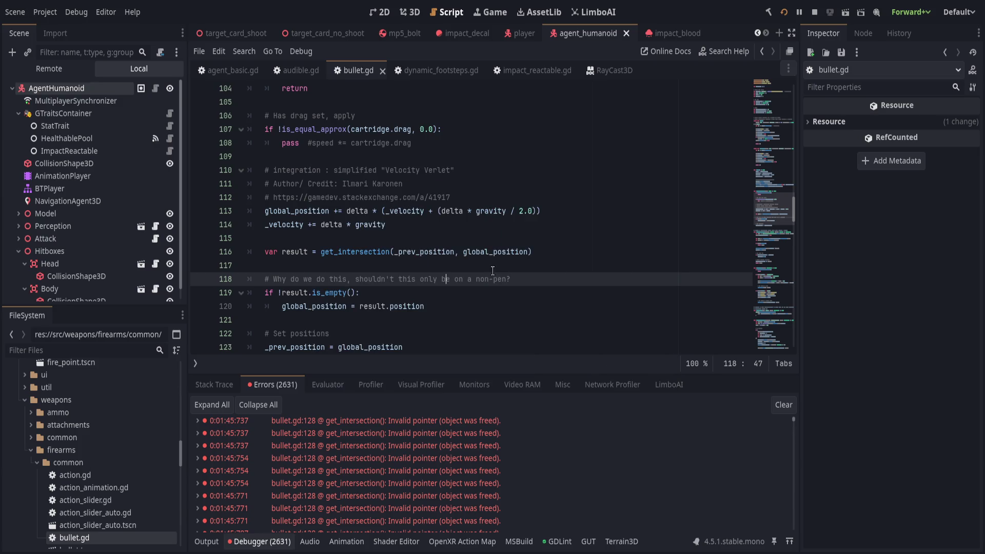
{"action": "left_click", "coordinate": [507, 268]}
Step: Select get_intersection on line 127, review the function, and collapse the Debugger panel
{"action": "scroll", "coordinate": [538, 277], "scroll_direction": "down", "scroll_amount": 5}
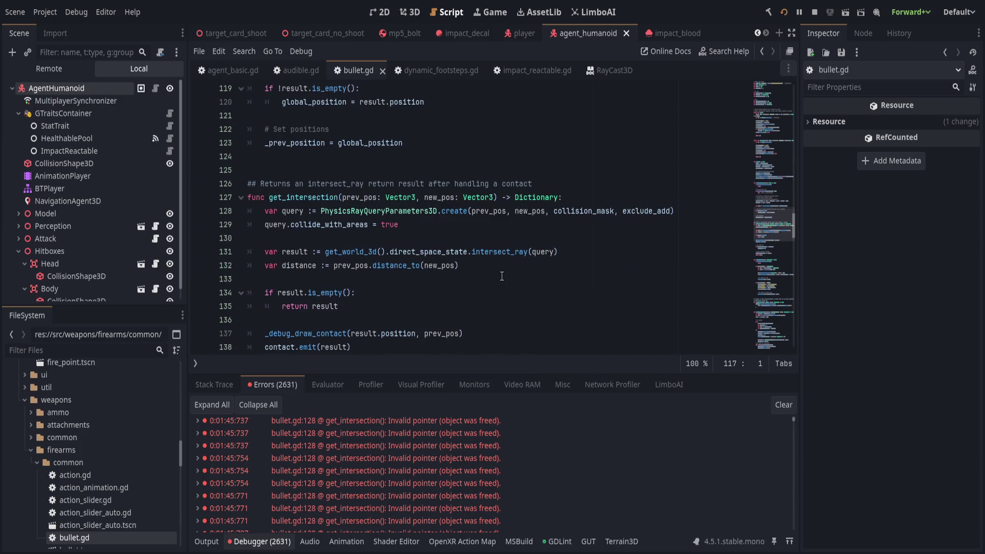
{"action": "left_click", "coordinate": [299, 198]}
{"action": "double_click", "coordinate": [301, 198]}
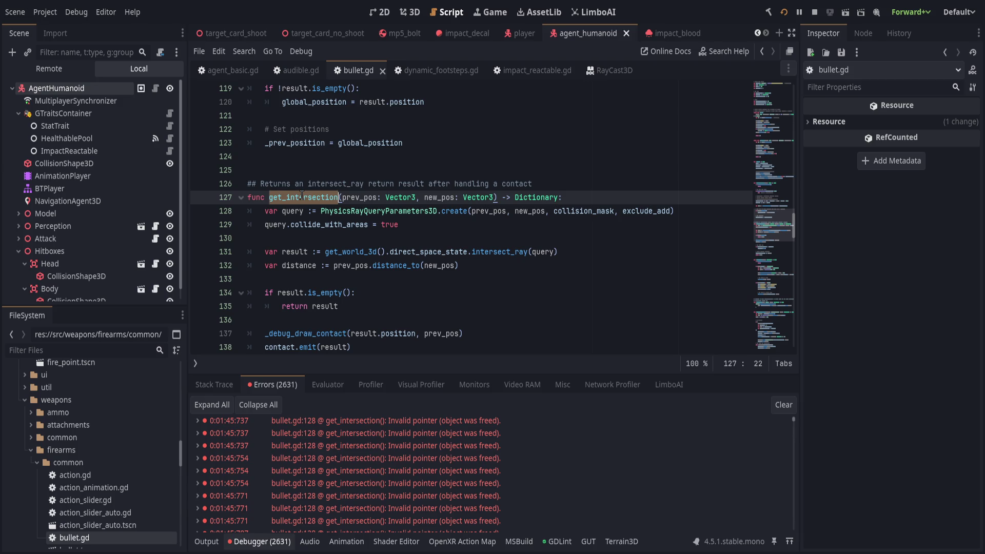
{"action": "scroll", "coordinate": [435, 303], "scroll_direction": "down", "scroll_amount": 1}
{"action": "scroll", "coordinate": [435, 304], "scroll_direction": "down", "scroll_amount": 2}
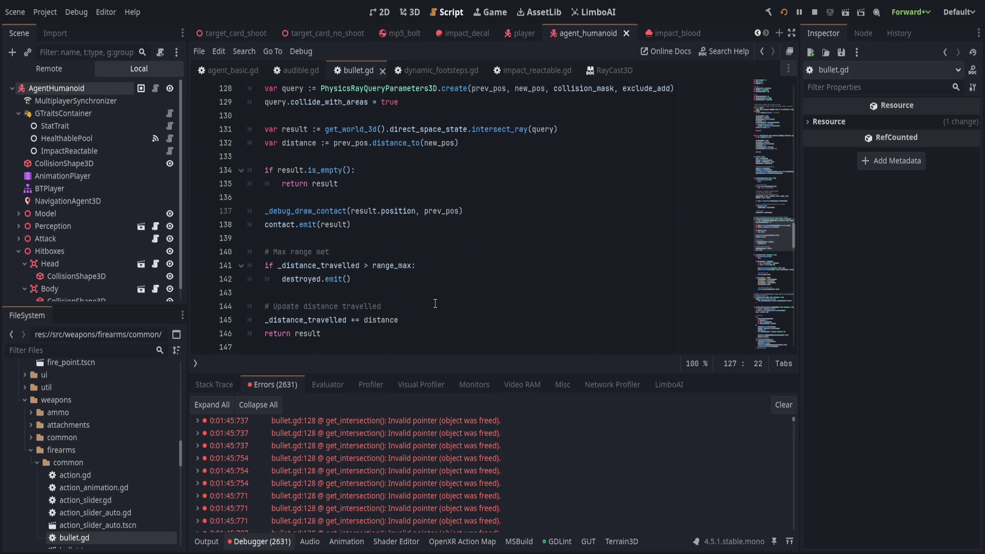
{"action": "scroll", "coordinate": [433, 300], "scroll_direction": "up", "scroll_amount": 1}
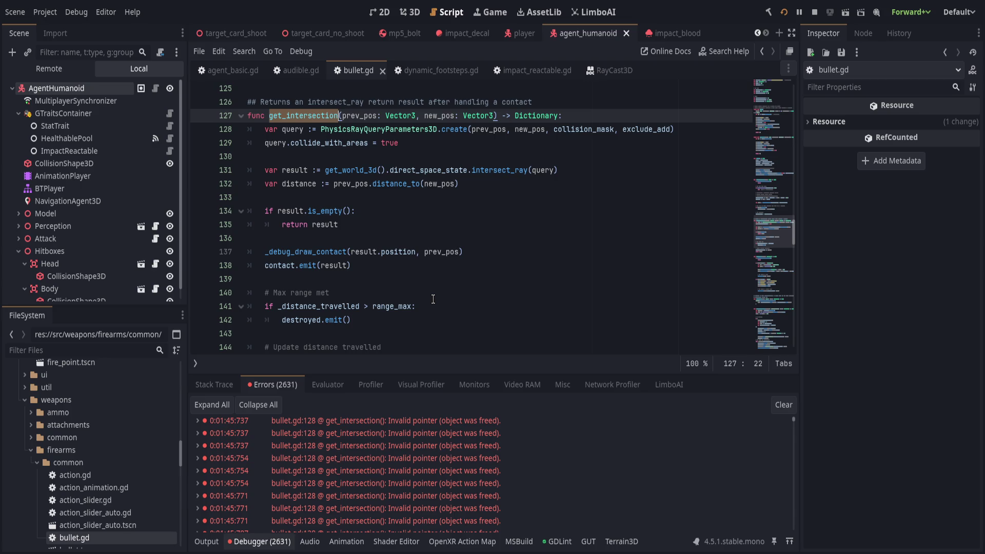
{"action": "left_click", "coordinate": [277, 541]}
{"action": "left_click", "coordinate": [395, 346]}
{"action": "scroll", "coordinate": [432, 310], "scroll_direction": "down", "scroll_amount": 5}
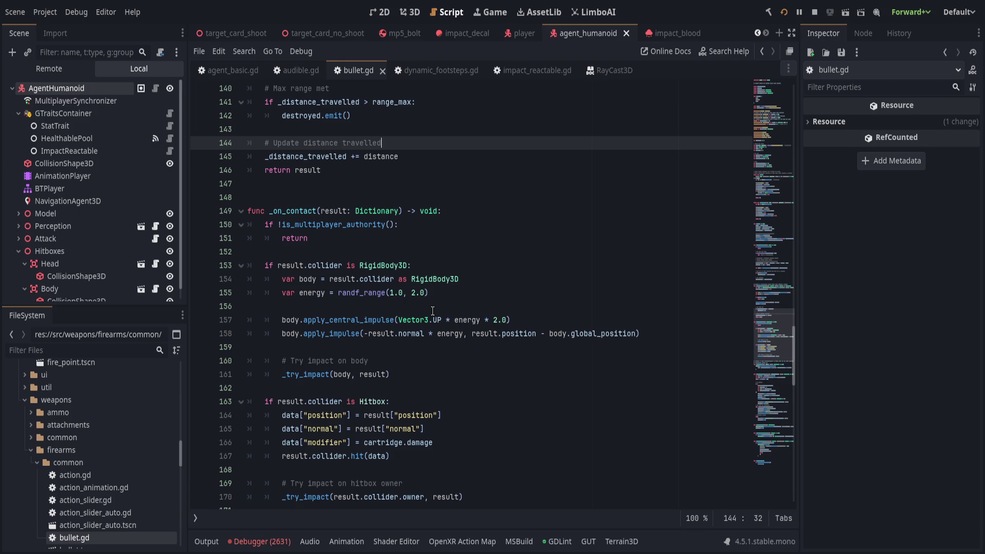
Step: Read through get_intersection's range_max destroyed check and distance update in bullet.gd
{"action": "scroll", "coordinate": [432, 311], "scroll_direction": "up", "scroll_amount": 15}
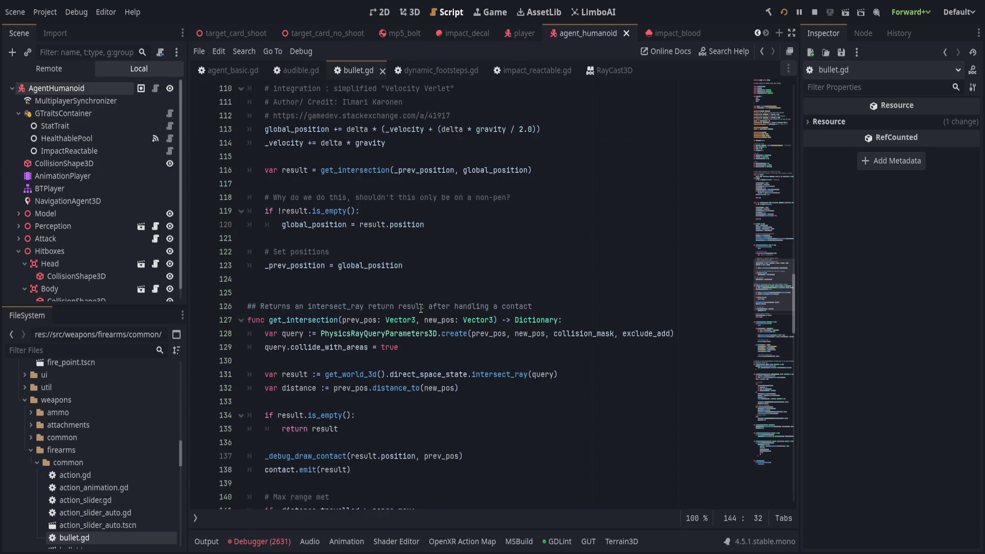
{"action": "scroll", "coordinate": [422, 308], "scroll_direction": "up", "scroll_amount": 1}
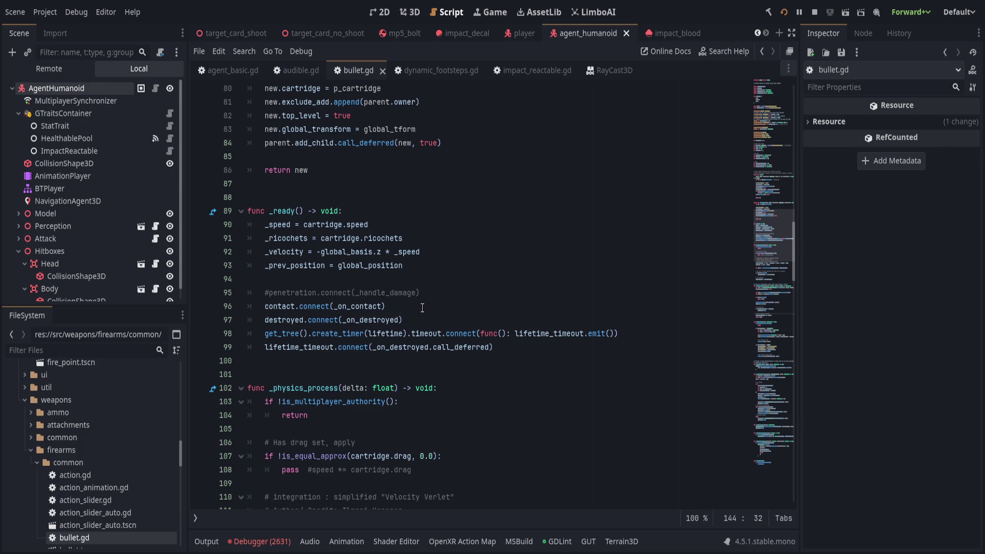
{"action": "scroll", "coordinate": [422, 307], "scroll_direction": "down", "scroll_amount": 15}
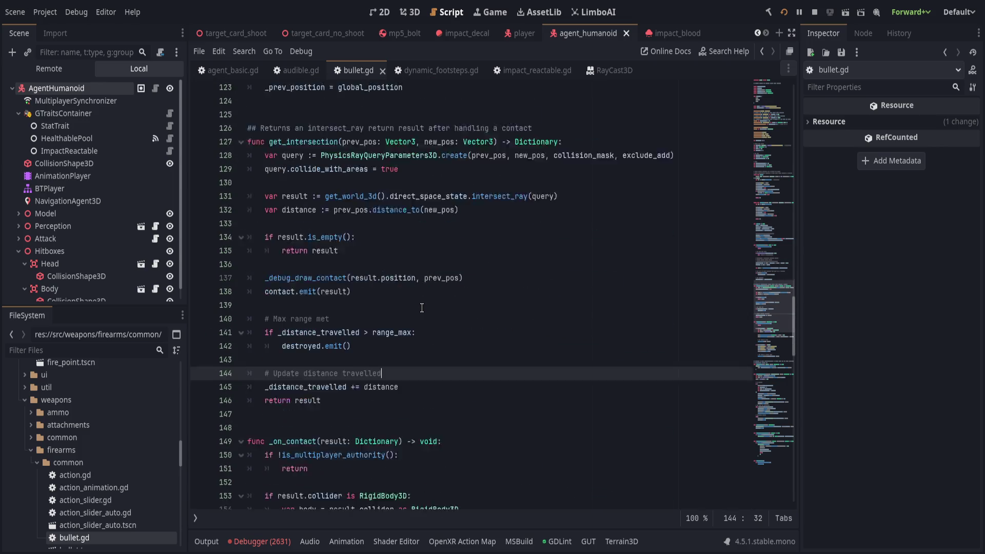
{"action": "scroll", "coordinate": [422, 308], "scroll_direction": "down", "scroll_amount": 4}
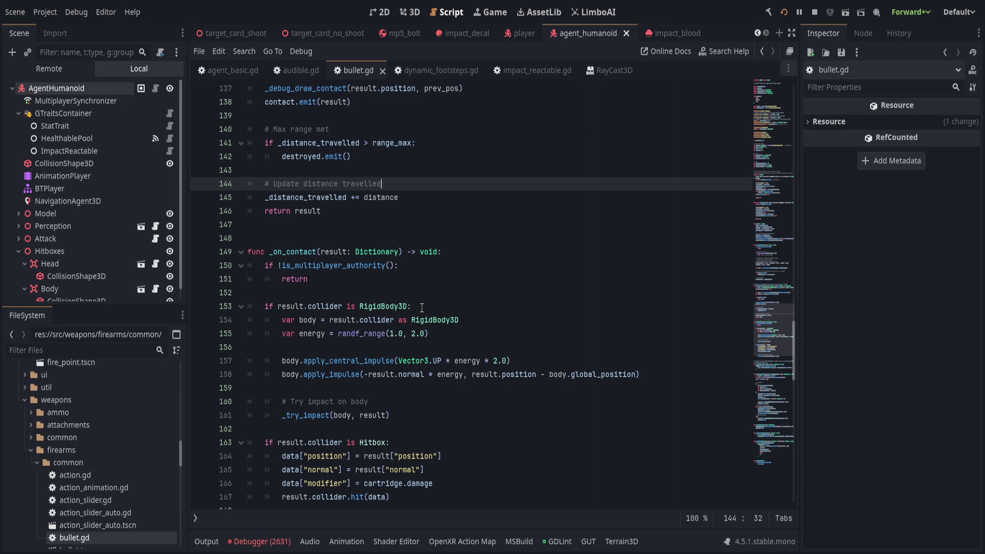
{"action": "scroll", "coordinate": [422, 308], "scroll_direction": "down", "scroll_amount": 6}
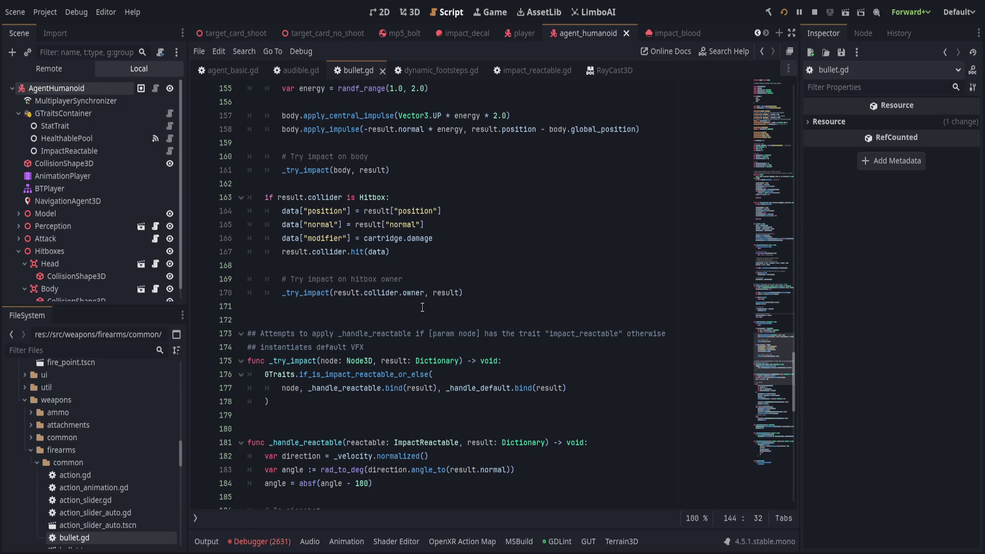
{"action": "scroll", "coordinate": [422, 307], "scroll_direction": "down", "scroll_amount": 10}
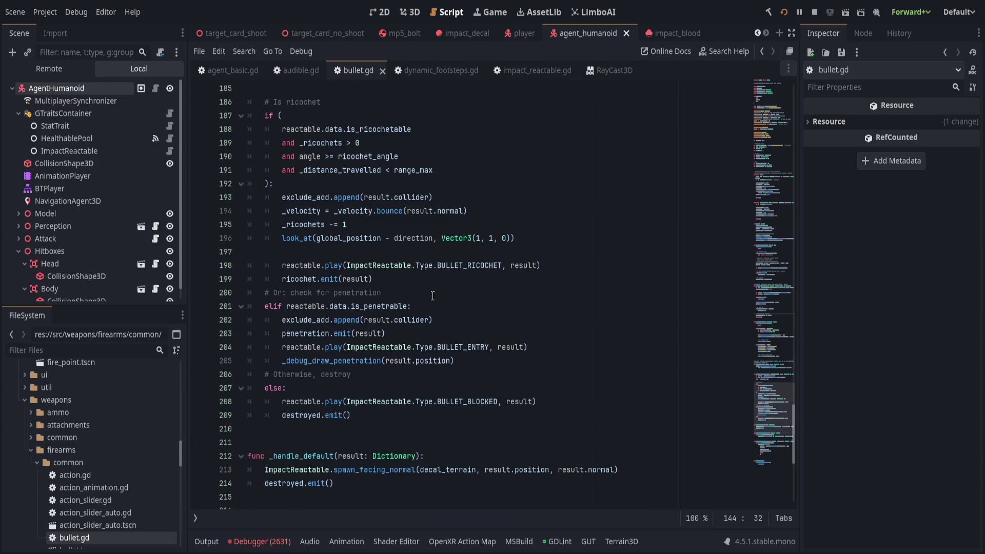
{"action": "scroll", "coordinate": [432, 295], "scroll_direction": "down", "scroll_amount": 7}
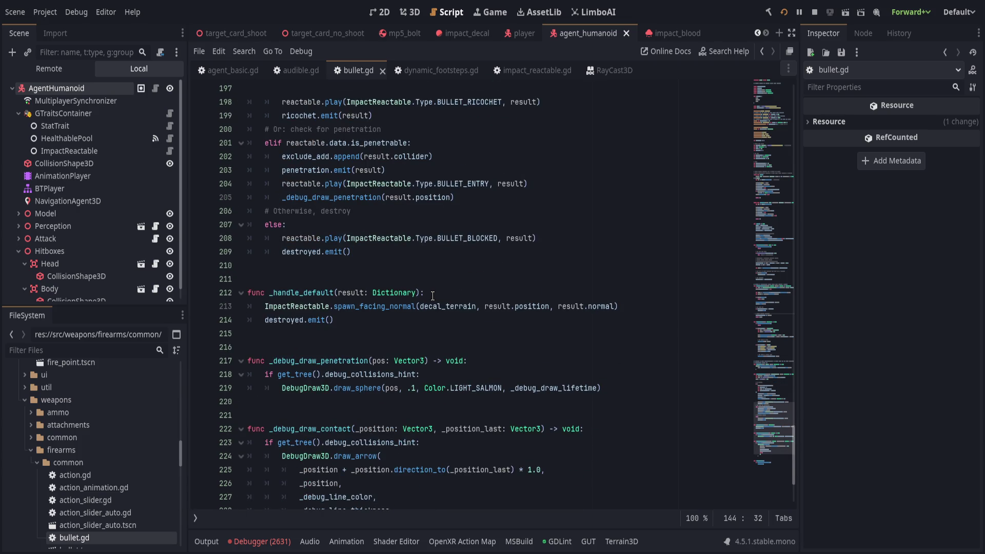
{"action": "scroll", "coordinate": [433, 296], "scroll_direction": "up", "scroll_amount": 6}
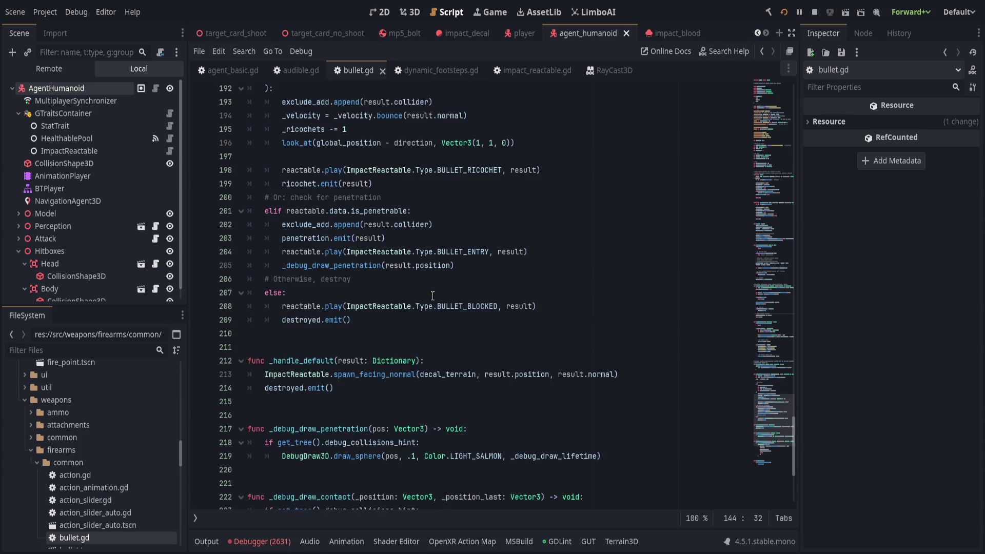
{"action": "scroll", "coordinate": [432, 295], "scroll_direction": "up", "scroll_amount": 3}
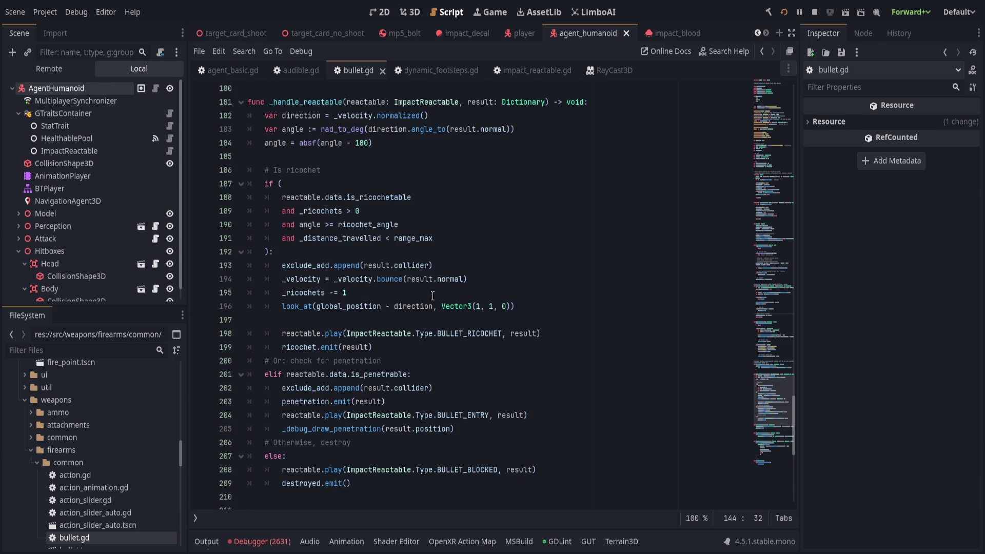
{"action": "scroll", "coordinate": [432, 295], "scroll_direction": "up", "scroll_amount": 1}
{"action": "scroll", "coordinate": [326, 509], "scroll_direction": "down", "scroll_amount": 3}
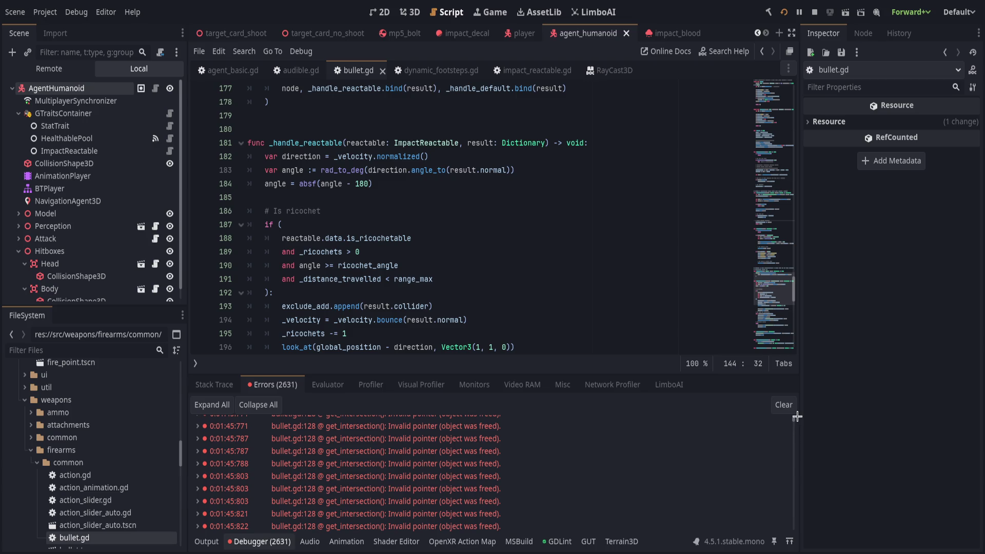
Step: Scroll the Errors list to its end, clear it, and collapse the Debugger
{"action": "left_click_drag", "start_coordinate": [794, 416], "coordinate": [782, 548]}
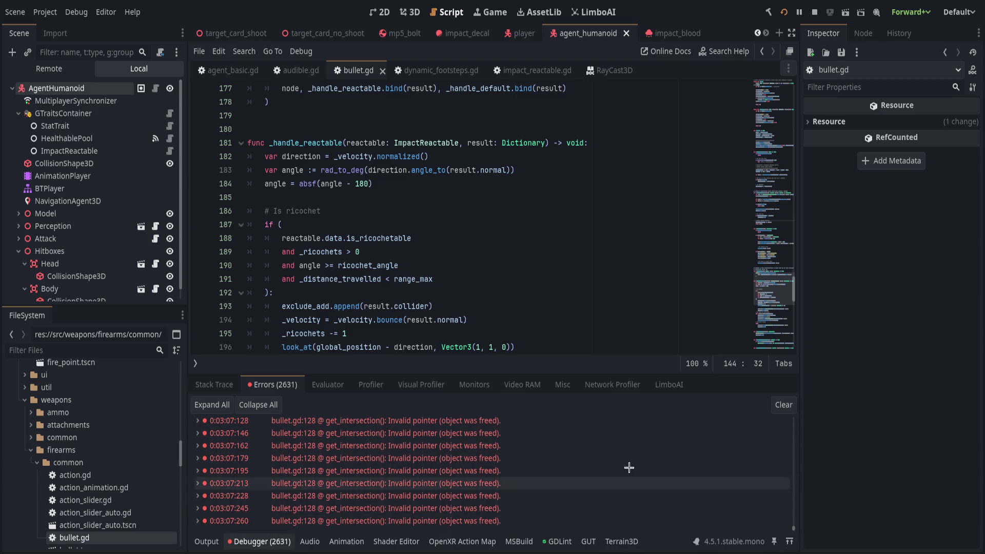
{"action": "left_click", "coordinate": [783, 406]}
{"action": "left_click", "coordinate": [247, 541]}
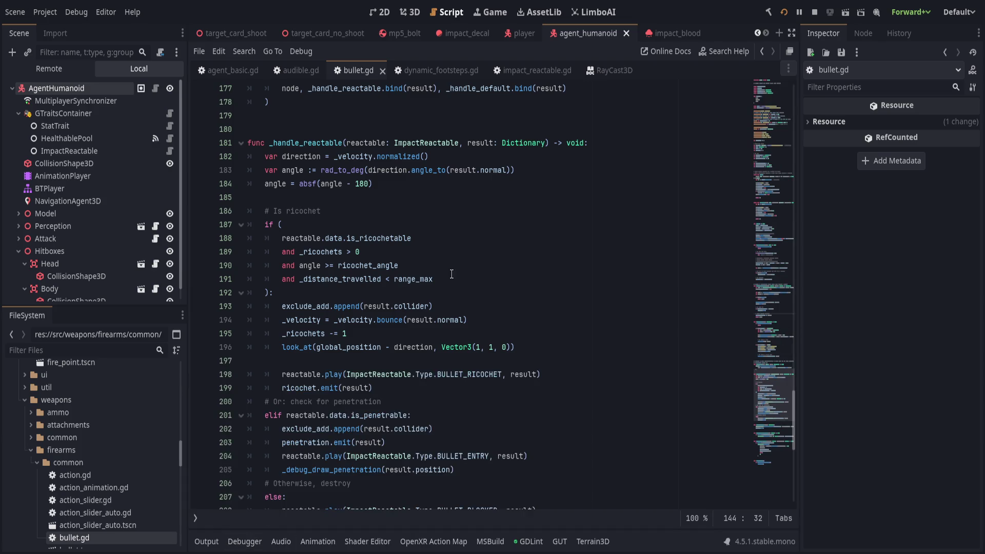
{"action": "scroll", "coordinate": [464, 253], "scroll_direction": "up", "scroll_amount": 9}
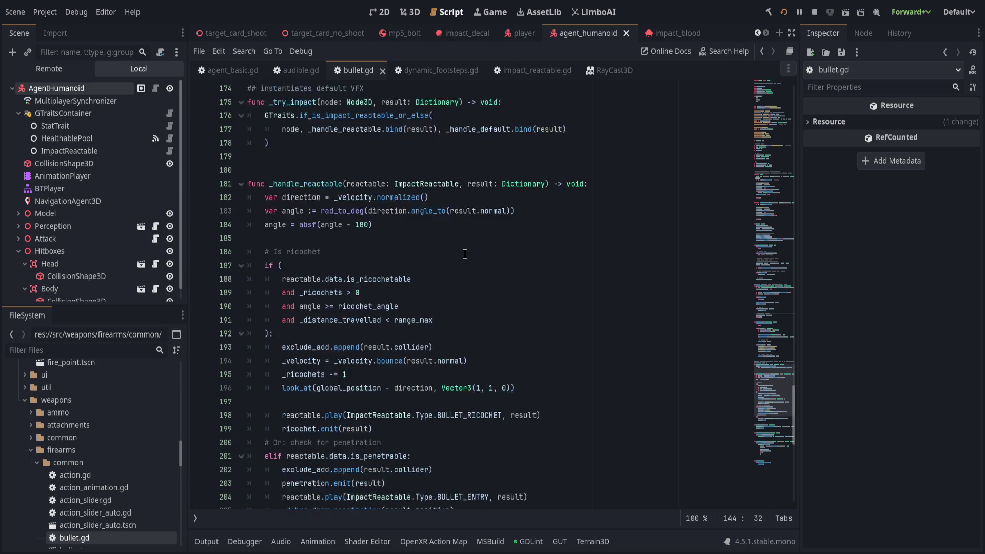
{"action": "scroll", "coordinate": [464, 254], "scroll_direction": "up", "scroll_amount": 9}
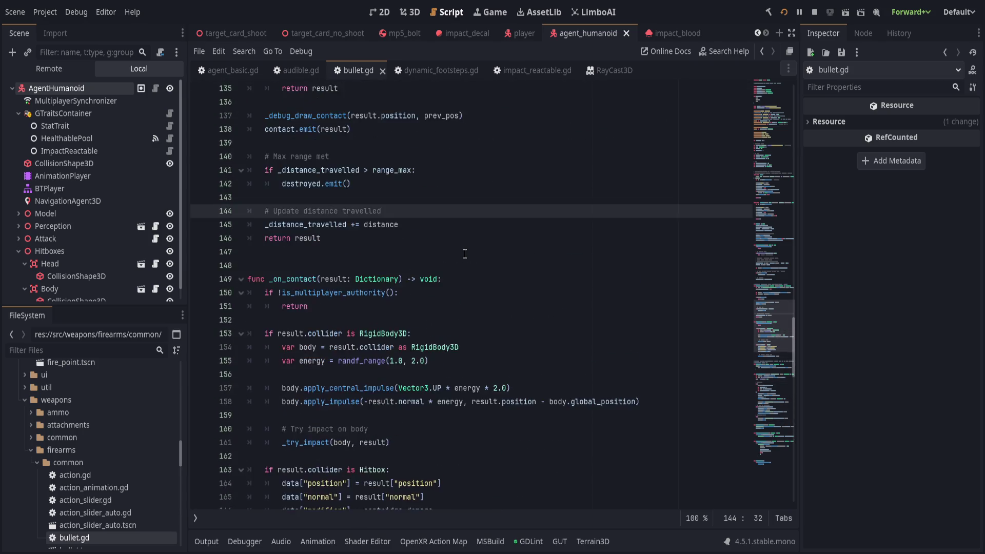
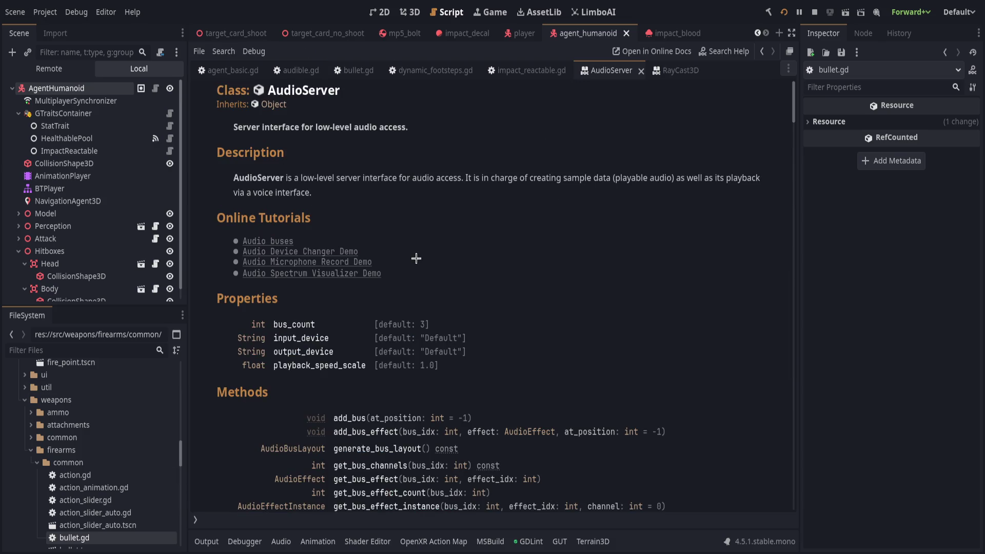
Step: Scroll the AudioServer reference past the set_bus methods down to swap_bus_effects and unlock()
{"action": "scroll", "coordinate": [534, 218], "scroll_direction": "down", "scroll_amount": 3}
{"action": "scroll", "coordinate": [517, 222], "scroll_direction": "down", "scroll_amount": 1}
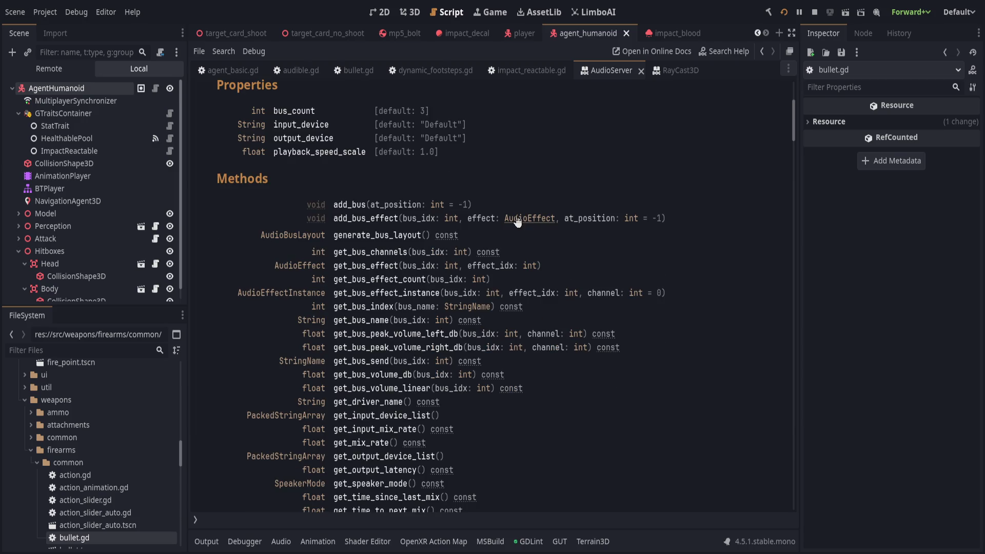
{"action": "scroll", "coordinate": [522, 209], "scroll_direction": "down", "scroll_amount": 5}
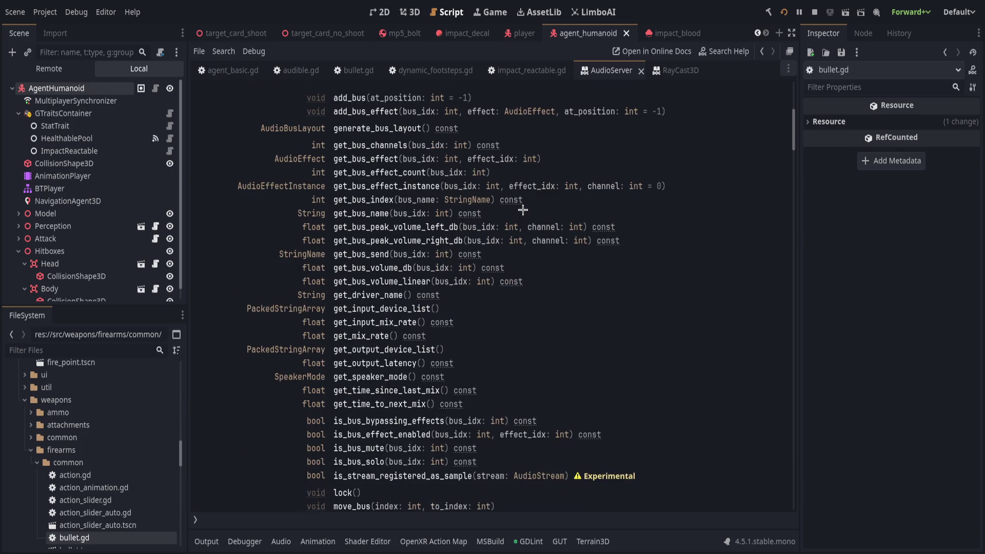
{"action": "scroll", "coordinate": [515, 234], "scroll_direction": "down", "scroll_amount": 2}
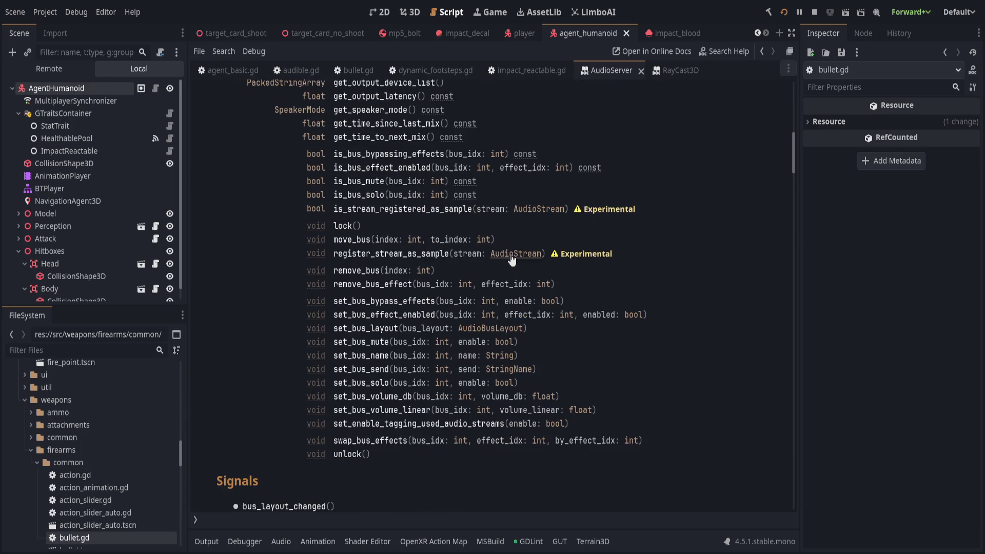
{"action": "scroll", "coordinate": [507, 262], "scroll_direction": "down", "scroll_amount": 1}
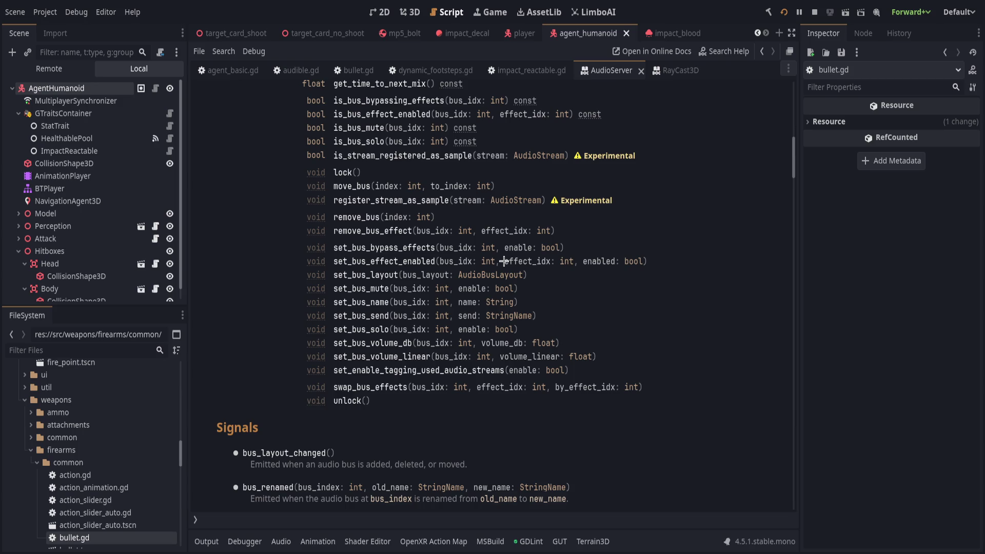
{"action": "scroll", "coordinate": [504, 262], "scroll_direction": "down", "scroll_amount": 4}
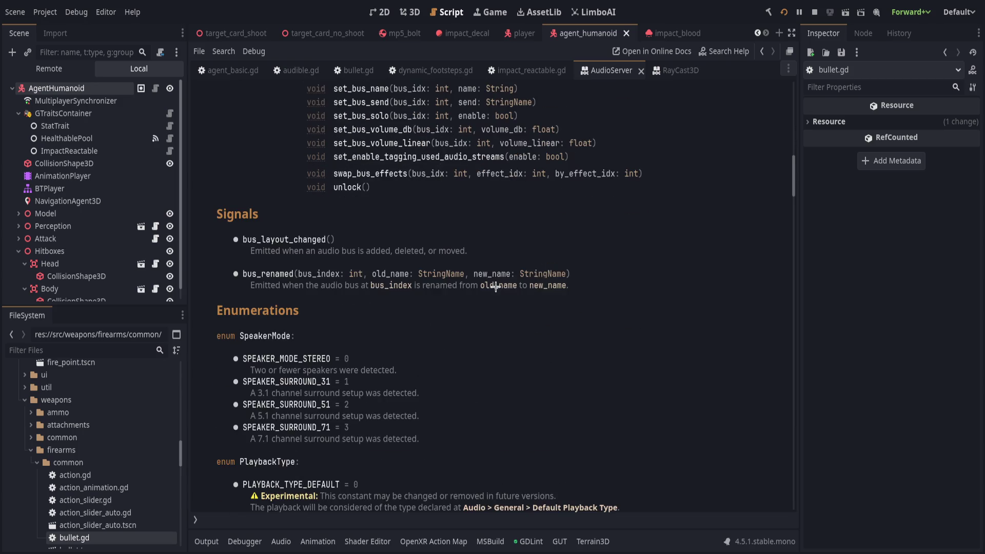
{"action": "scroll", "coordinate": [493, 283], "scroll_direction": "down", "scroll_amount": 2}
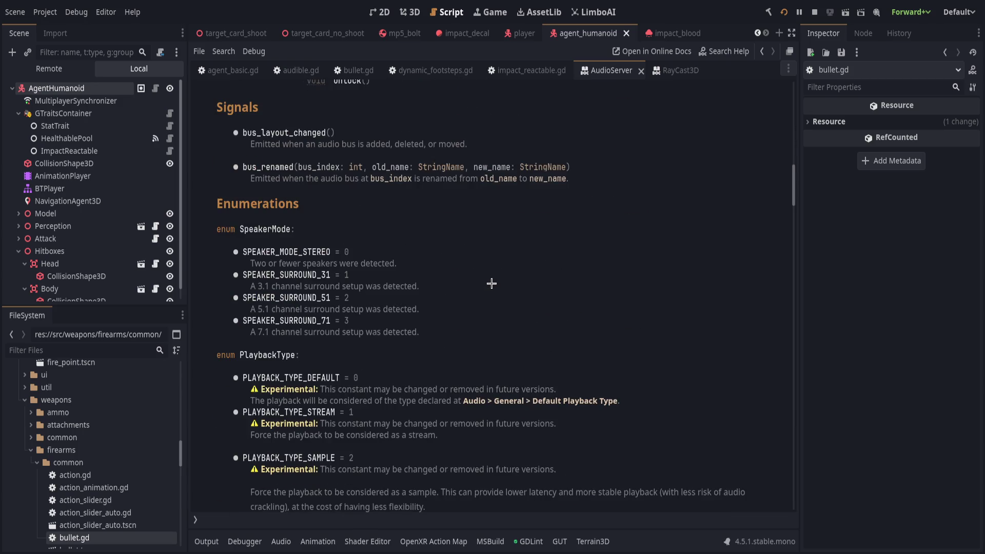
{"action": "scroll", "coordinate": [522, 262], "scroll_direction": "down", "scroll_amount": 3}
{"action": "scroll", "coordinate": [523, 261], "scroll_direction": "down", "scroll_amount": 2}
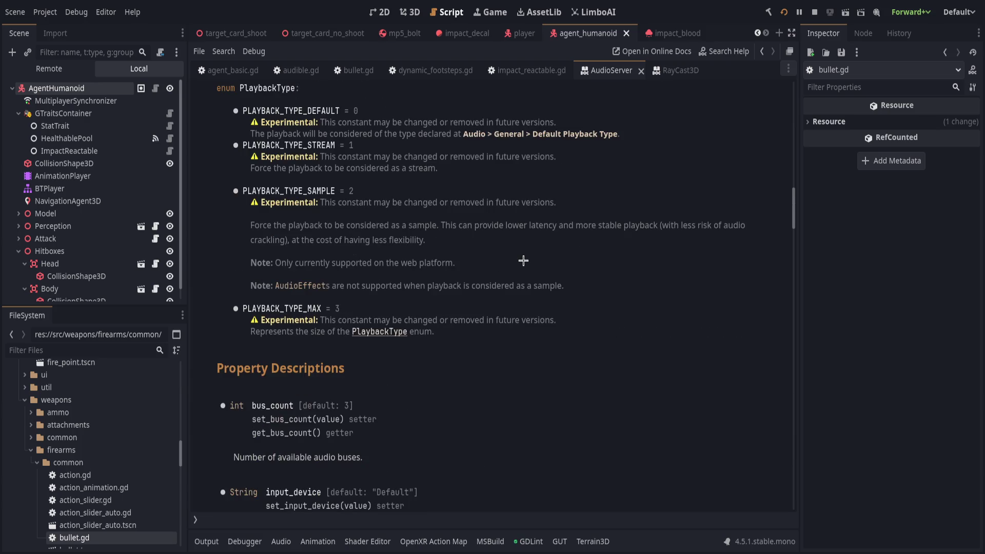
{"action": "scroll", "coordinate": [523, 261], "scroll_direction": "down", "scroll_amount": 2}
{"action": "scroll", "coordinate": [523, 260], "scroll_direction": "down", "scroll_amount": 4}
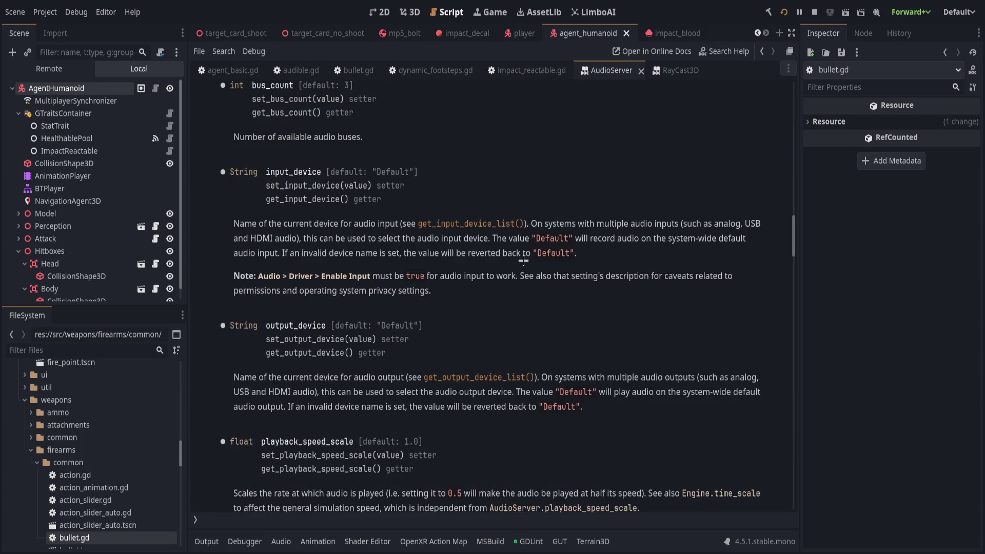
{"action": "scroll", "coordinate": [523, 260], "scroll_direction": "down", "scroll_amount": 1}
{"action": "scroll", "coordinate": [523, 260], "scroll_direction": "down", "scroll_amount": 4}
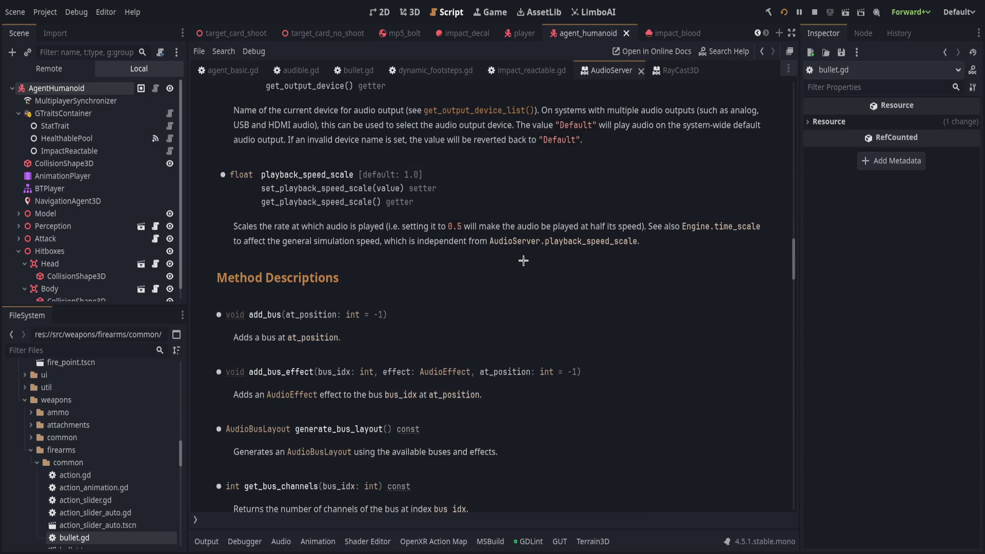
{"action": "scroll", "coordinate": [523, 261], "scroll_direction": "down", "scroll_amount": 1}
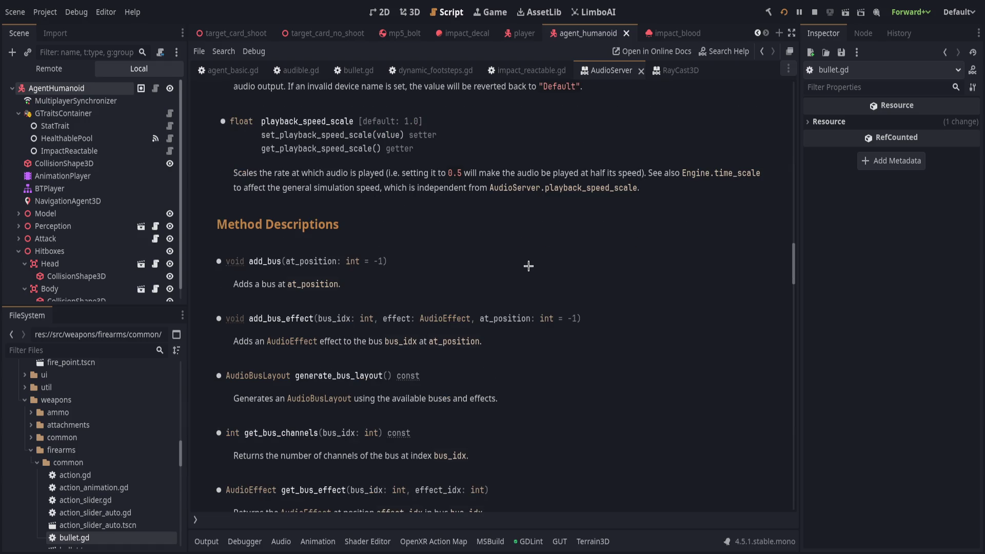
{"action": "scroll", "coordinate": [528, 266], "scroll_direction": "down", "scroll_amount": 3}
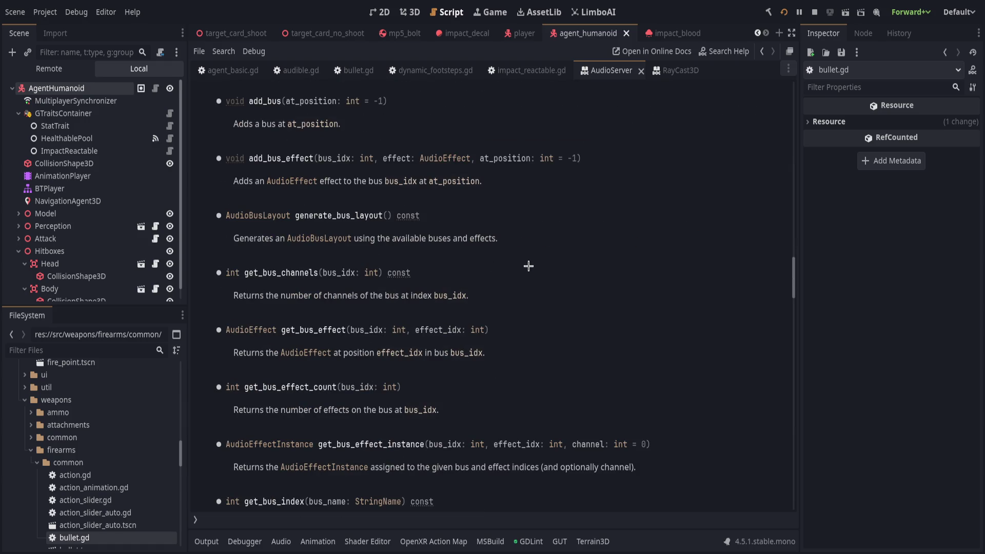
{"action": "scroll", "coordinate": [527, 265], "scroll_direction": "down", "scroll_amount": 3}
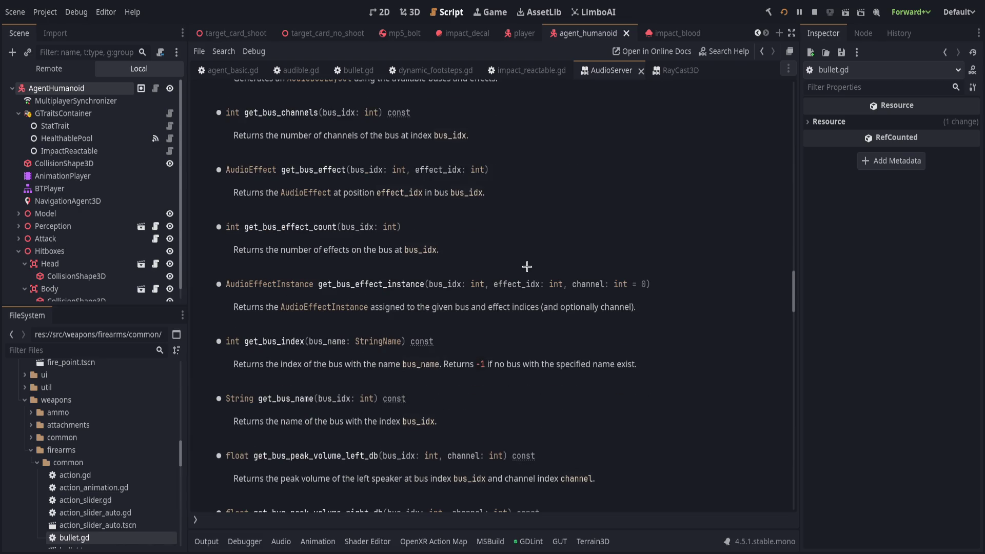
{"action": "scroll", "coordinate": [527, 266], "scroll_direction": "down", "scroll_amount": 4}
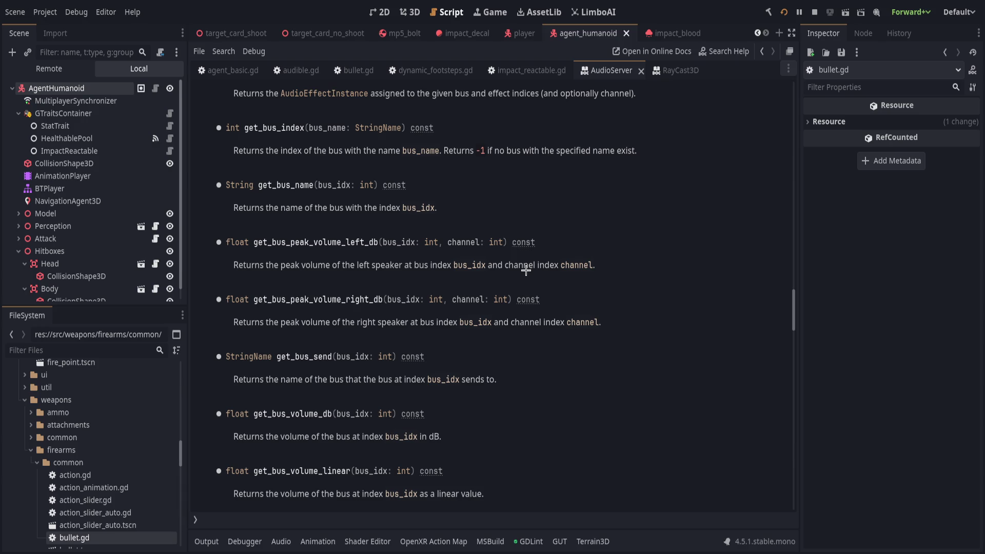
{"action": "scroll", "coordinate": [526, 271], "scroll_direction": "down", "scroll_amount": 3}
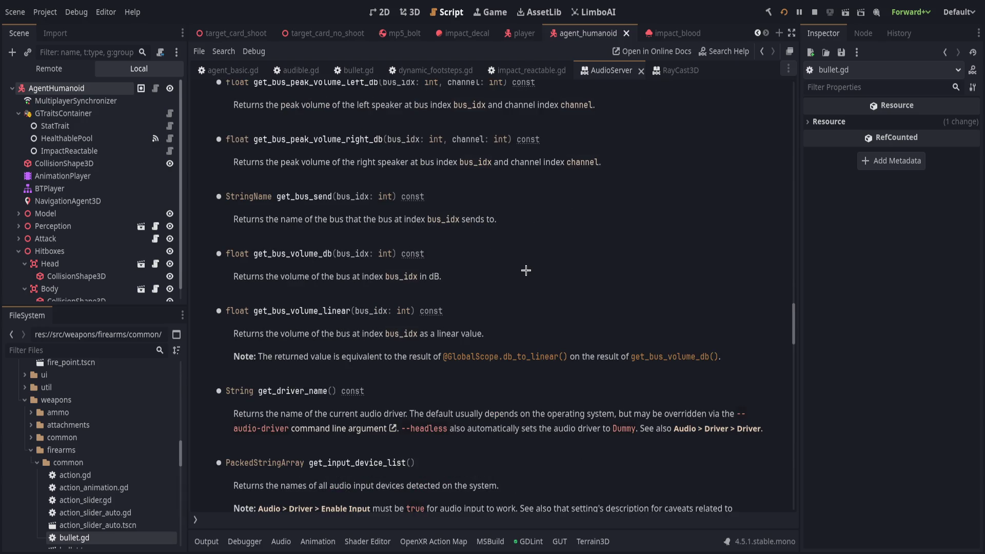
{"action": "scroll", "coordinate": [525, 270], "scroll_direction": "down", "scroll_amount": 2}
{"action": "scroll", "coordinate": [520, 273], "scroll_direction": "down", "scroll_amount": 1}
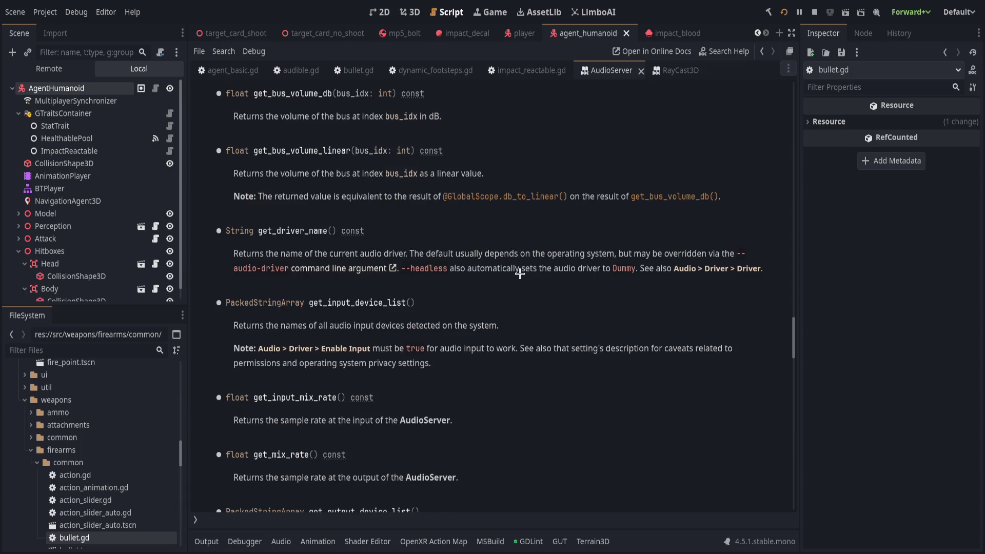
{"action": "scroll", "coordinate": [508, 269], "scroll_direction": "down", "scroll_amount": 2}
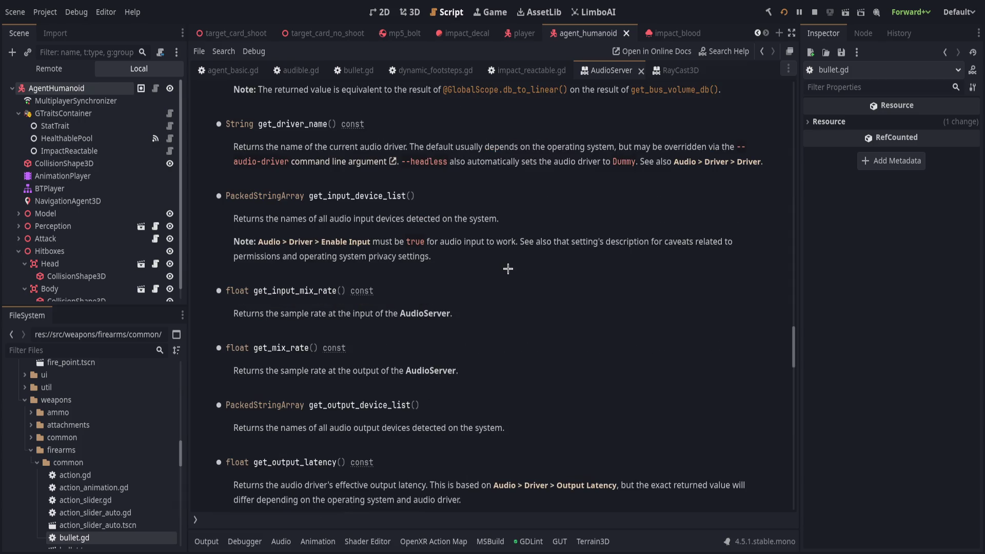
{"action": "scroll", "coordinate": [508, 269], "scroll_direction": "down", "scroll_amount": 5}
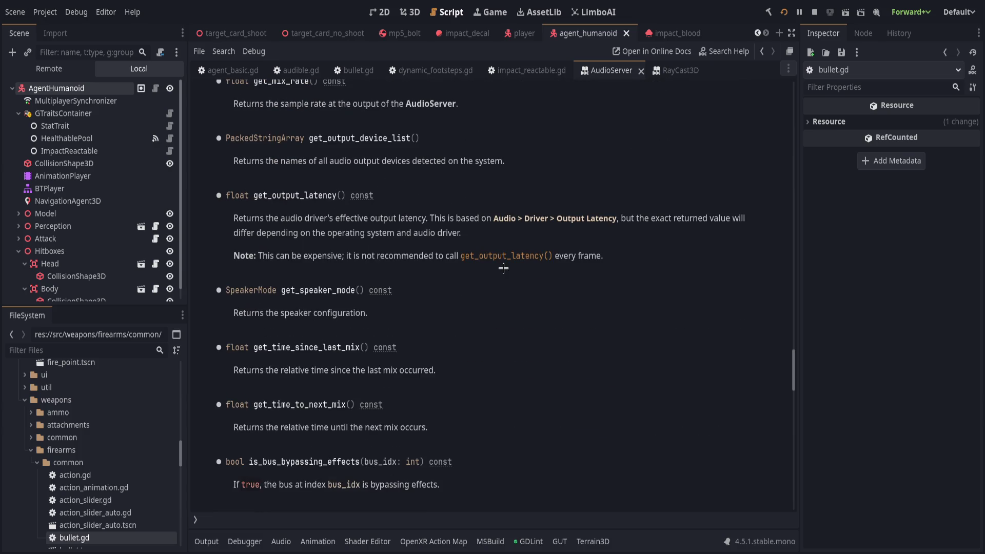
{"action": "scroll", "coordinate": [503, 268], "scroll_direction": "down", "scroll_amount": 5}
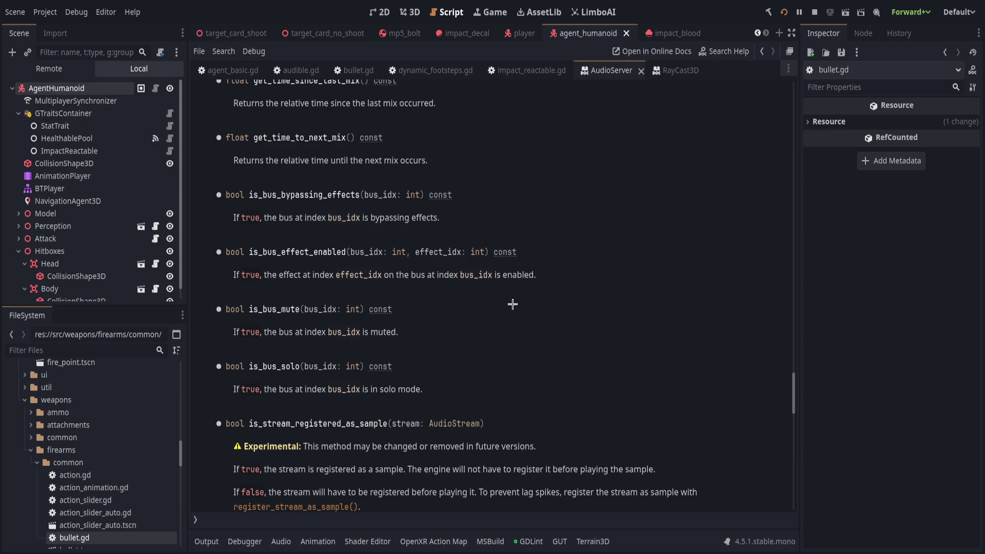
{"action": "scroll", "coordinate": [514, 298], "scroll_direction": "down", "scroll_amount": 1}
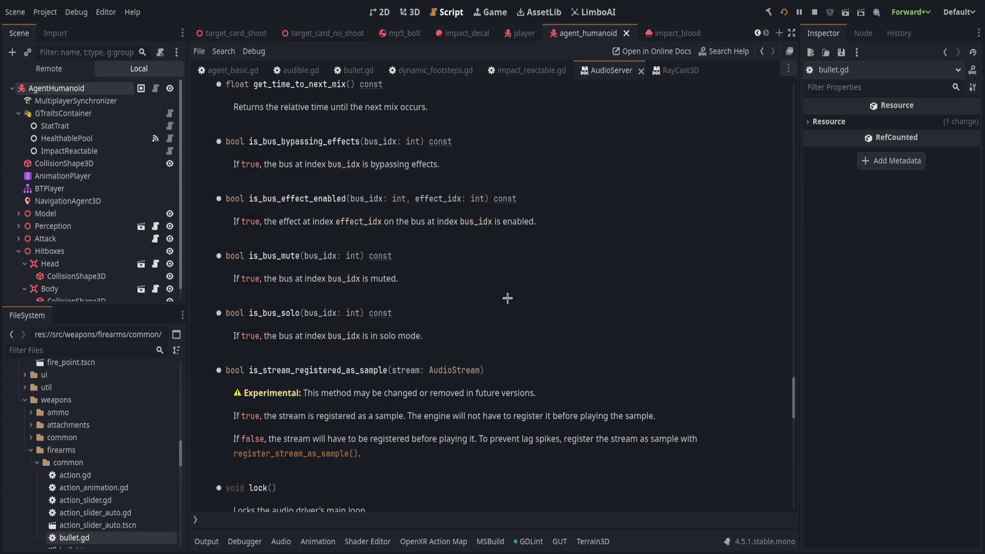
{"action": "scroll", "coordinate": [508, 298], "scroll_direction": "down", "scroll_amount": 1}
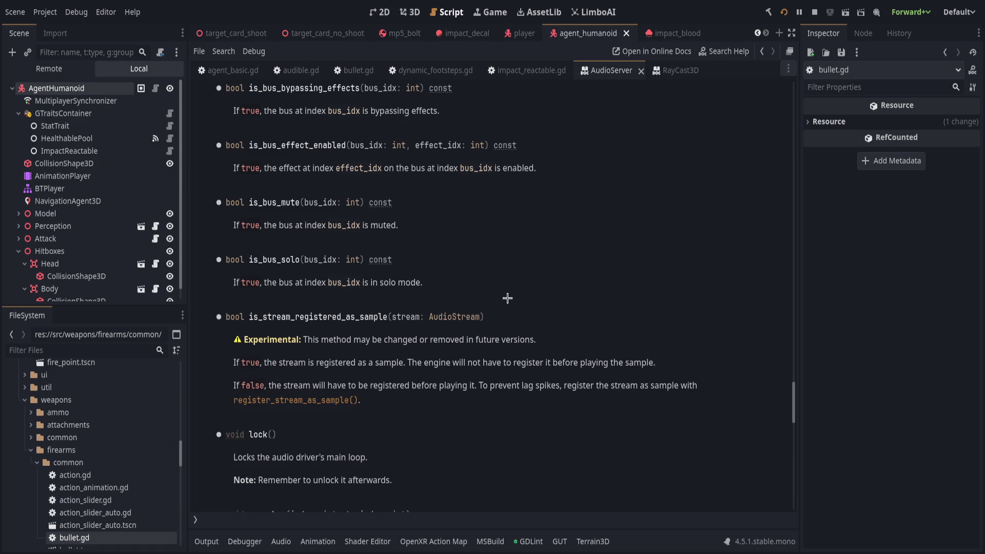
{"action": "scroll", "coordinate": [507, 298], "scroll_direction": "down", "scroll_amount": 1}
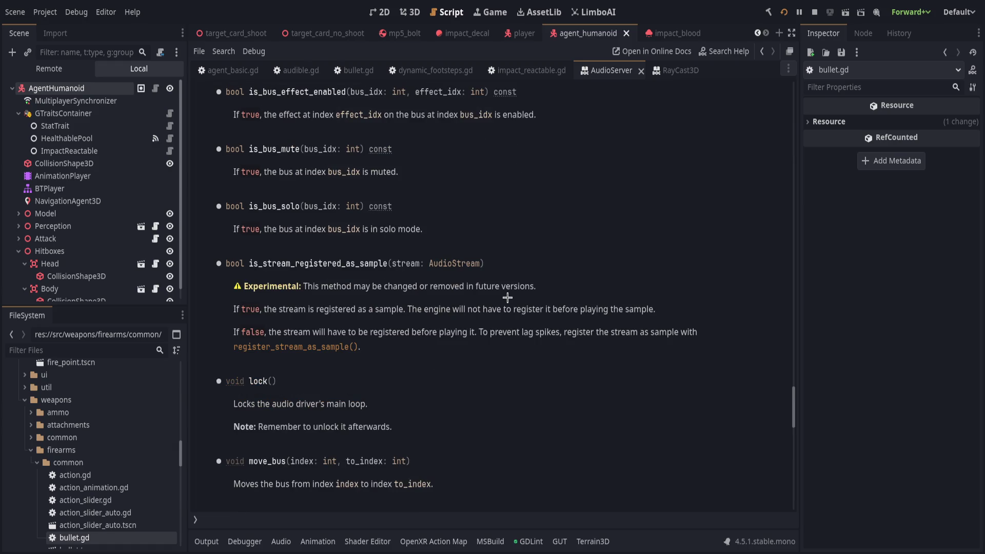
{"action": "scroll", "coordinate": [508, 297], "scroll_direction": "down", "scroll_amount": 2}
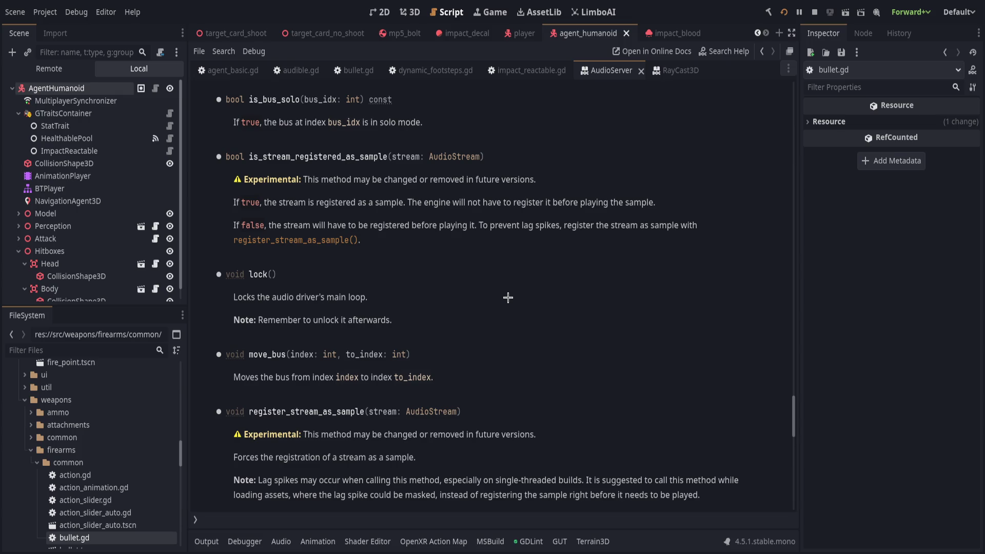
{"action": "scroll", "coordinate": [506, 297], "scroll_direction": "down", "scroll_amount": 2}
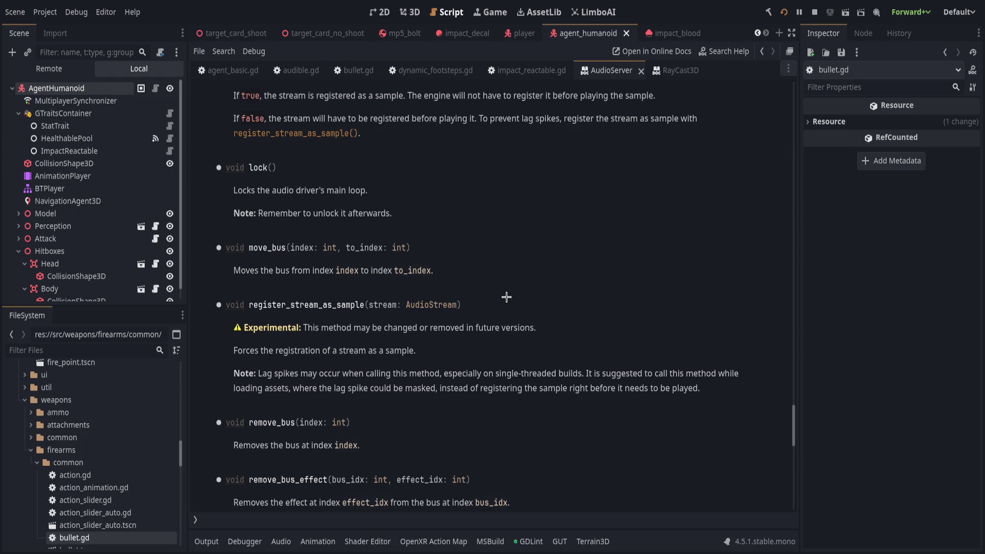
{"action": "scroll", "coordinate": [506, 298], "scroll_direction": "down", "scroll_amount": 2}
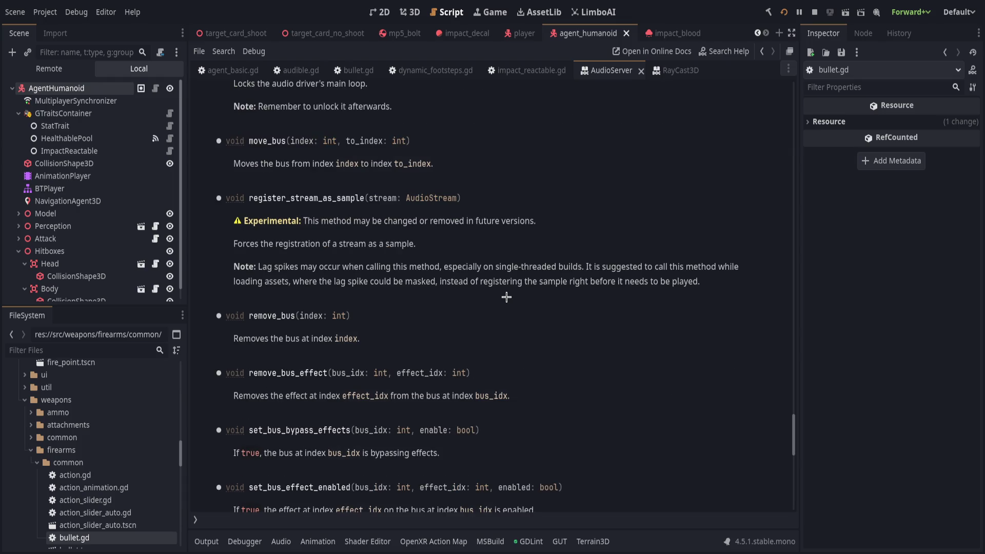
{"action": "scroll", "coordinate": [506, 298], "scroll_direction": "down", "scroll_amount": 5}
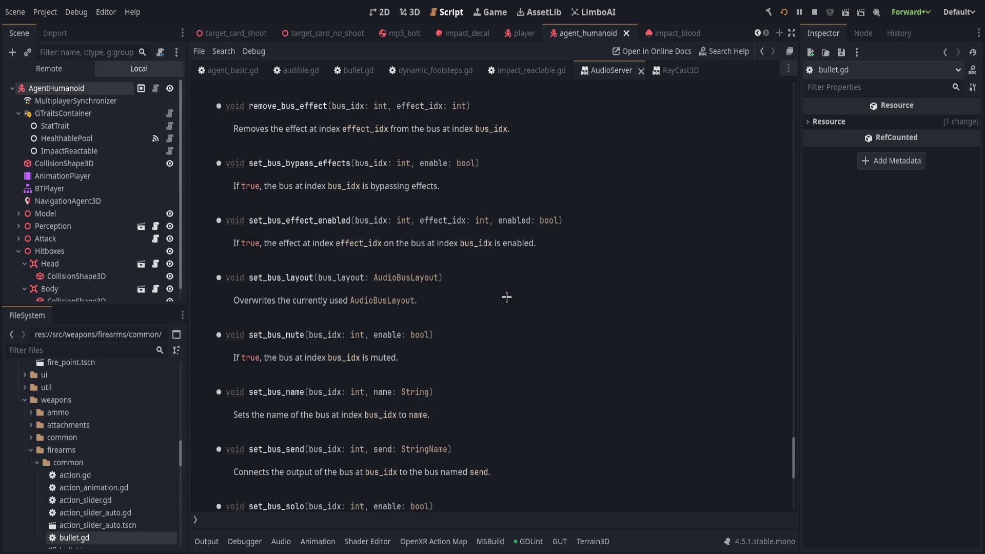
{"action": "scroll", "coordinate": [506, 298], "scroll_direction": "down", "scroll_amount": 6}
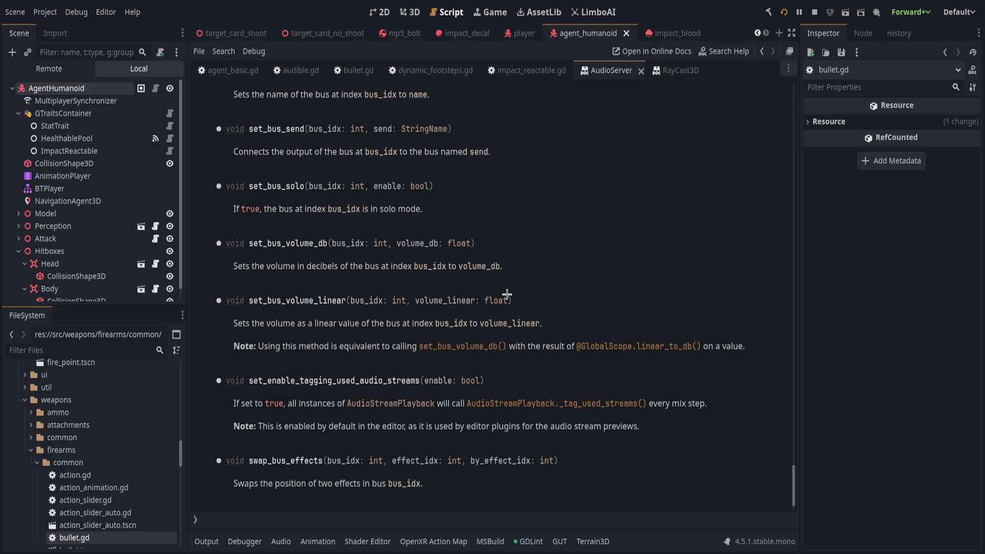
{"action": "scroll", "coordinate": [506, 293], "scroll_direction": "down", "scroll_amount": 1}
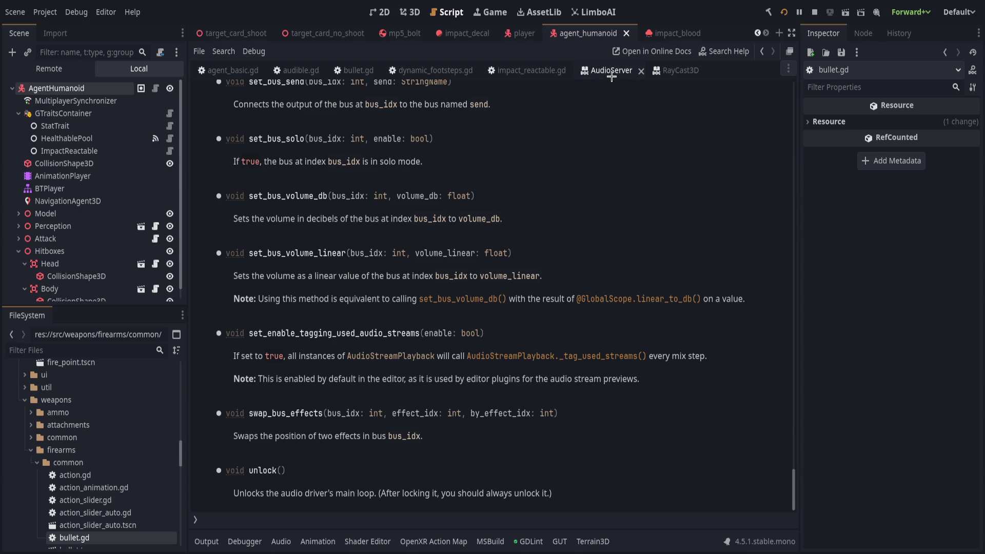
Step: Close the AudioServer and RayCast3D reference pages
{"action": "middle_click", "coordinate": [608, 74]}
{"action": "middle_click", "coordinate": [605, 73]}
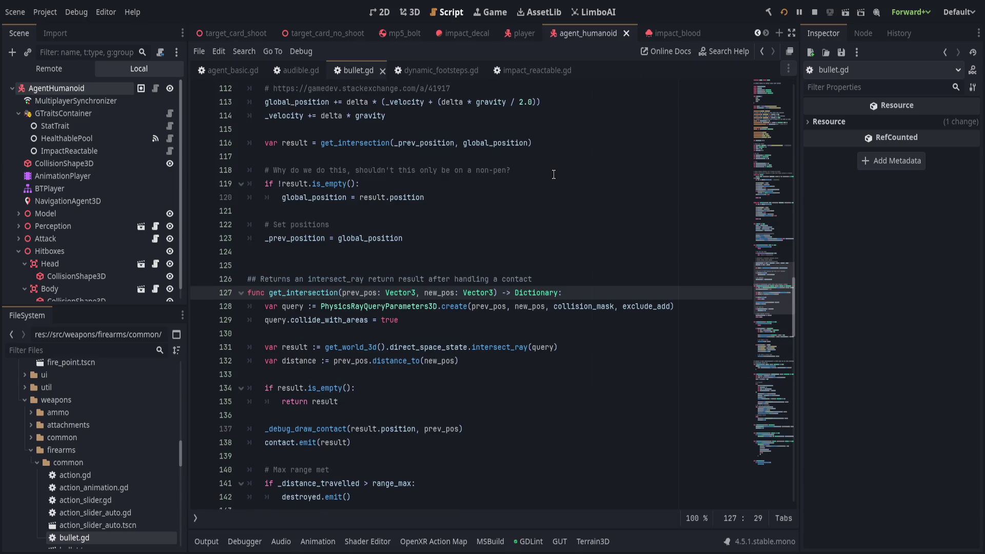
{"action": "scroll", "coordinate": [554, 174], "scroll_direction": "down", "scroll_amount": 1}
Step: Search the Asset Library for 'audio', filter to 3D Tools, then return to All categories
{"action": "left_click", "coordinate": [539, 12]}
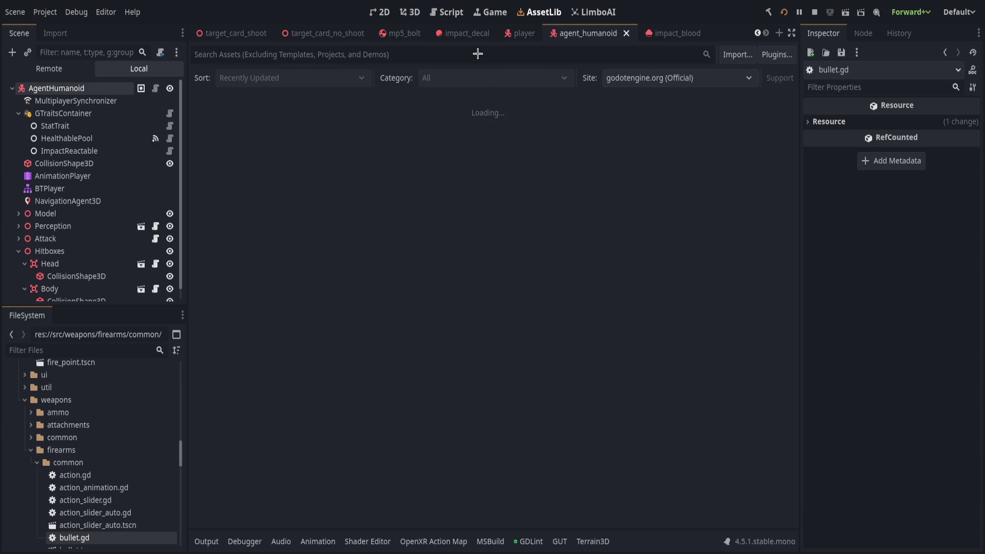
{"action": "type", "text": "a"}
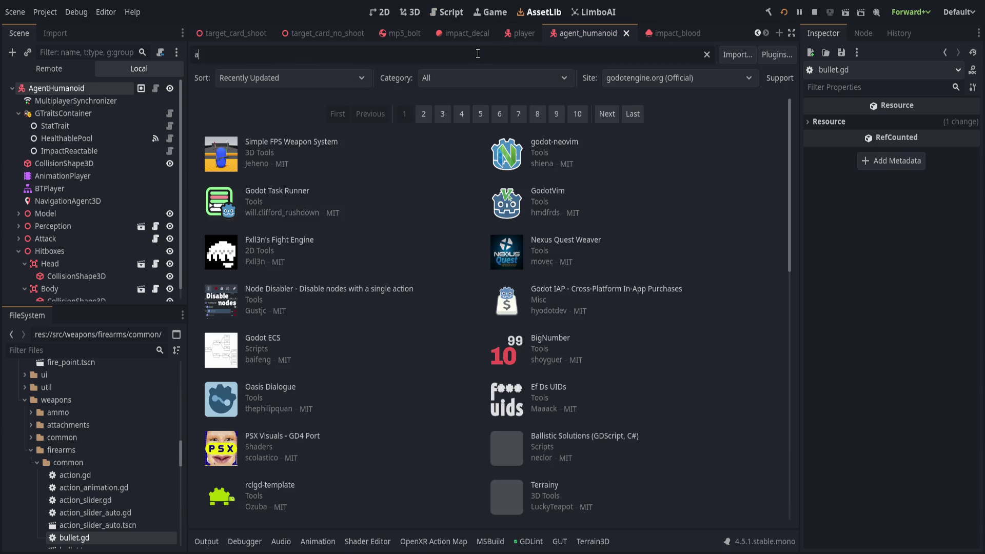
{"action": "type", "text": "udio"}
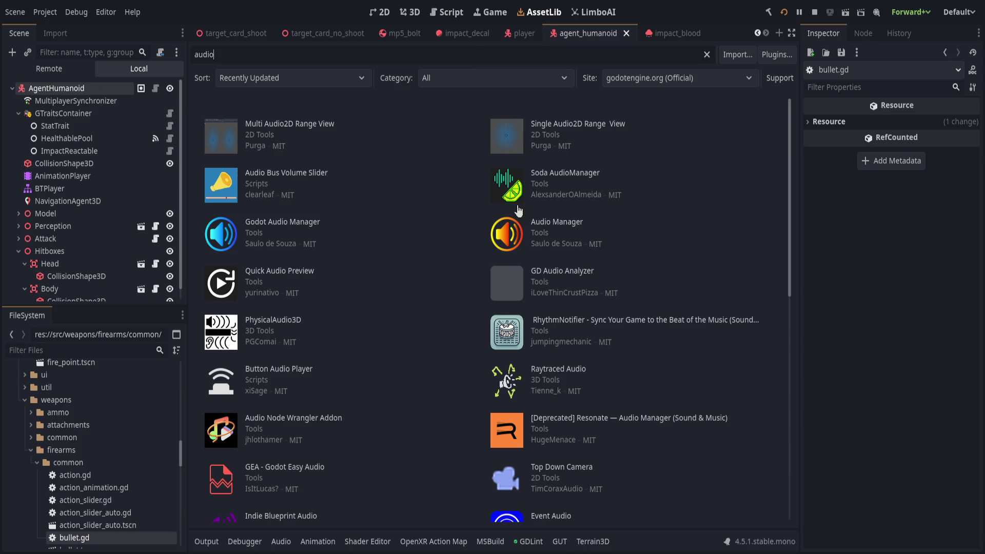
{"action": "left_click", "coordinate": [494, 123]}
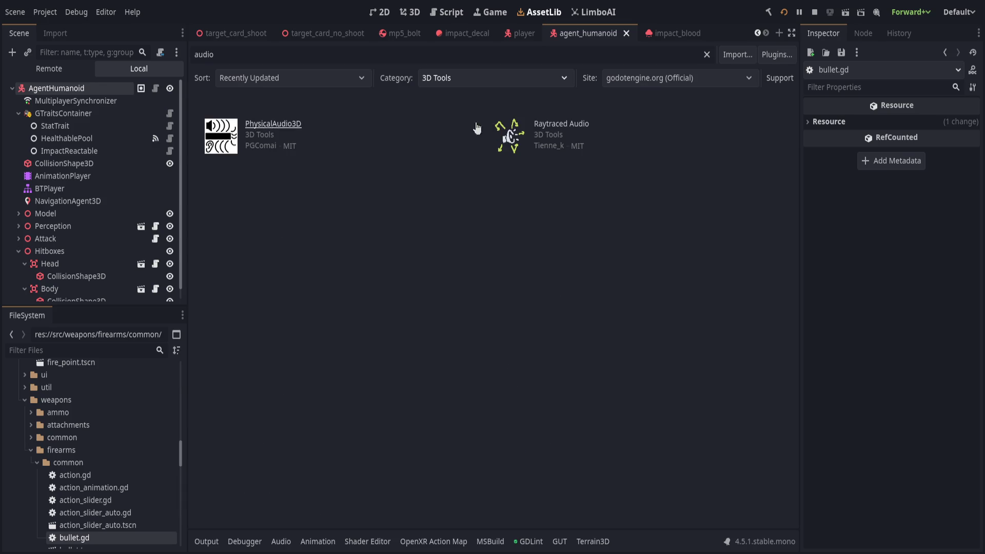
{"action": "left_click", "coordinate": [489, 99]}
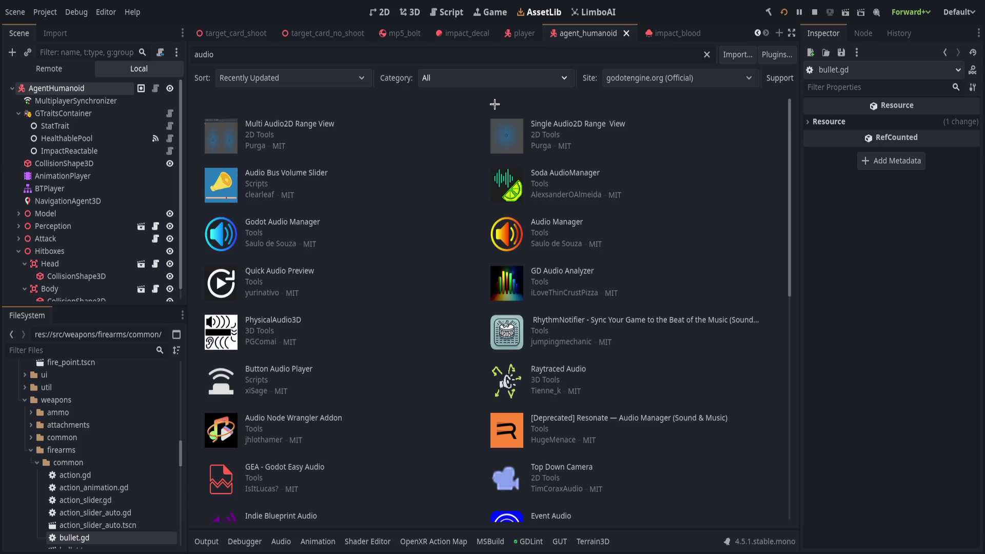